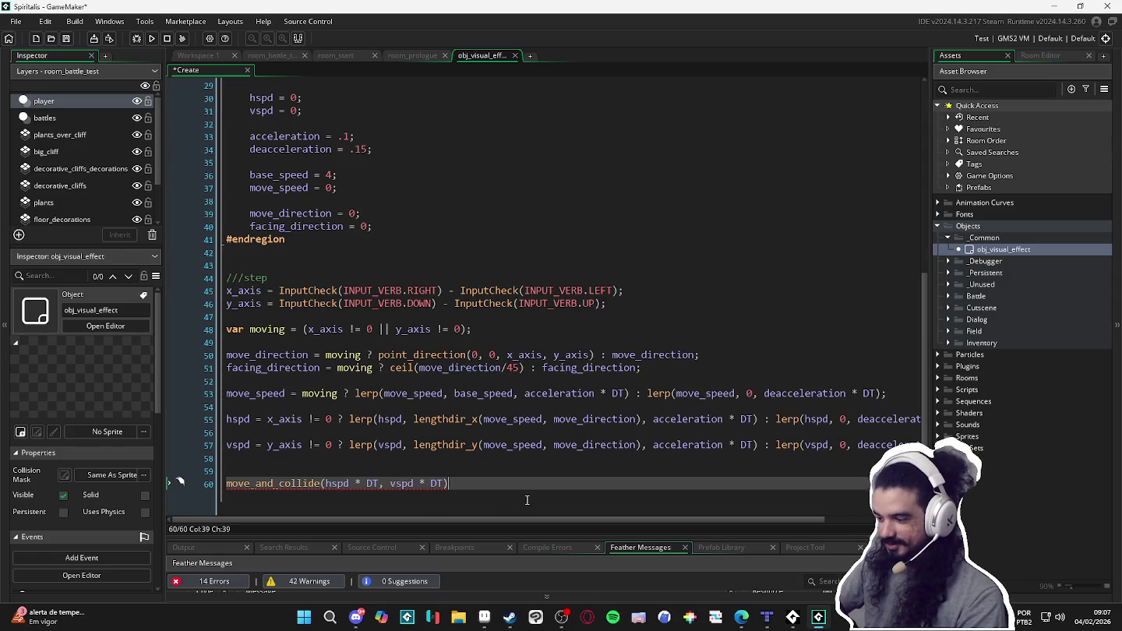
Delete the move_and_collide call, the empty line 60, and the step code on lines 44–59.
key("ctrl+shift+Left")
key("ctrl+shift+Left")
key("ctrl+shift+Left")
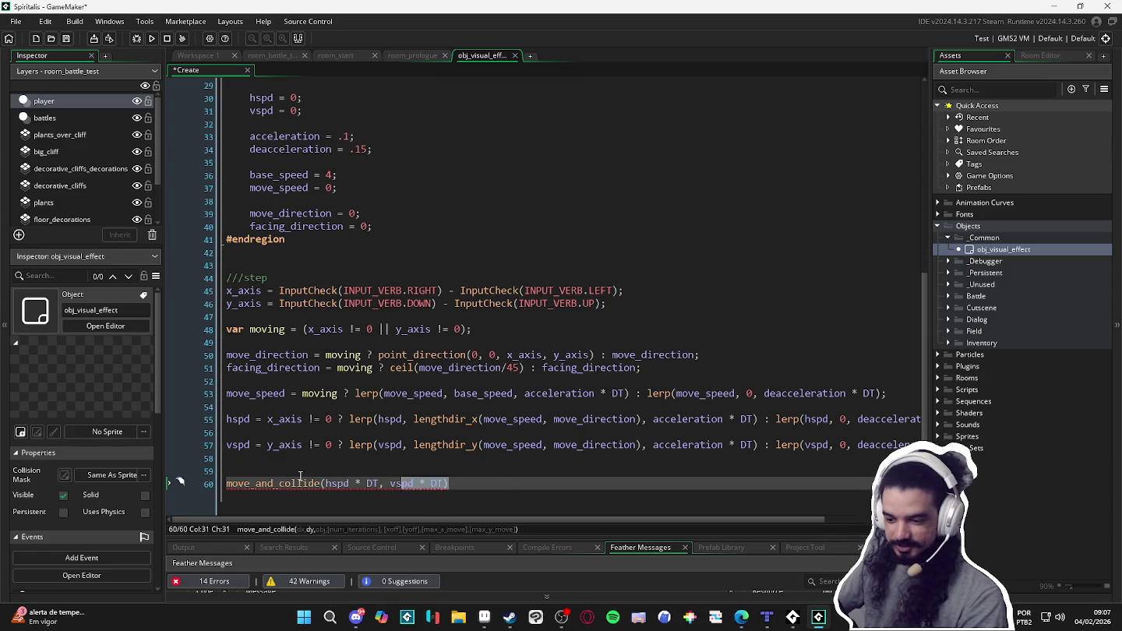
key("ctrl+shift+Left")
key("ctrl+shift+Left")
key("ctrl+shift+Left")
key("BackSpace")
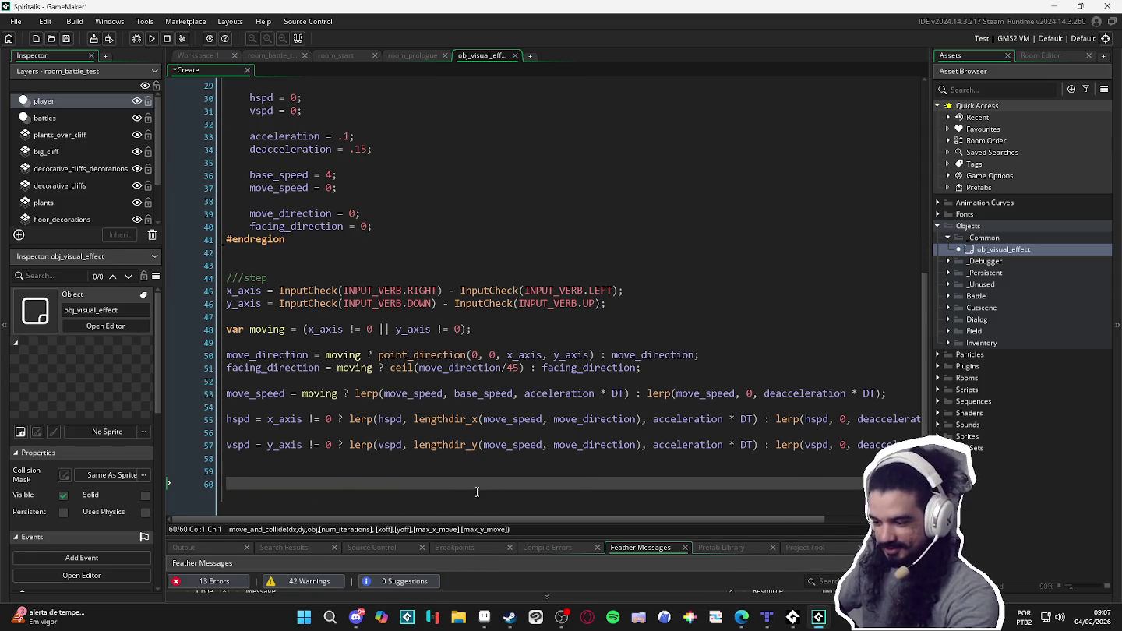
key("BackSpace")
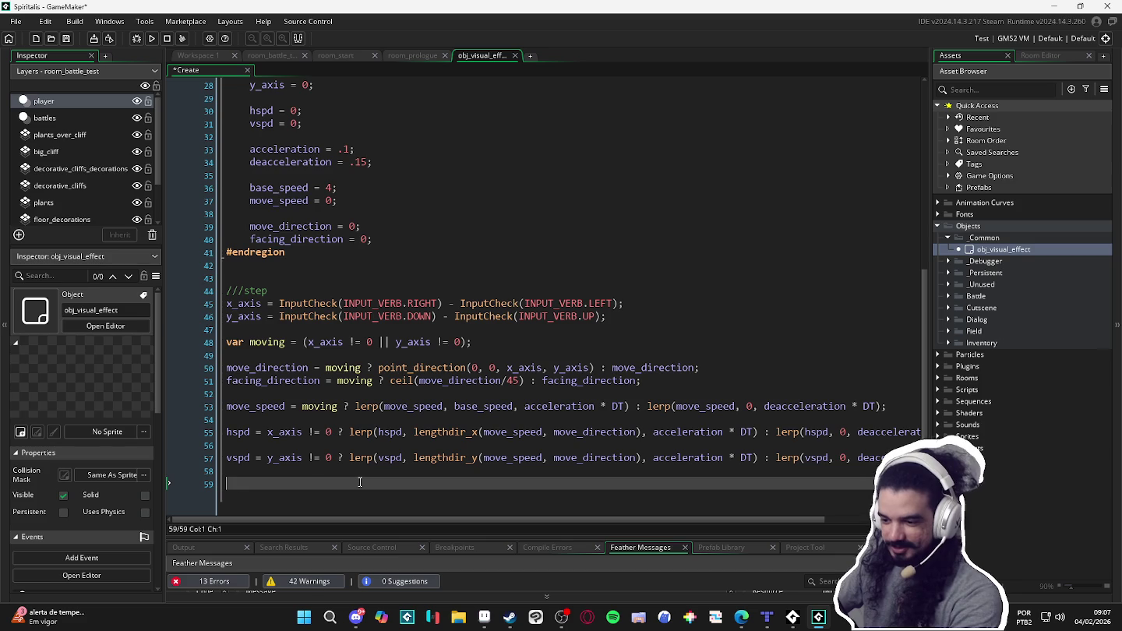
left_click_drag(361, 482, 185, 289)
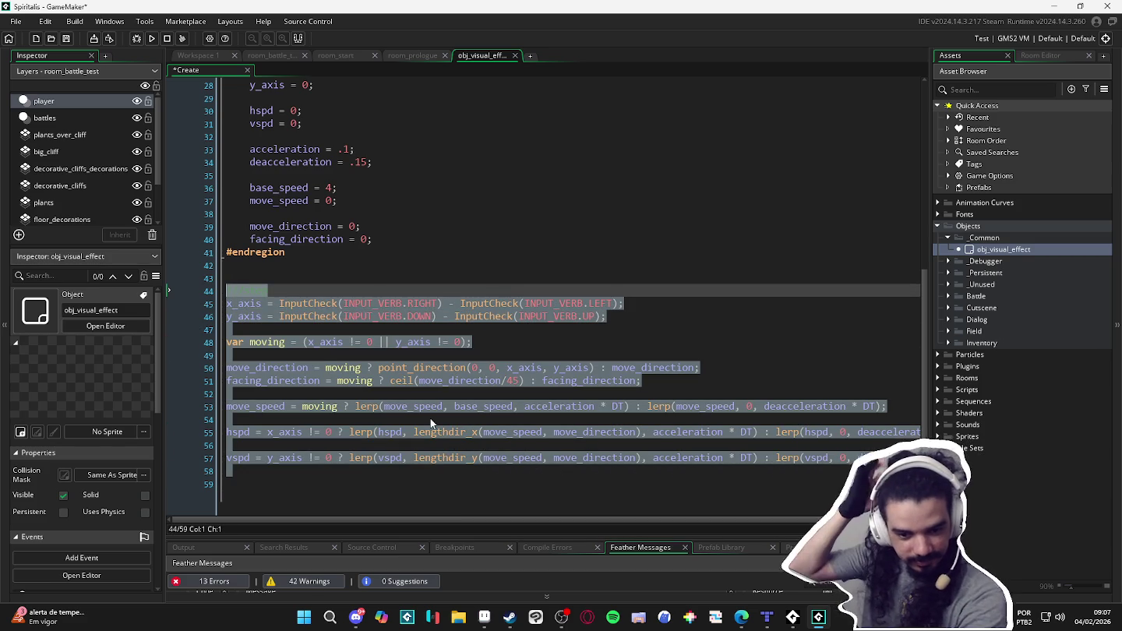
key("Delete")
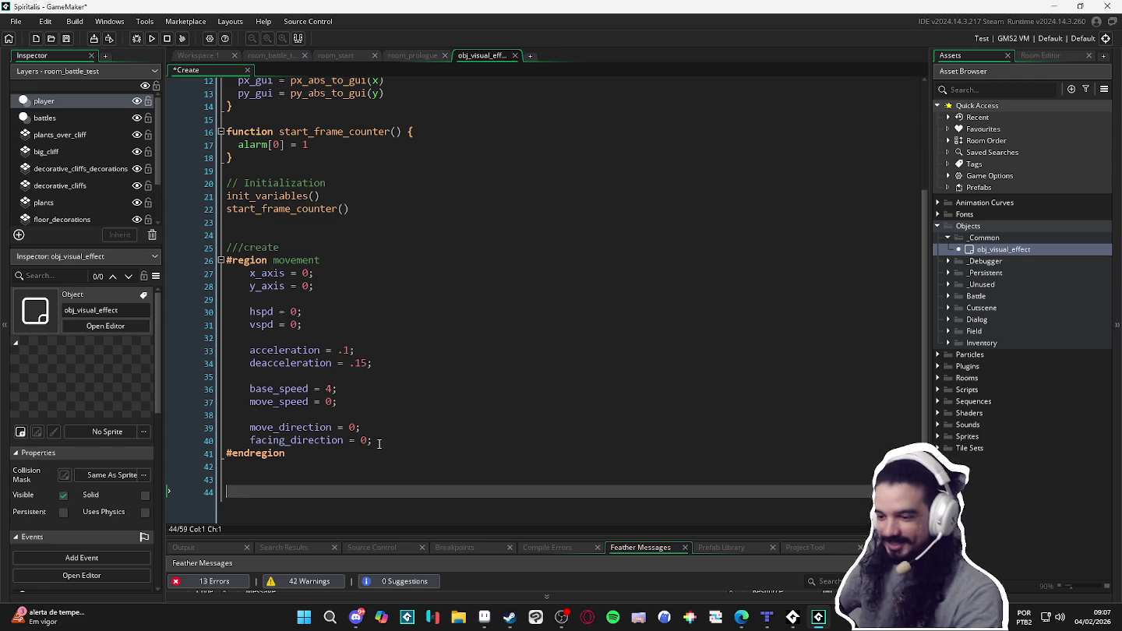
Remove the movement region code, then quit GameMaker, confirming the exit and save prompts.
scroll(326, 389, "up", 3)
left_click(302, 354)
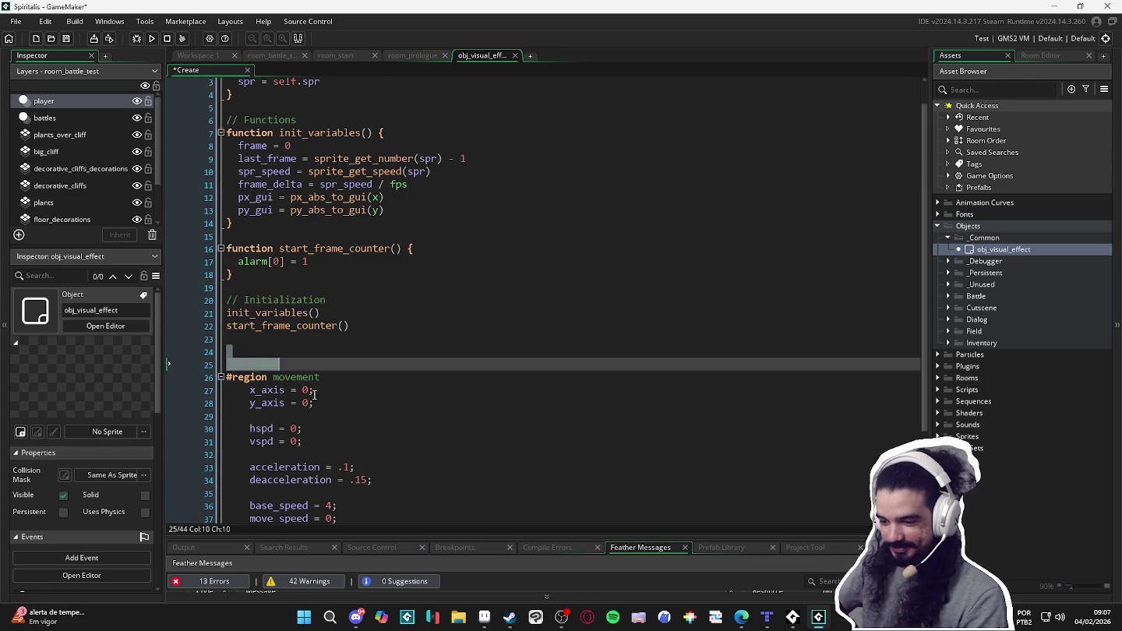
key("ctrl+shift+End")
key("Delete")
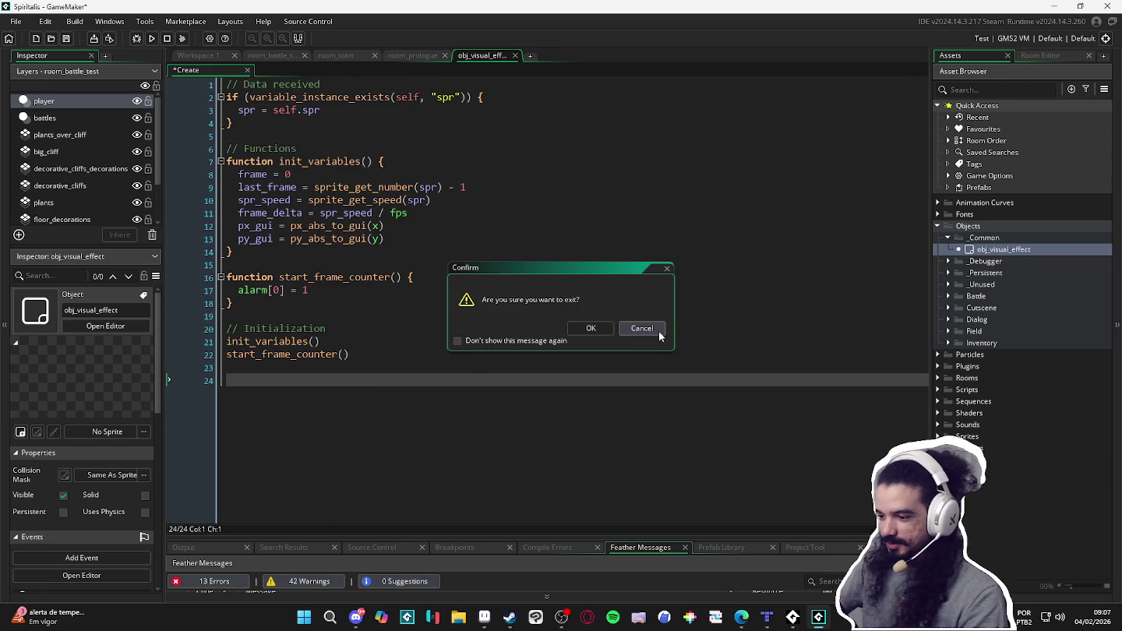
key("Return")
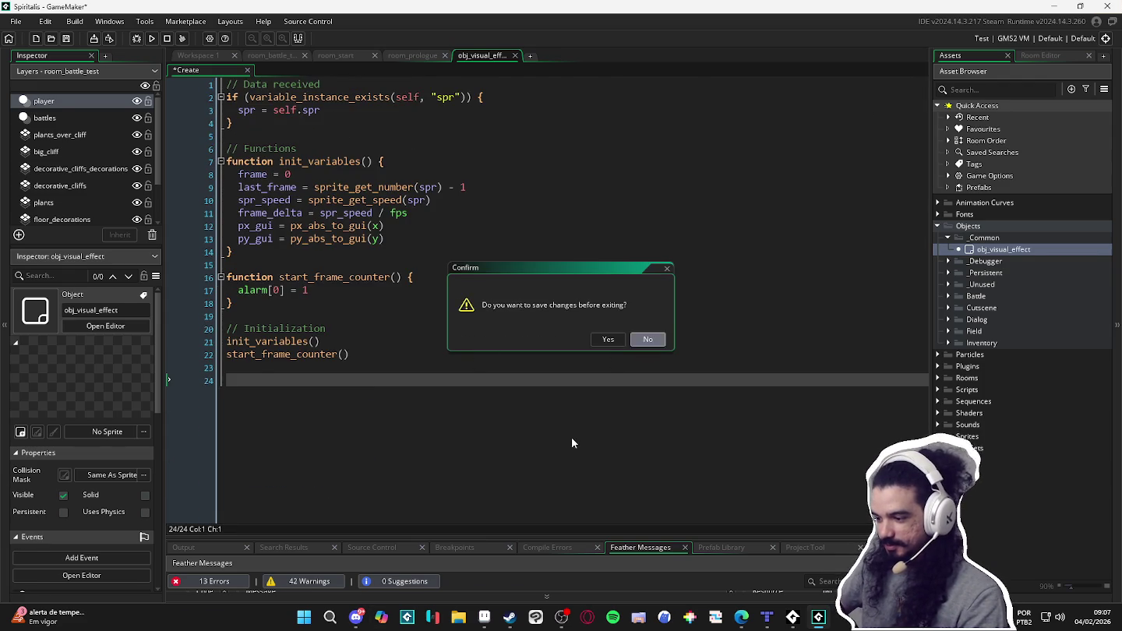
key("Return")
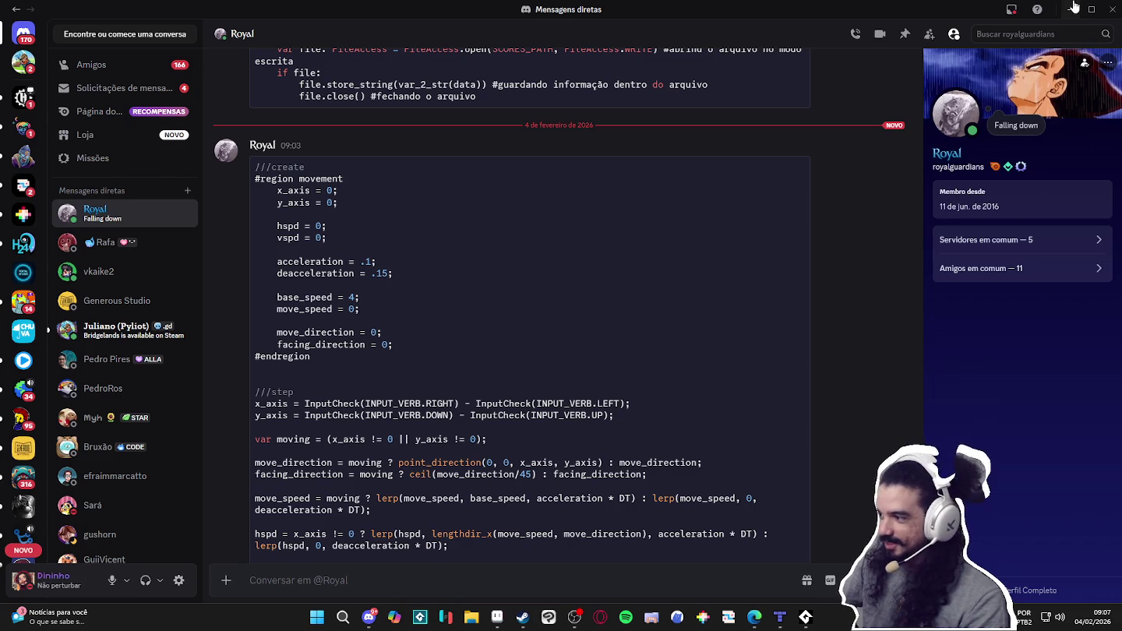
Minimize Discord to reveal Steam's GameMaker library page.
left_click(1071, 10)
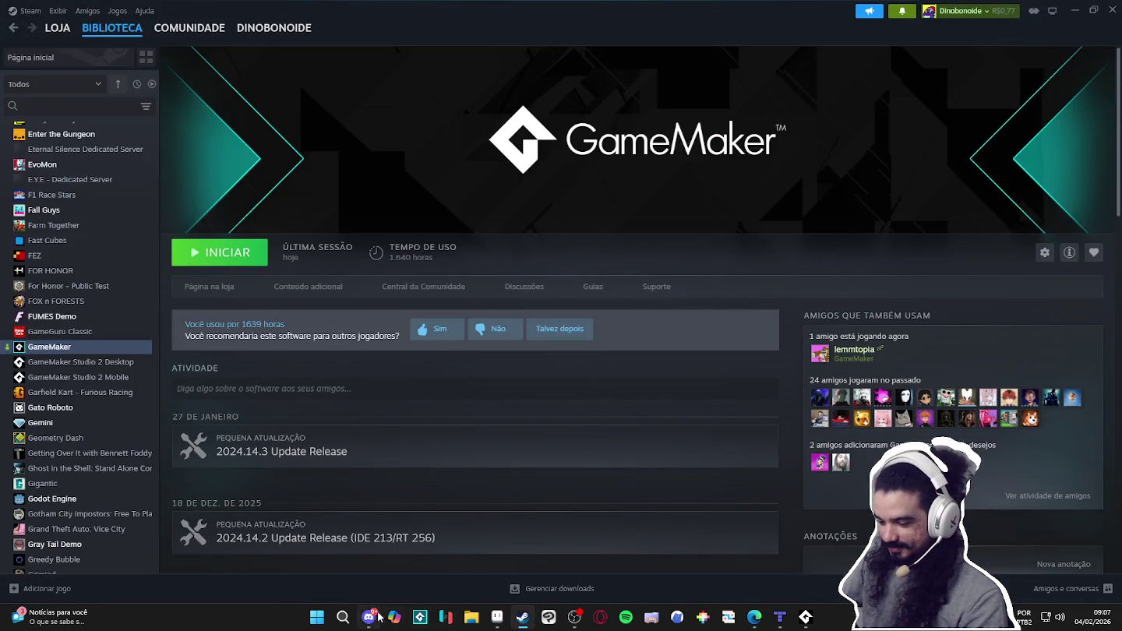
Briefly show and hide Discord, then minimize Steam to bring landscape.aseprite forward.
left_click(372, 617)
left_click(371, 618)
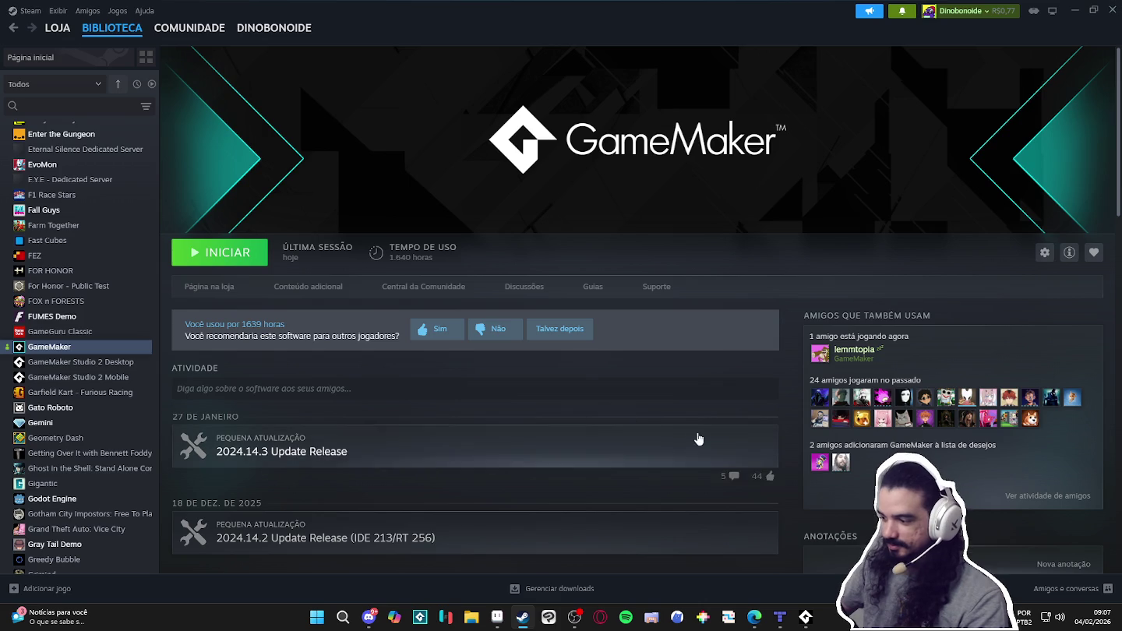
left_click(1077, 9)
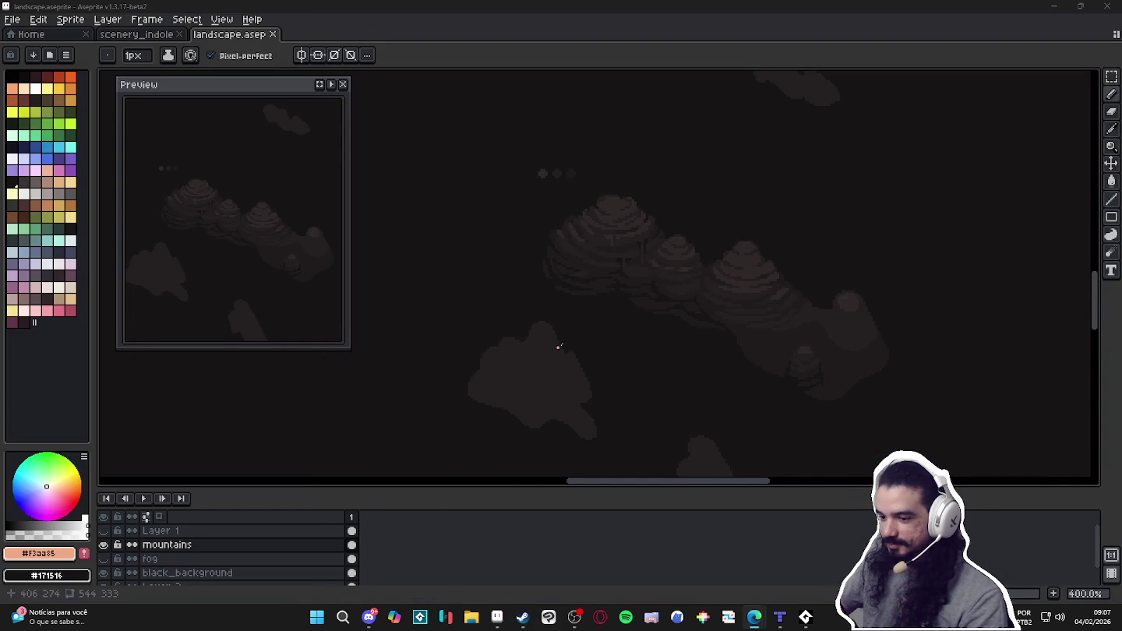
Zoom in on the mountains, undo the orange test pixels, and bring up File Explorer's Home page.
scroll(715, 299, "up", 2)
scroll(795, 319, "up", 1)
left_click_drag(562, 280, 594, 302)
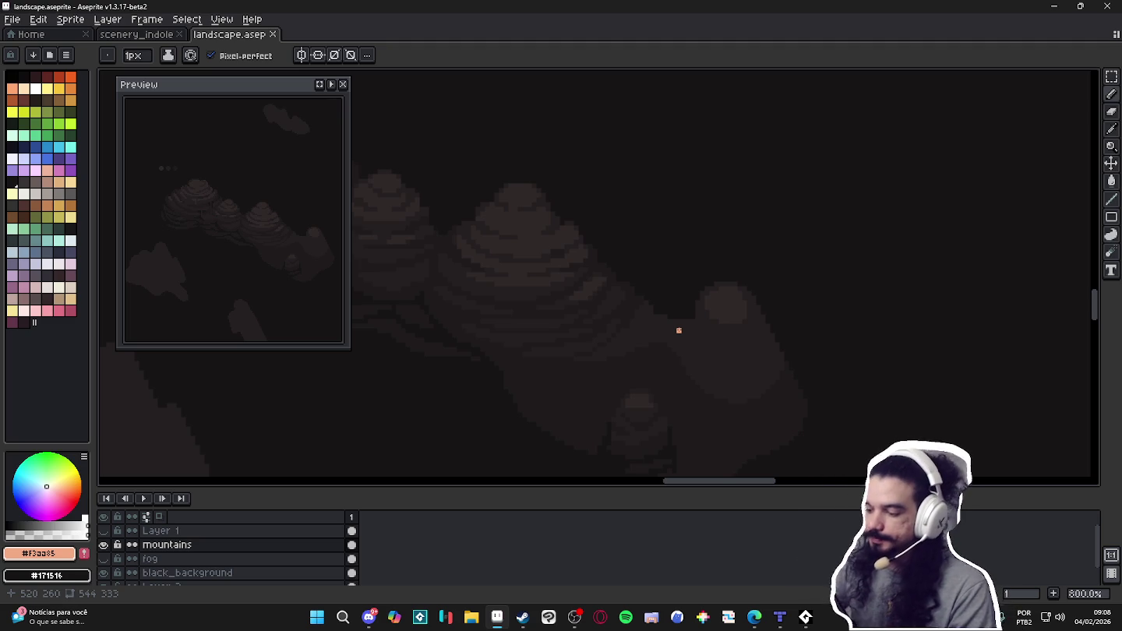
left_click(735, 317)
key("ctrl+z")
key("ctrl+z")
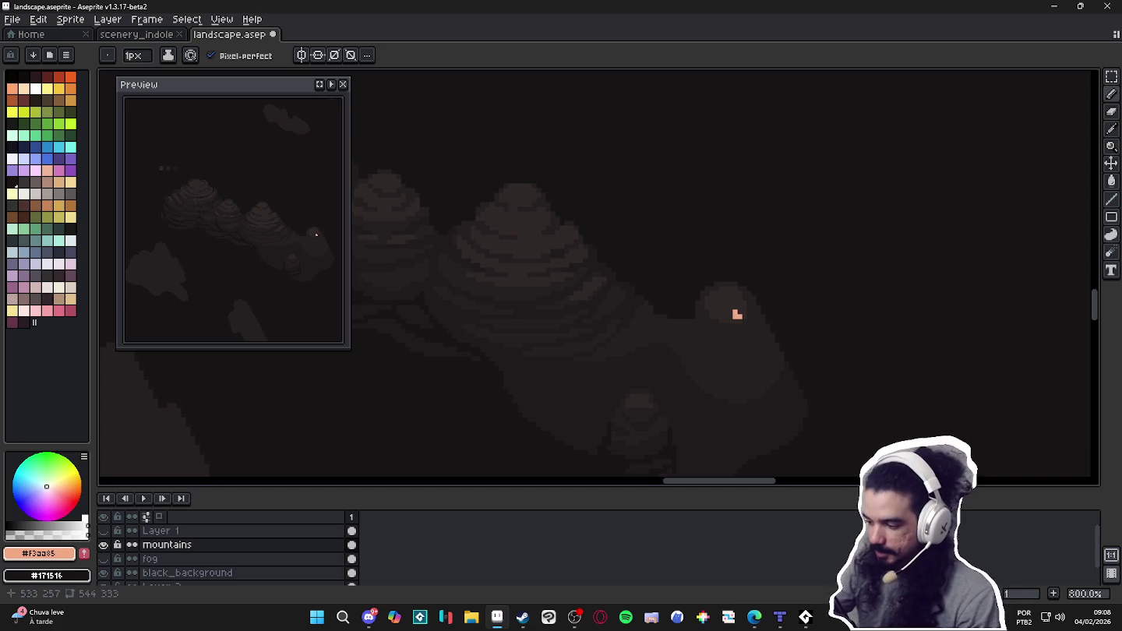
key("ctrl+z")
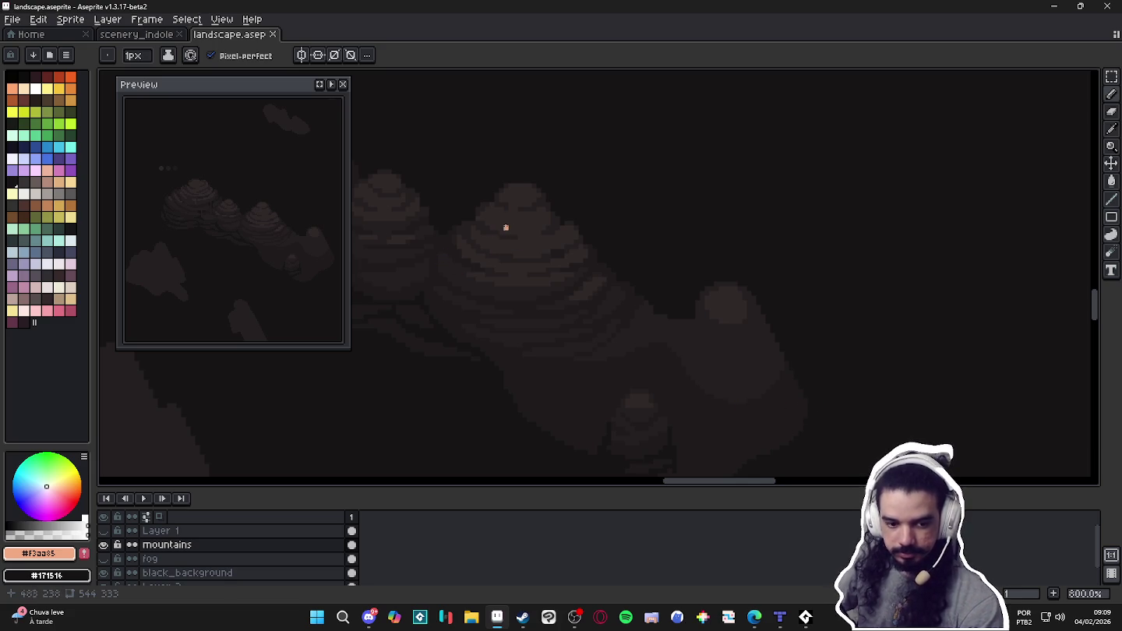
left_click(473, 617)
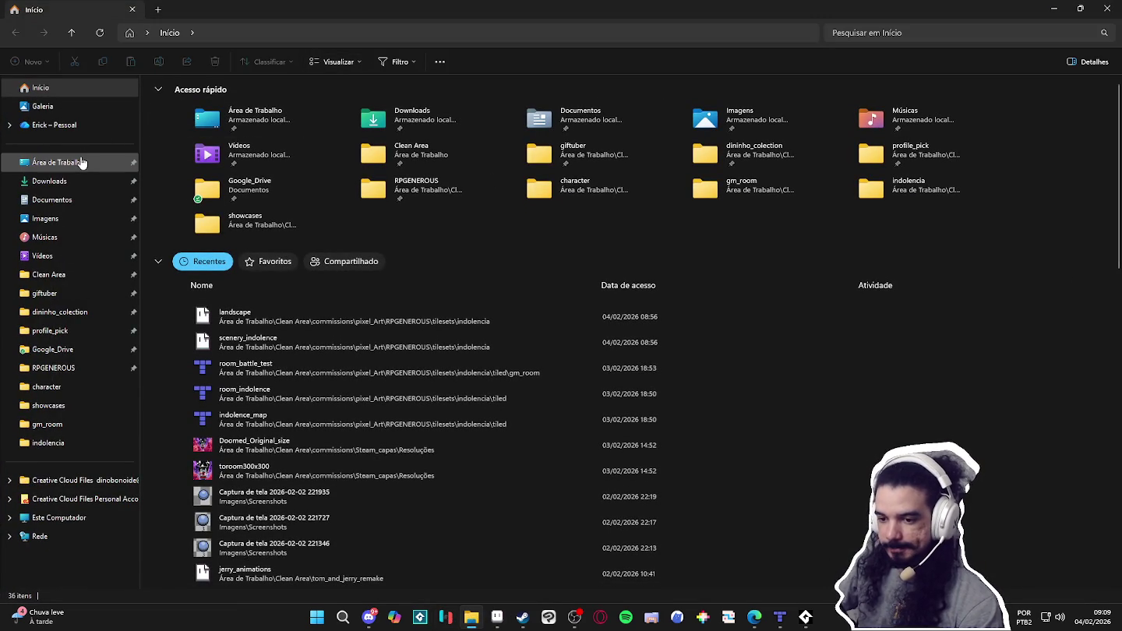
Close File Explorer and switch to the Edge tab playing the Runner Pixel Game GIF.
left_click(1055, 9)
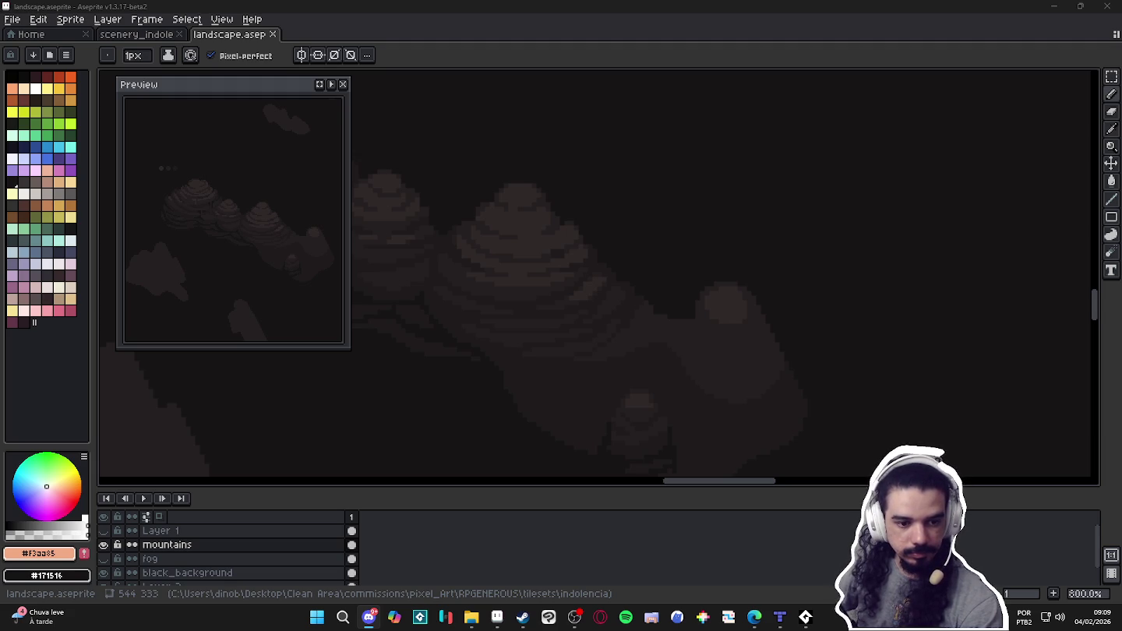
key("alt+Tab")
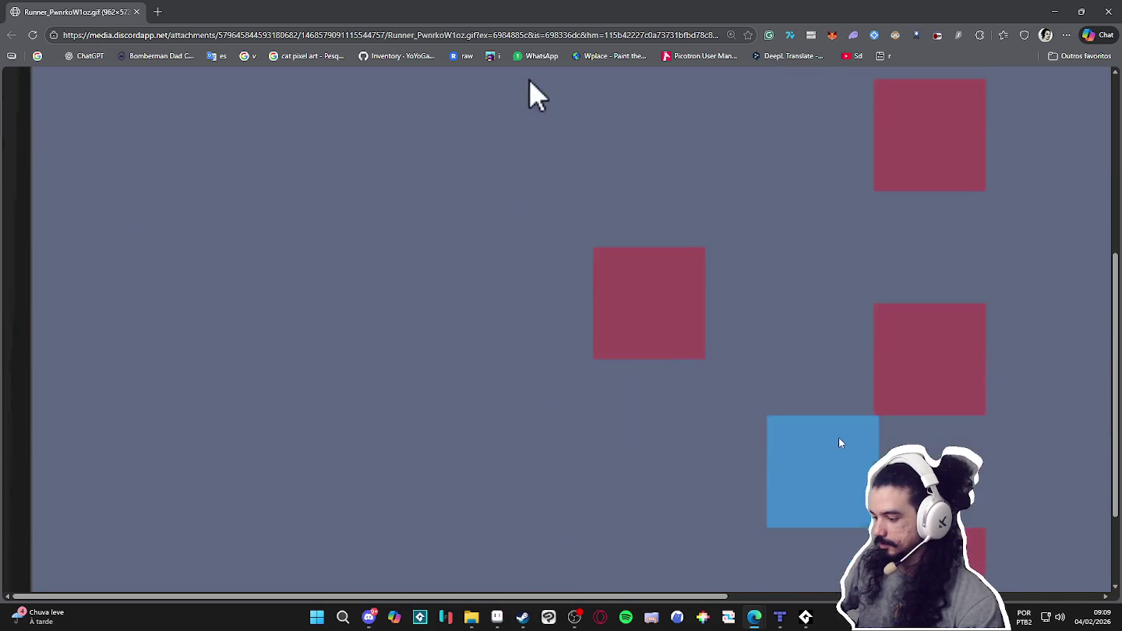
Zoom the Runner GIF page back to 100%, watch it, then close Edge.
scroll(826, 436, "down", 3, "ctrl")
scroll(819, 433, "down", 2, "ctrl")
scroll(655, 234, "down", 2, "ctrl")
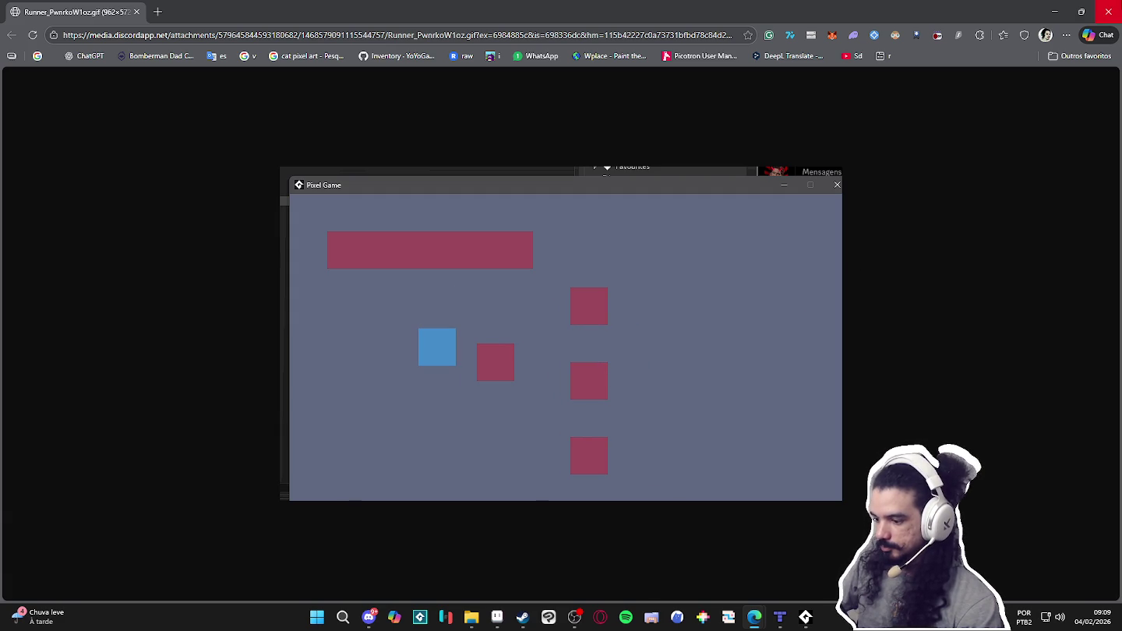
left_click(1108, 11)
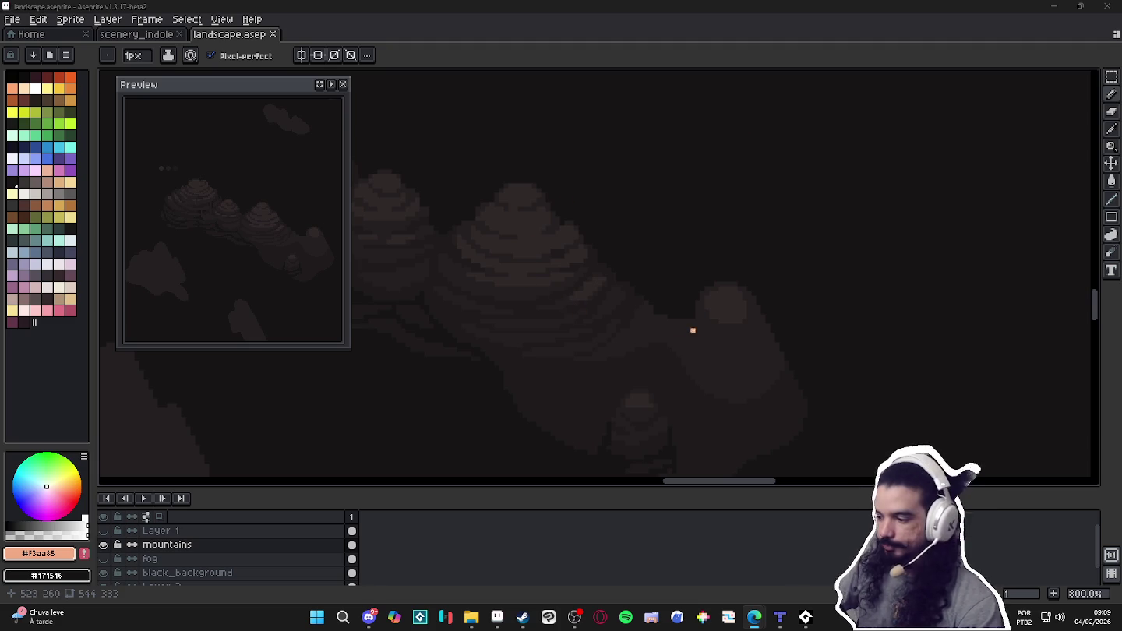
Eyedrop #302828 from the mountain and paint a dark pixel on its edge.
scroll(763, 340, "down", 1)
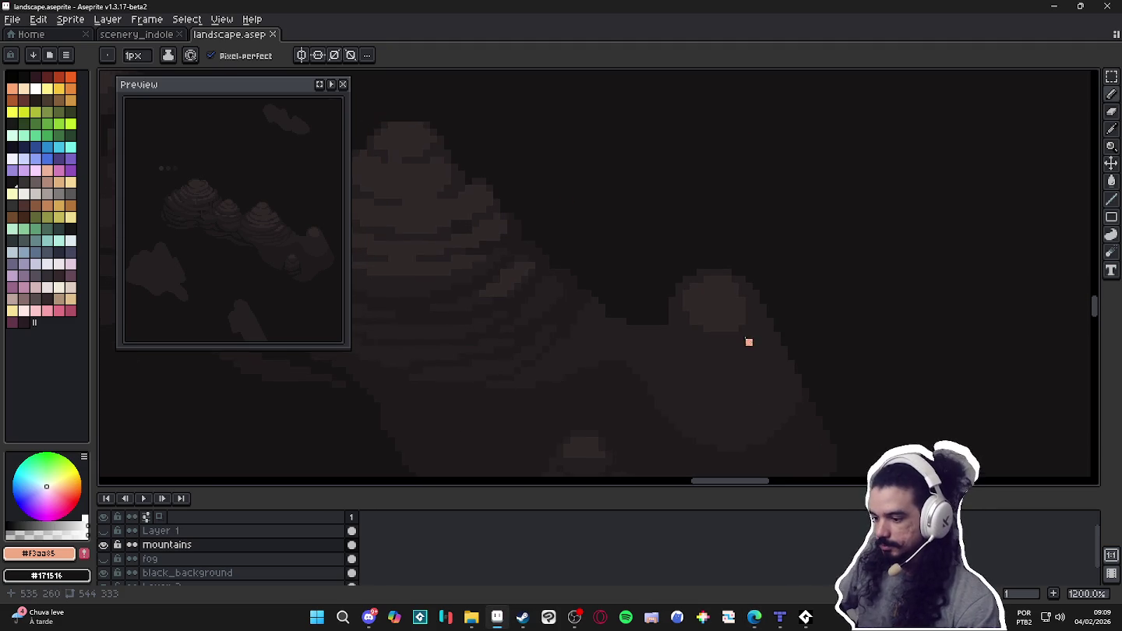
left_click(720, 309, "alt")
scroll(717, 334, "up", 1)
scroll(720, 337, "up", 1)
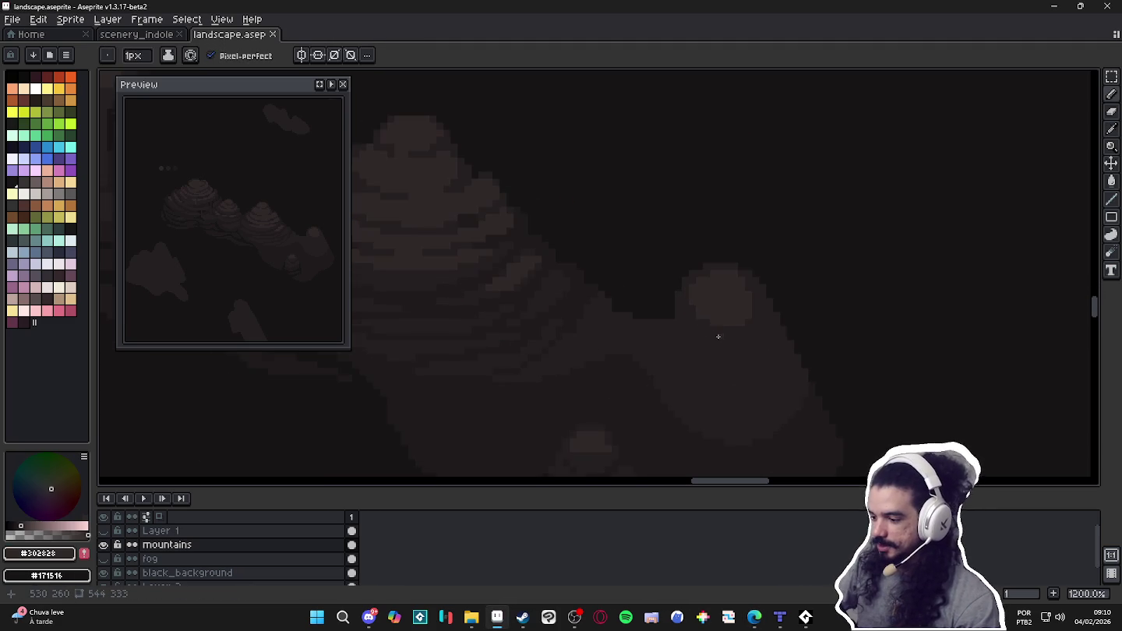
scroll(739, 331, "up", 1)
key("b")
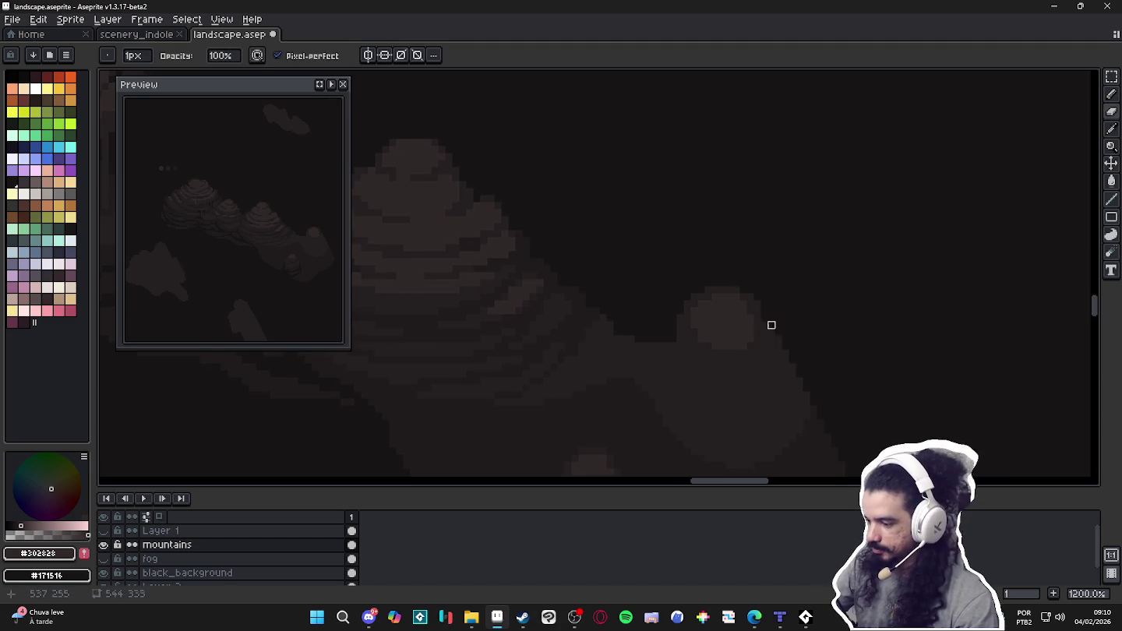
left_click(765, 339)
key("i")
key("b")
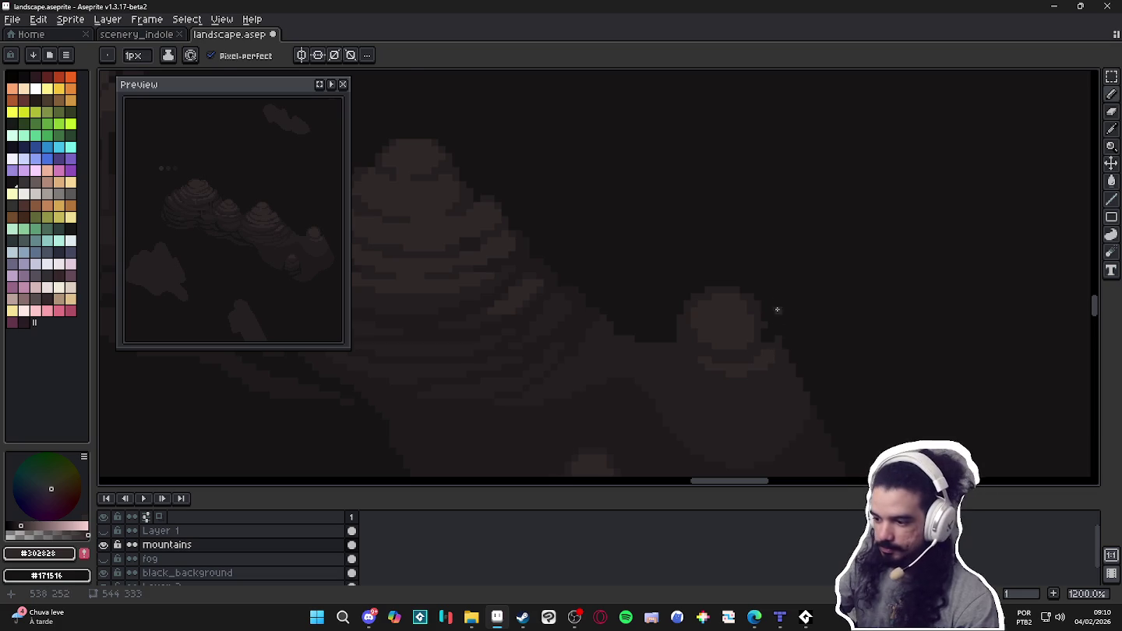
Shade the right mountain's bands, alternating #251f20, #302828 and #1f1b1c, ending on #251f20.
left_click(781, 338, "alt")
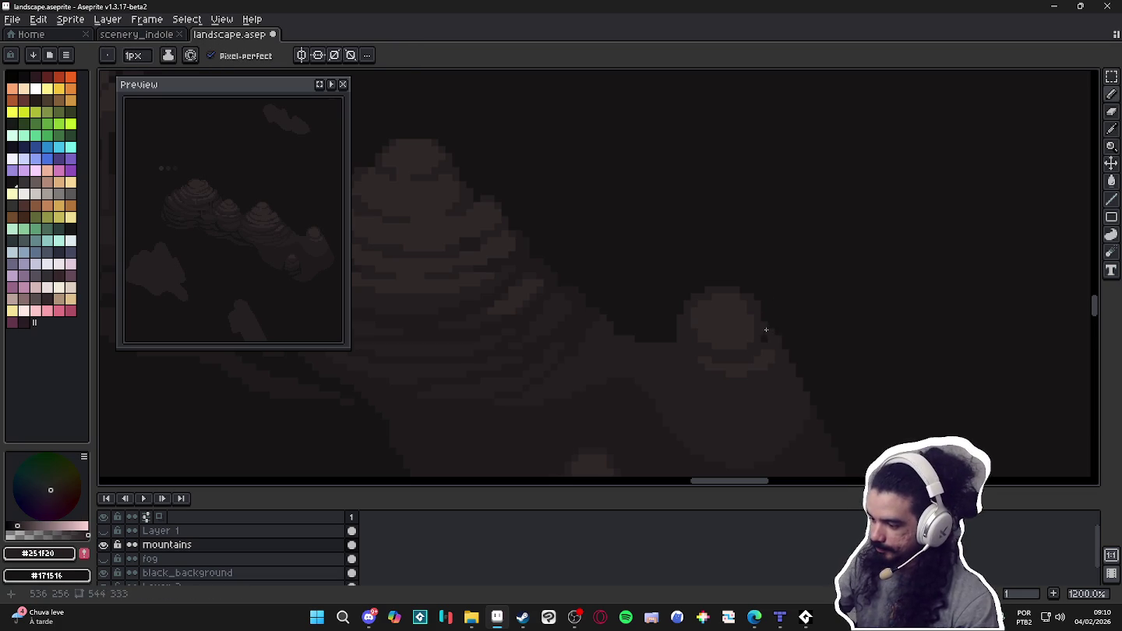
left_click(775, 355, "alt")
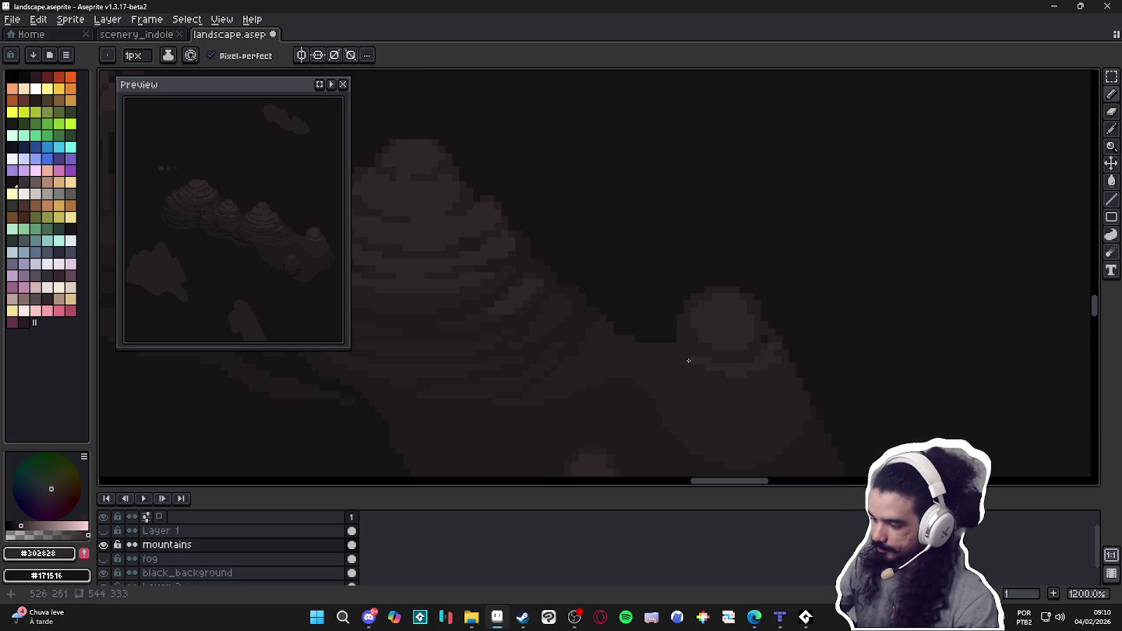
left_click(772, 329, "alt")
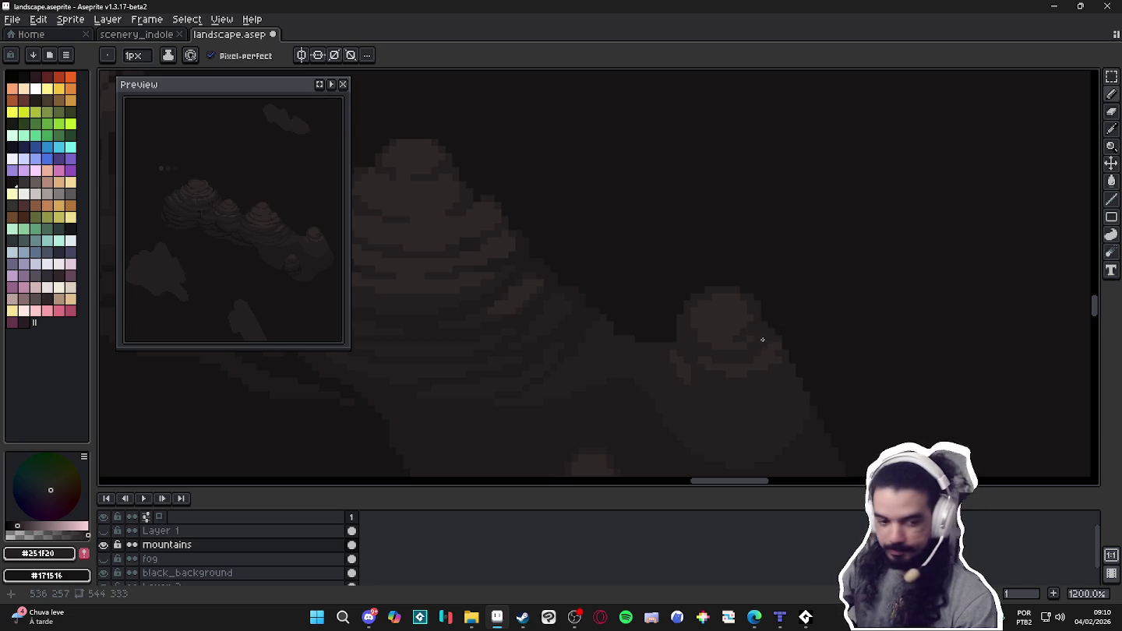
left_click_drag(768, 354, 791, 342)
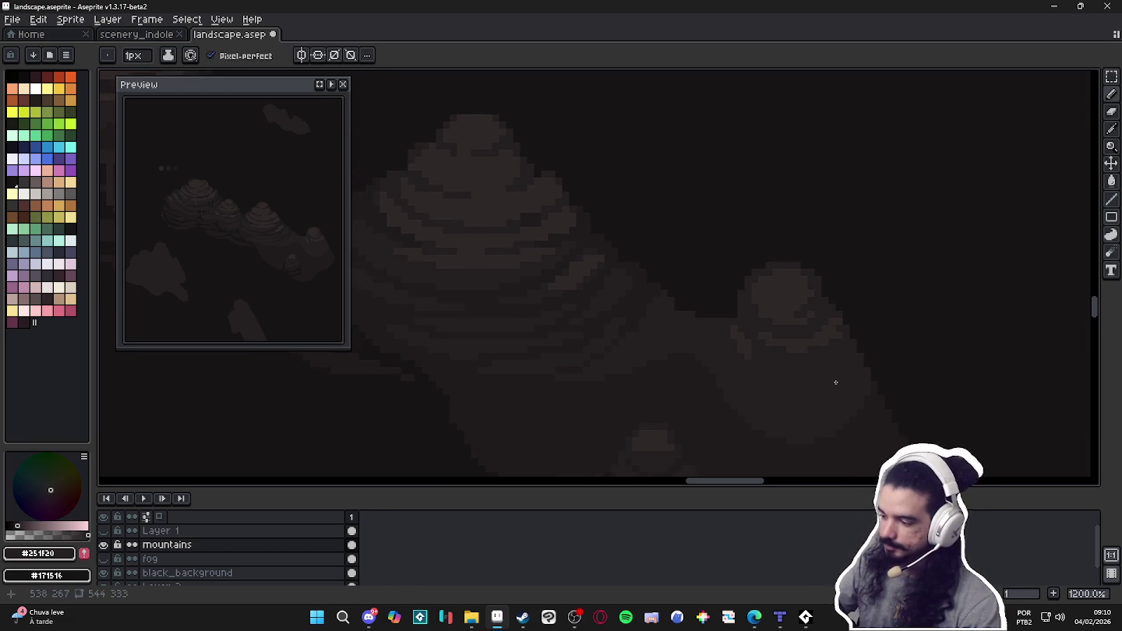
left_click(729, 341, "alt")
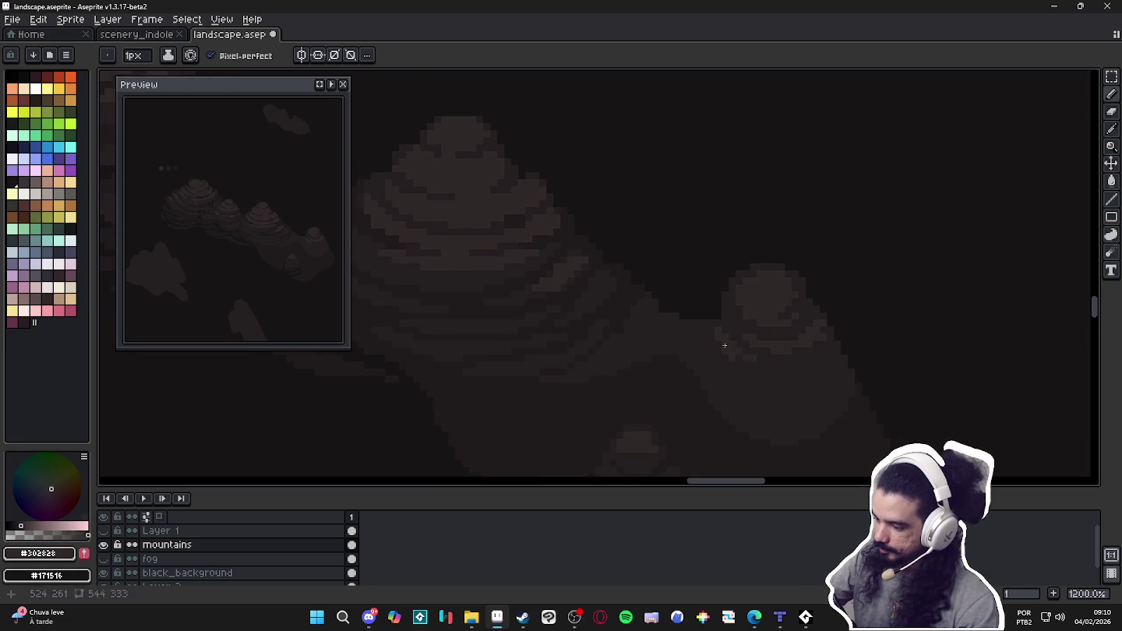
left_click_drag(844, 406, 846, 410)
left_click(861, 396, "alt")
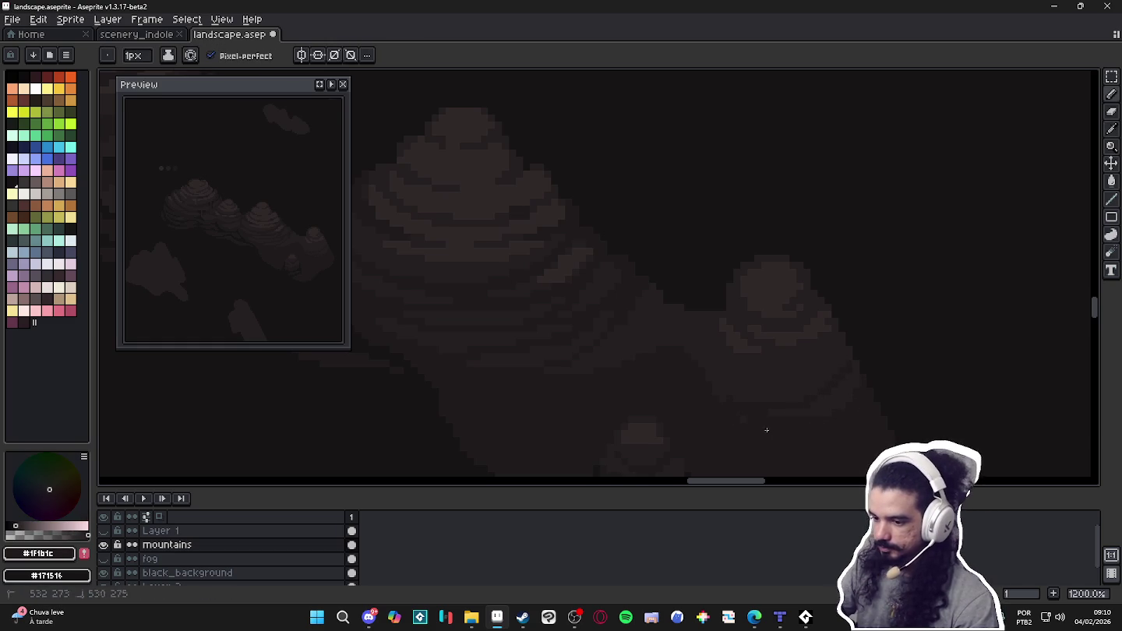
left_click(797, 341, "alt")
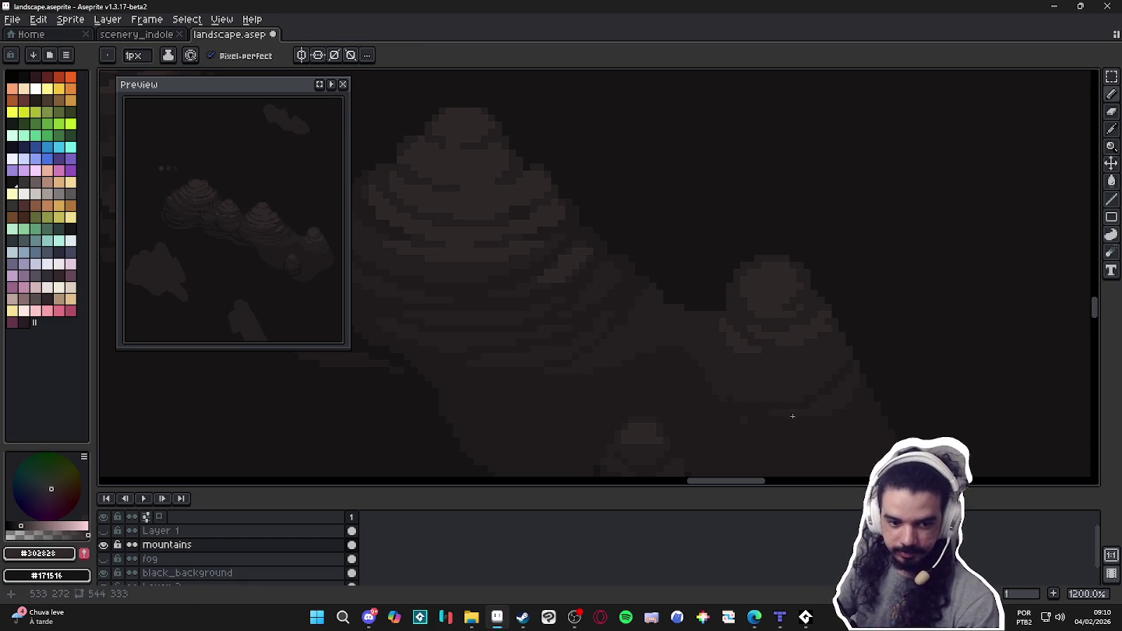
left_click(760, 359, "alt")
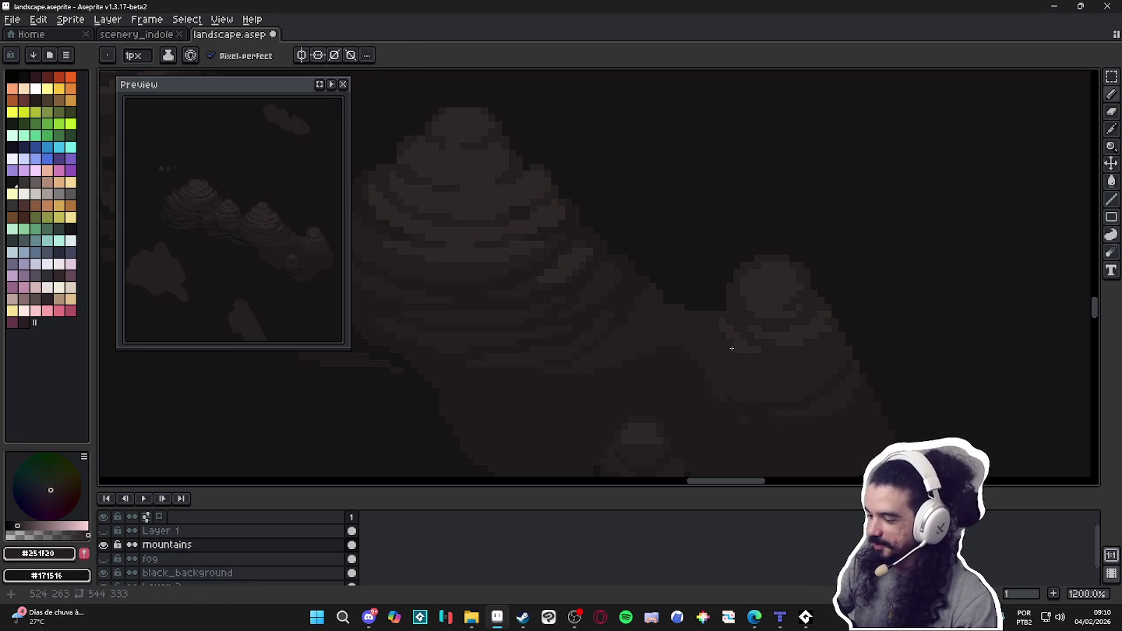
Continue the right mountain's bands, switching between #302828 and #251f20.
left_click(725, 337, "alt")
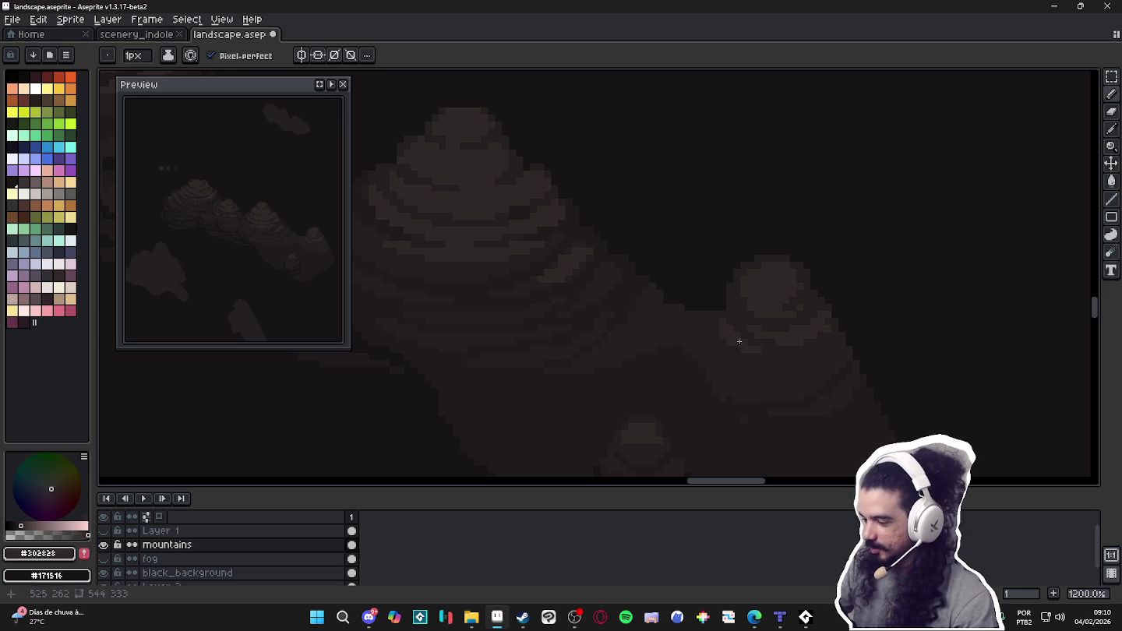
left_click(738, 318, "alt")
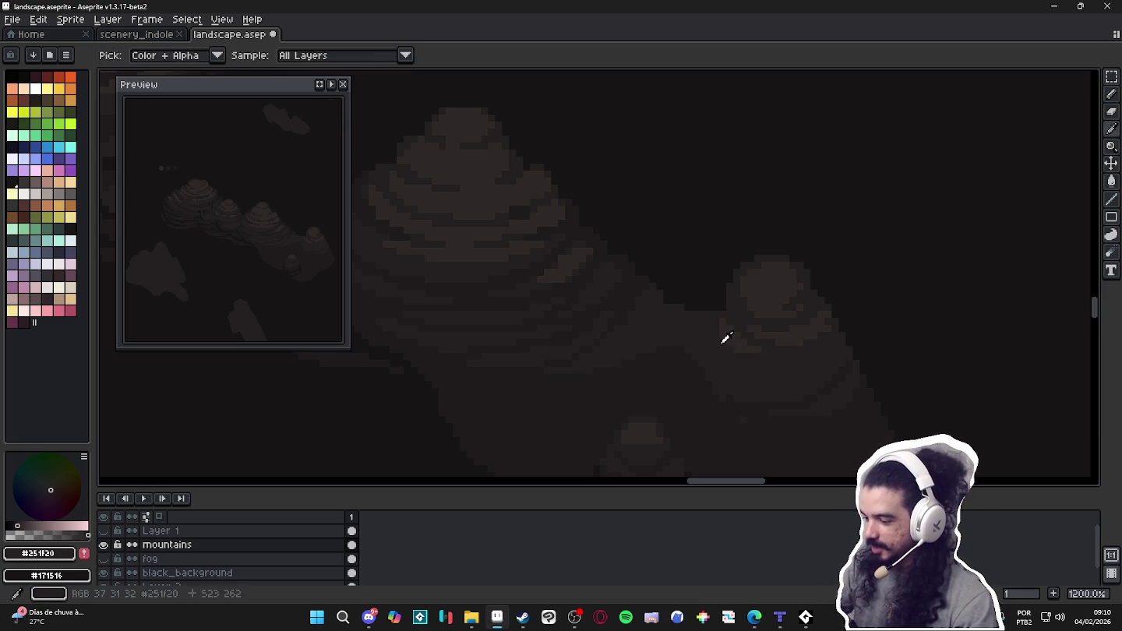
left_click(796, 329, "alt")
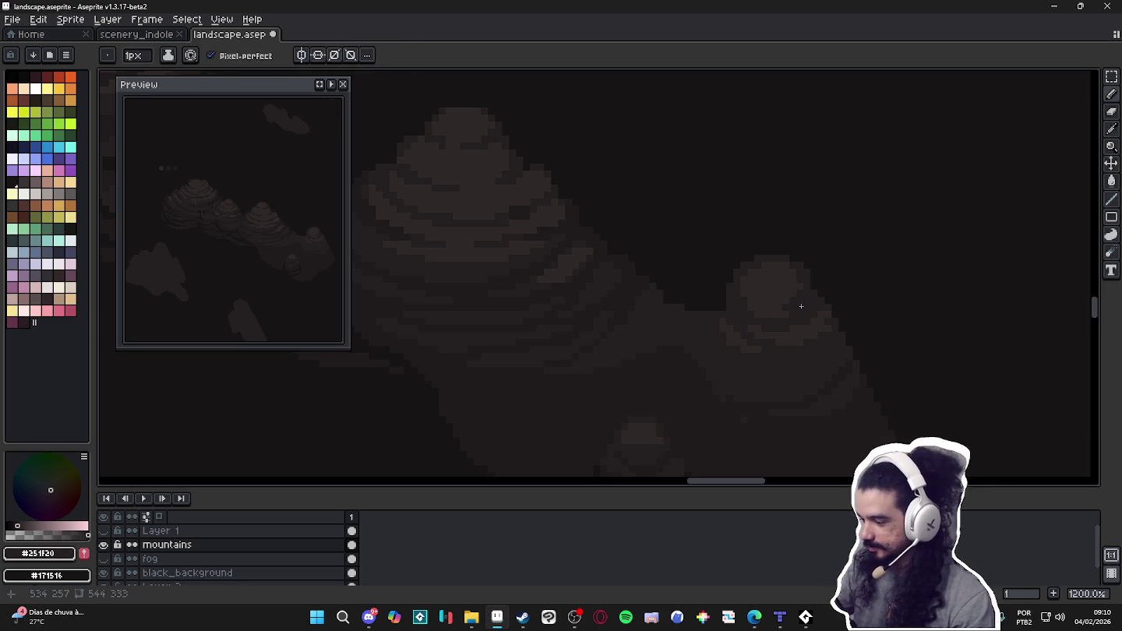
left_click(792, 307, "alt")
left_click(753, 308, "alt")
left_click(753, 309, "alt")
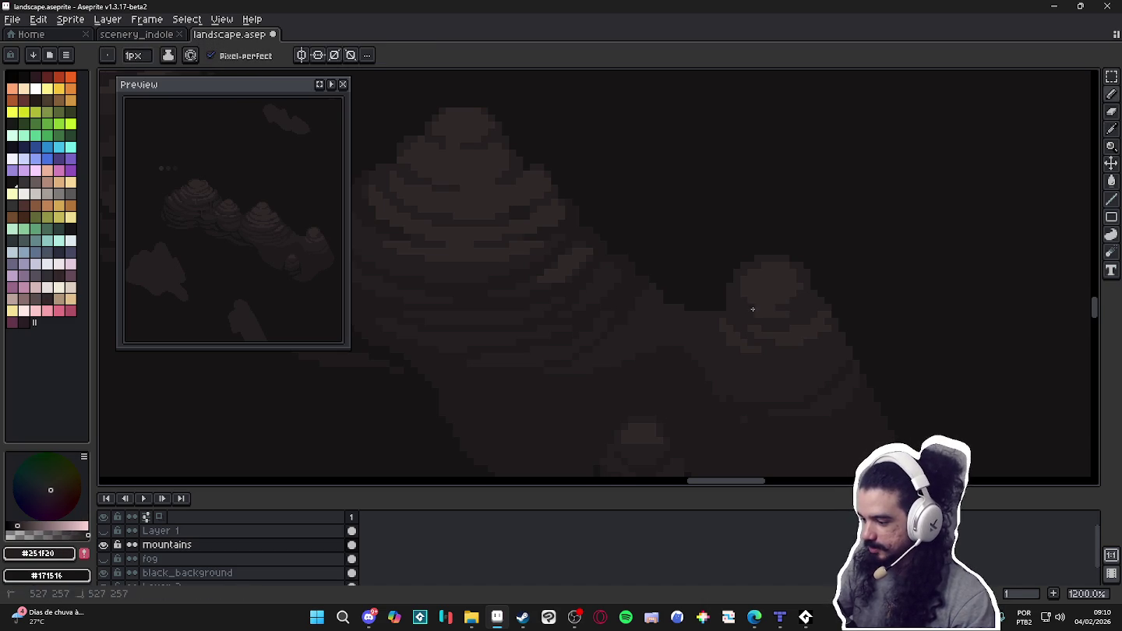
left_click(791, 312, "alt")
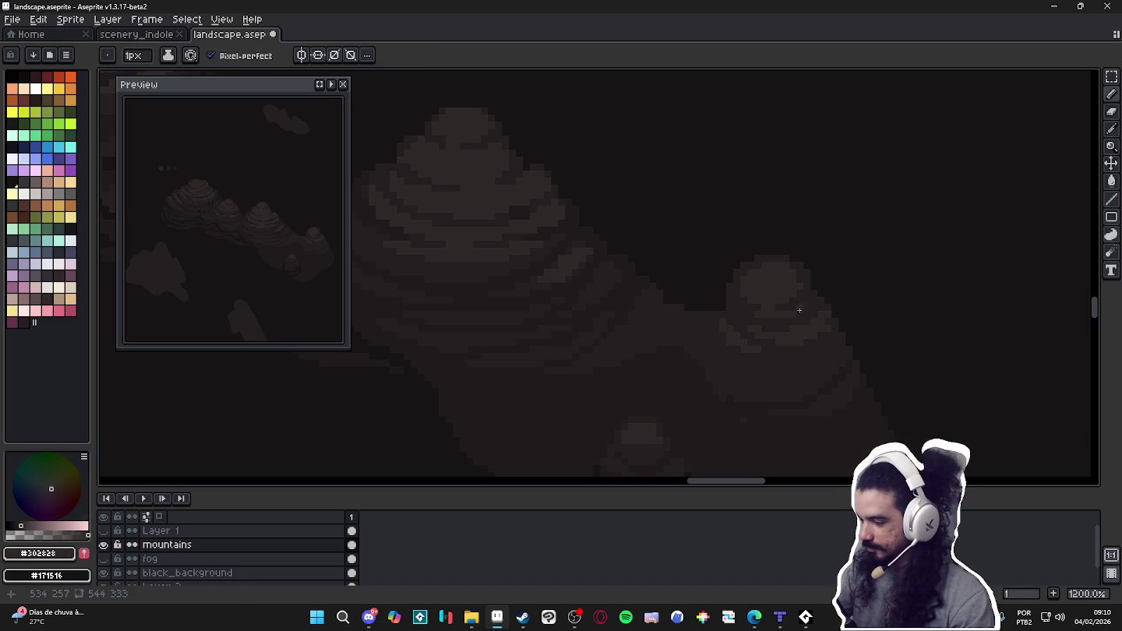
left_click(828, 322, "alt")
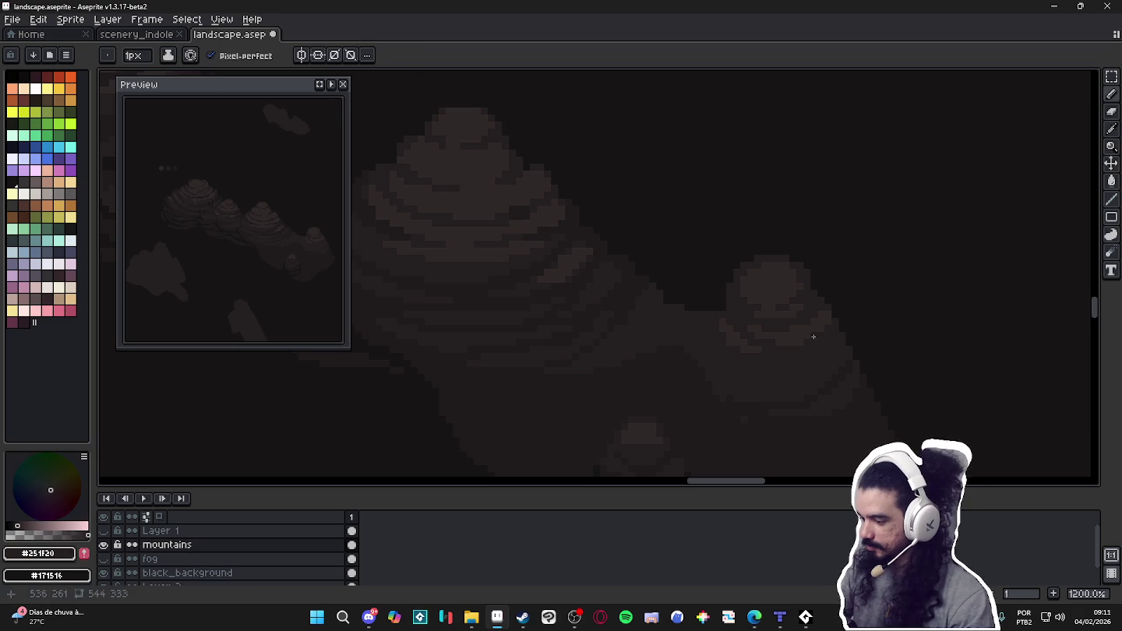
left_click(834, 300, "alt")
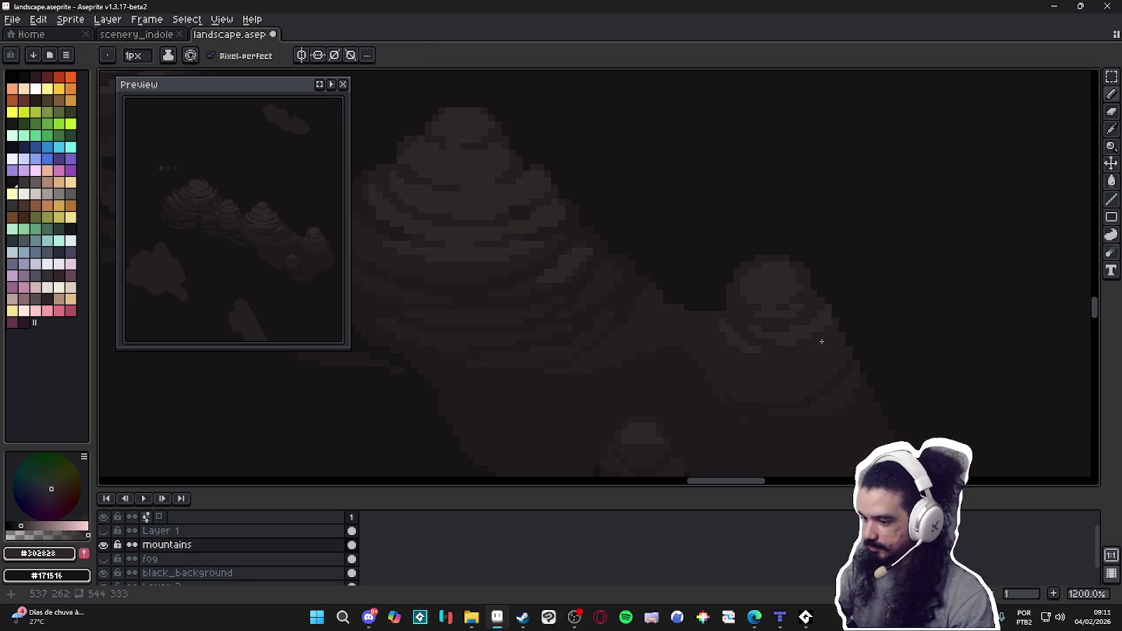
left_click(821, 299, "alt")
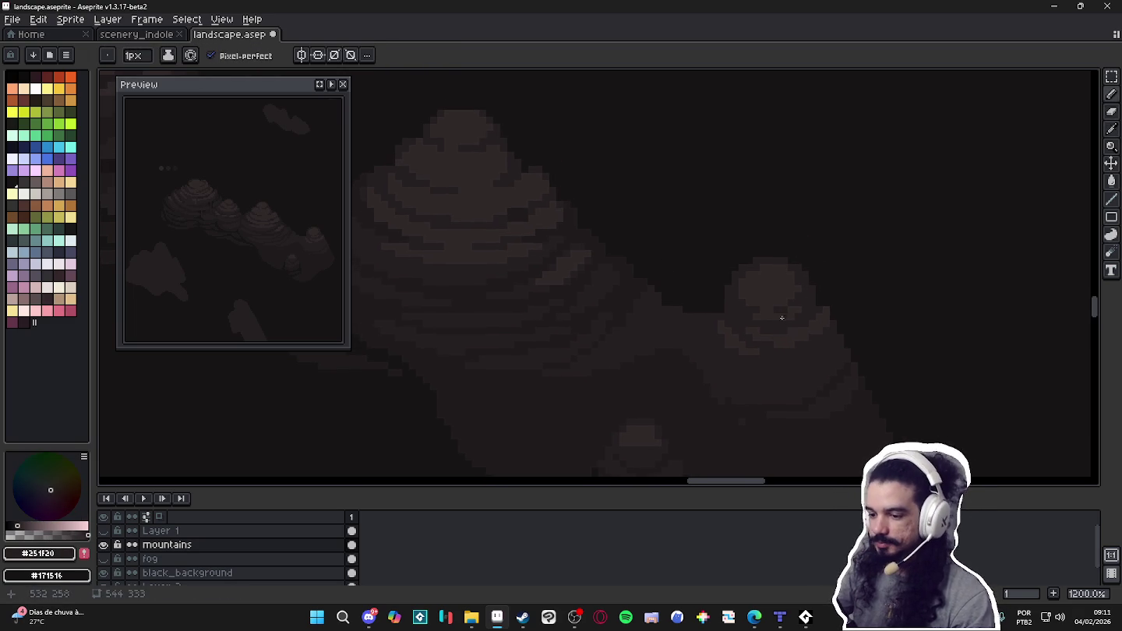
Paint another #302828 band, then sample the darkest rock brown #1F1B1C.
key("alt")
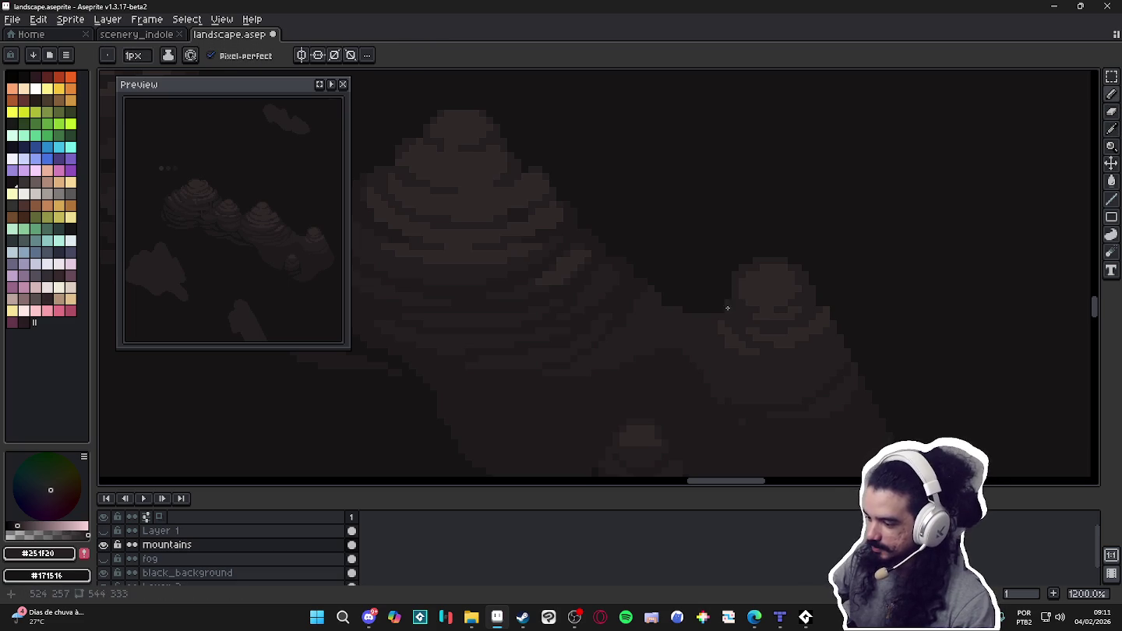
left_click(762, 323, "alt")
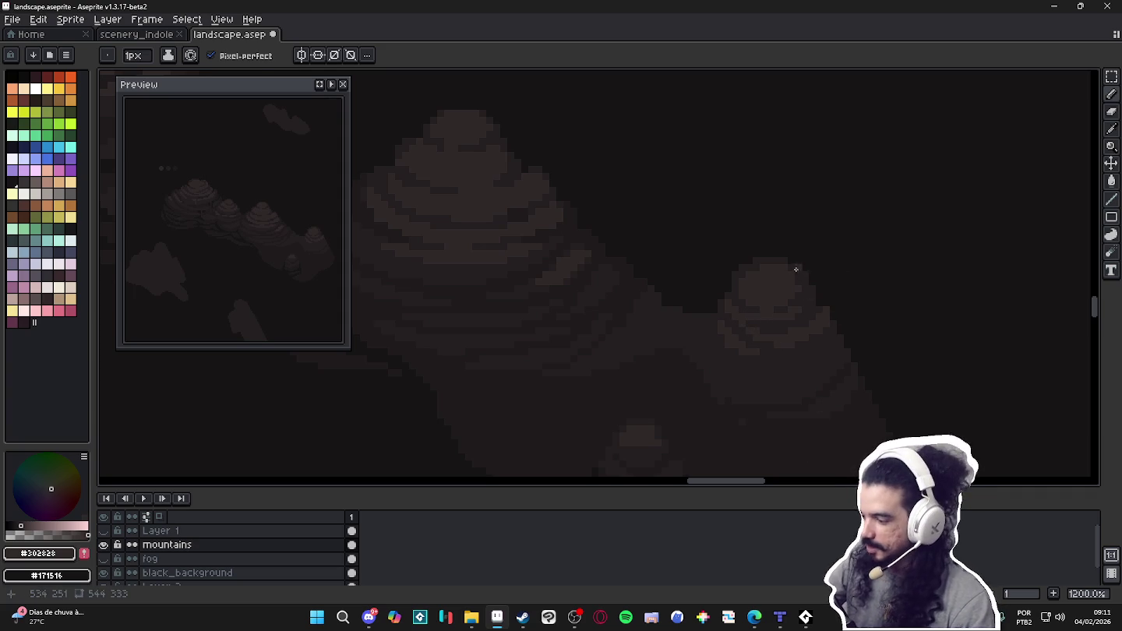
key("b")
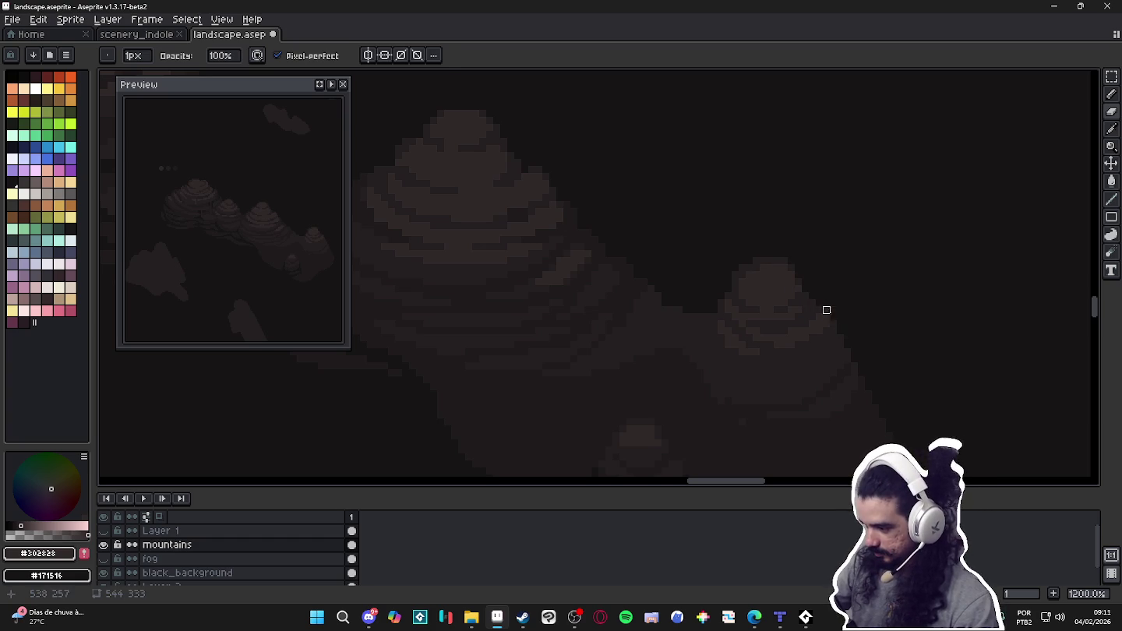
left_click_drag(831, 383, 836, 364)
key("alt")
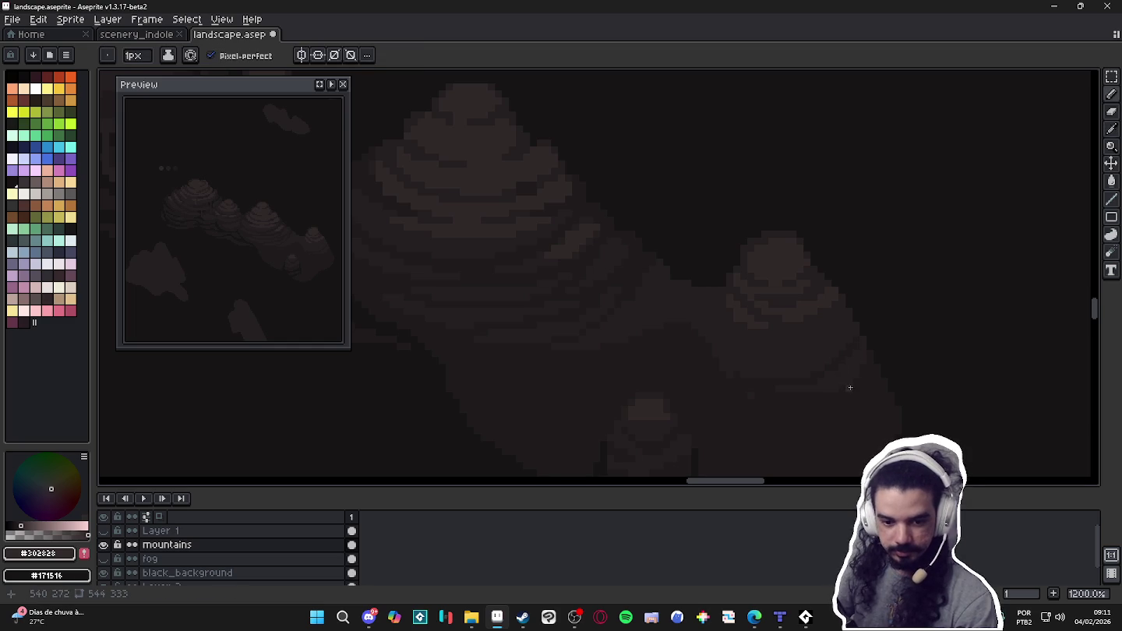
left_click(848, 360)
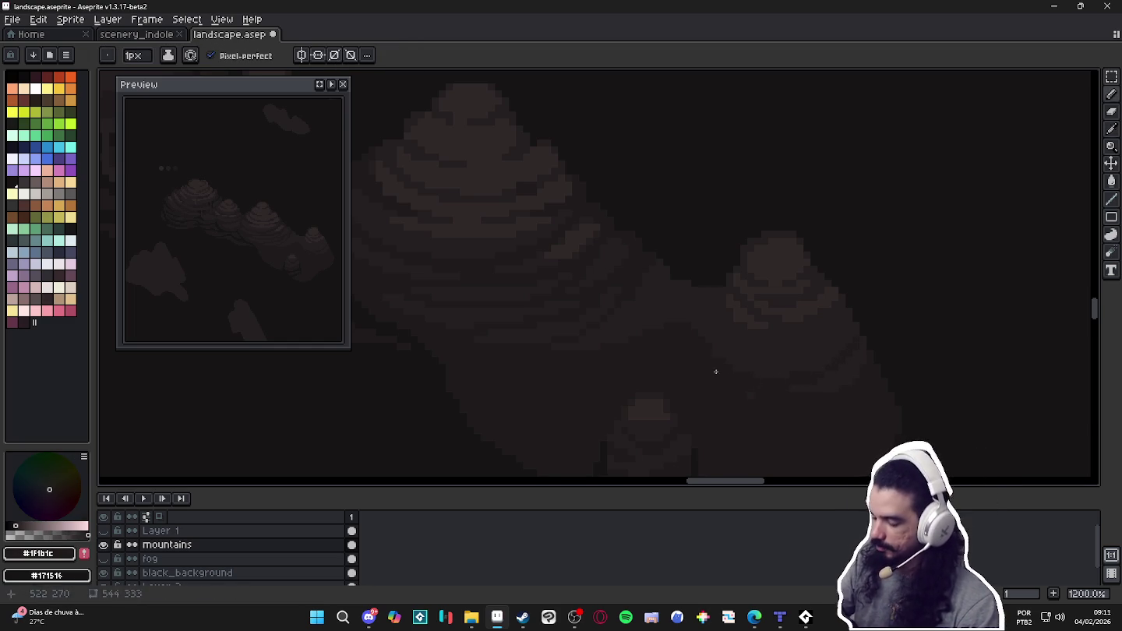
Paint #1F1B1C shadows along the lower slopes, mixing in #251F20, moving toward the foreground rock.
left_click_drag(711, 342, 784, 369)
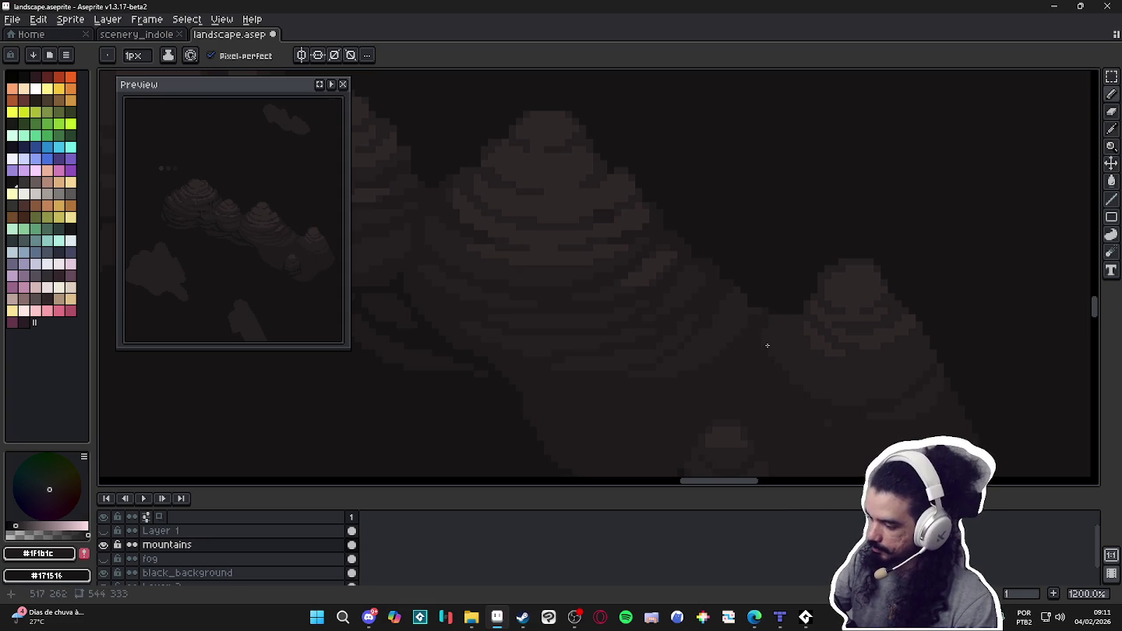
left_click_drag(786, 371, 786, 375)
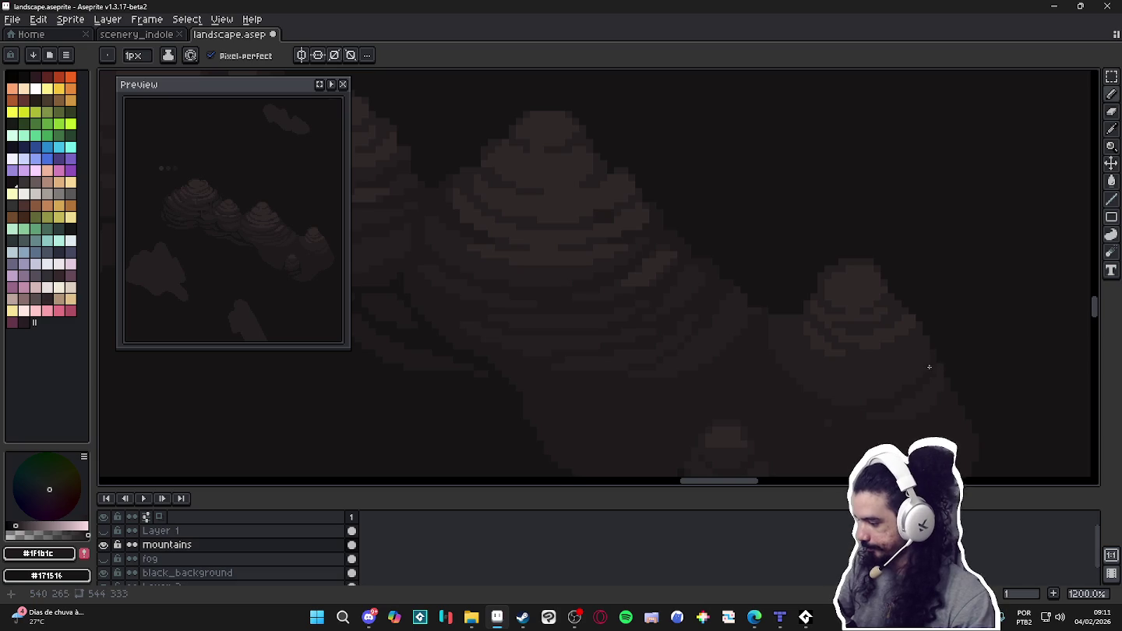
key("alt")
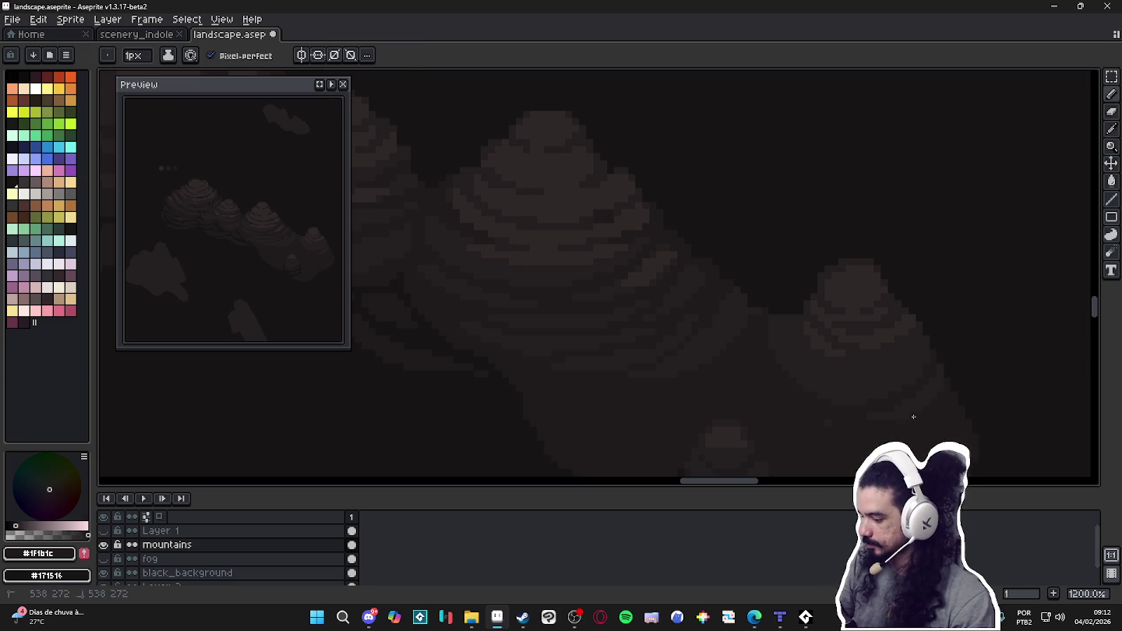
key("alt")
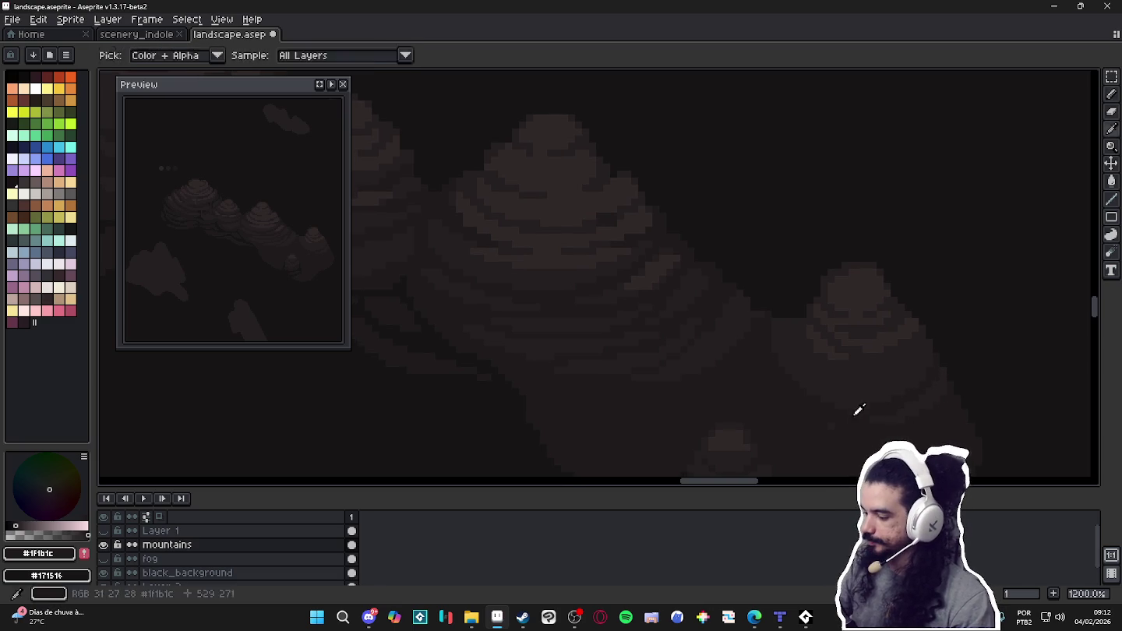
key("alt")
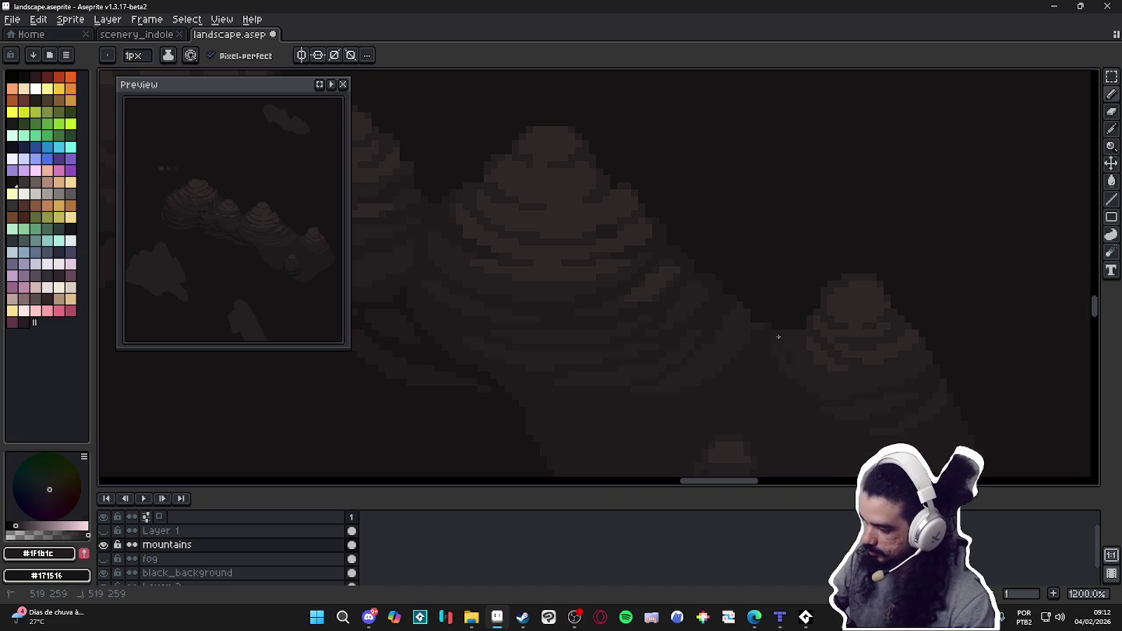
left_click(847, 395)
left_click_drag(867, 394, 817, 382)
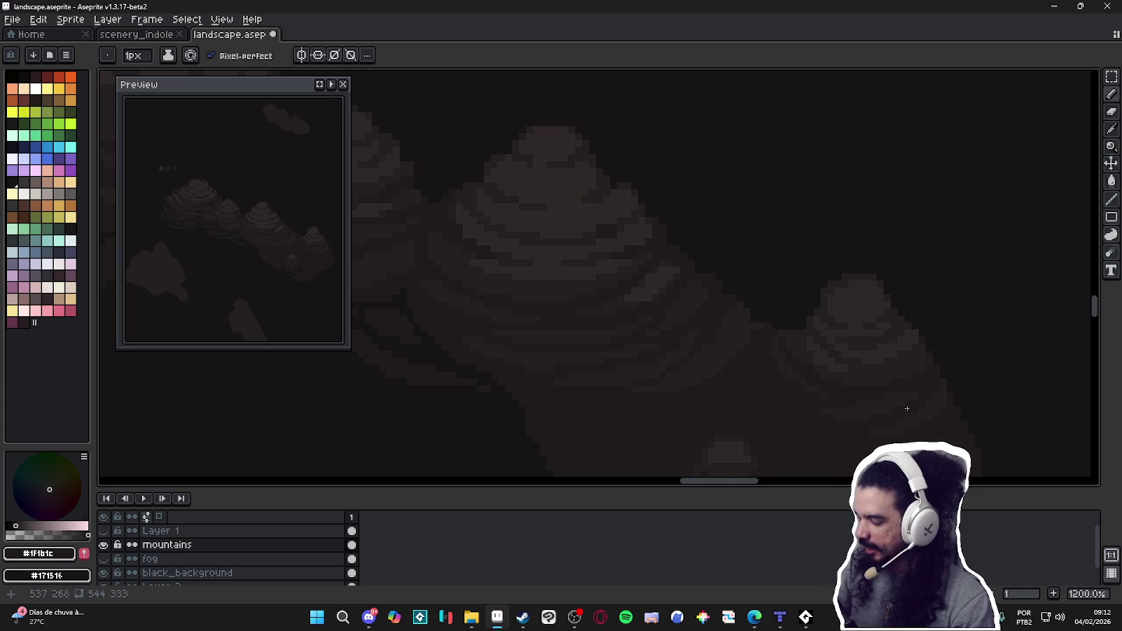
left_click(797, 394, "alt")
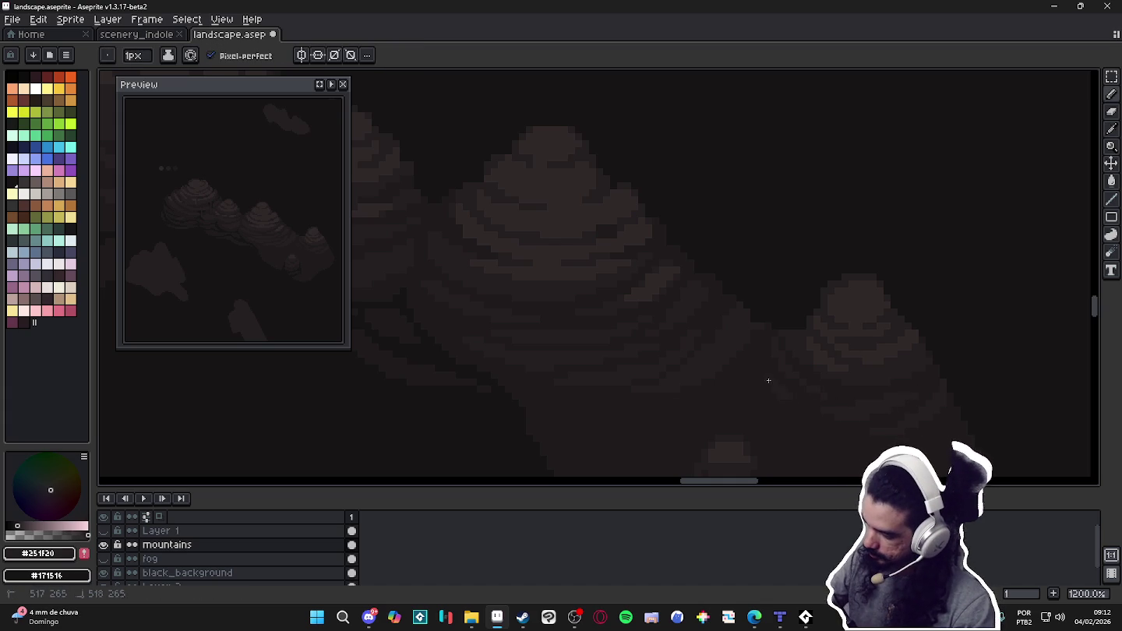
left_click(788, 410, "alt")
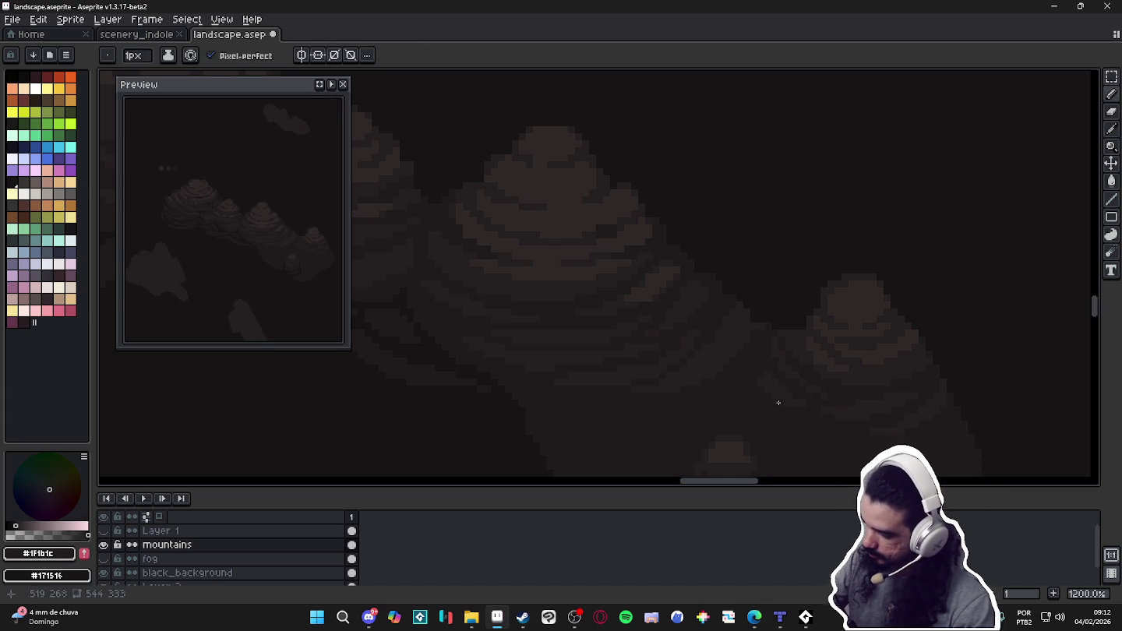
mouse_move(795, 406)
left_mouse_down()
mouse_move(872, 397)
mouse_move(864, 343)
left_mouse_up()
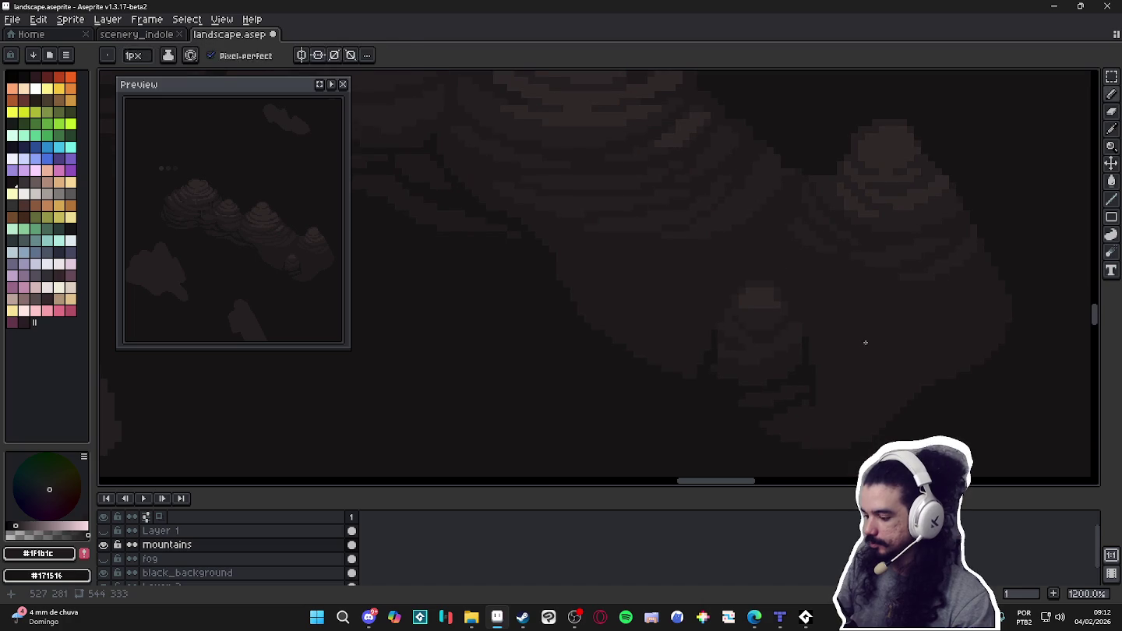
Sample near-black #171516 from the foreground rock, then cycle #251F20, #302828 and #1F1B1C on the bands.
left_click(809, 404, "alt")
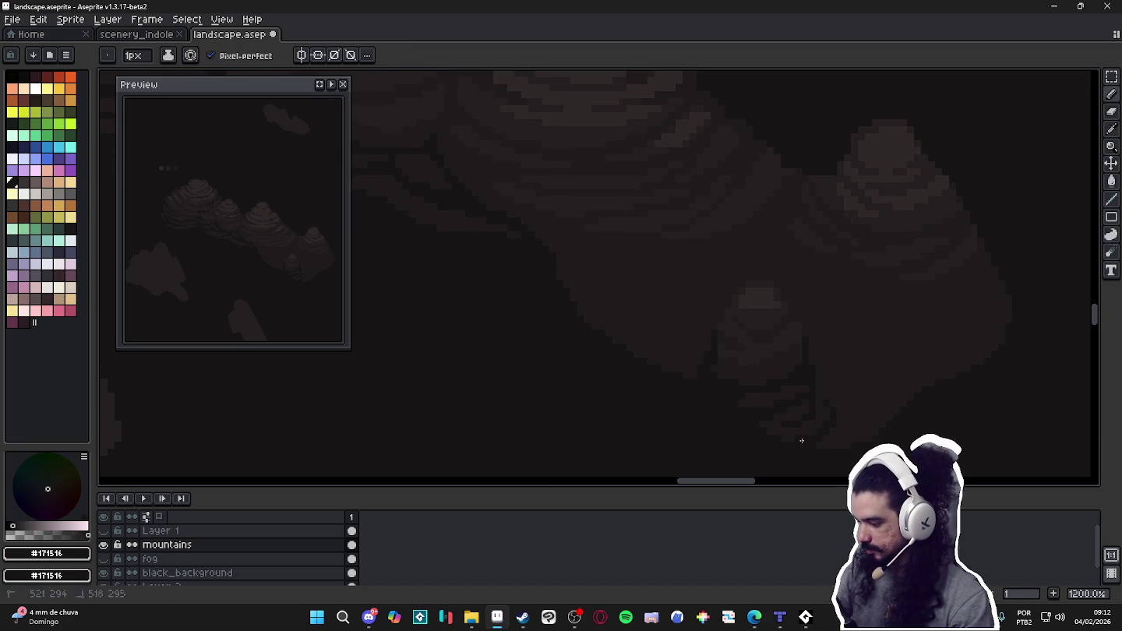
mouse_move(852, 331)
left_mouse_down()
mouse_move(813, 431)
mouse_move(819, 369)
left_mouse_up()
left_click(739, 248, "alt")
left_click(739, 244, "alt")
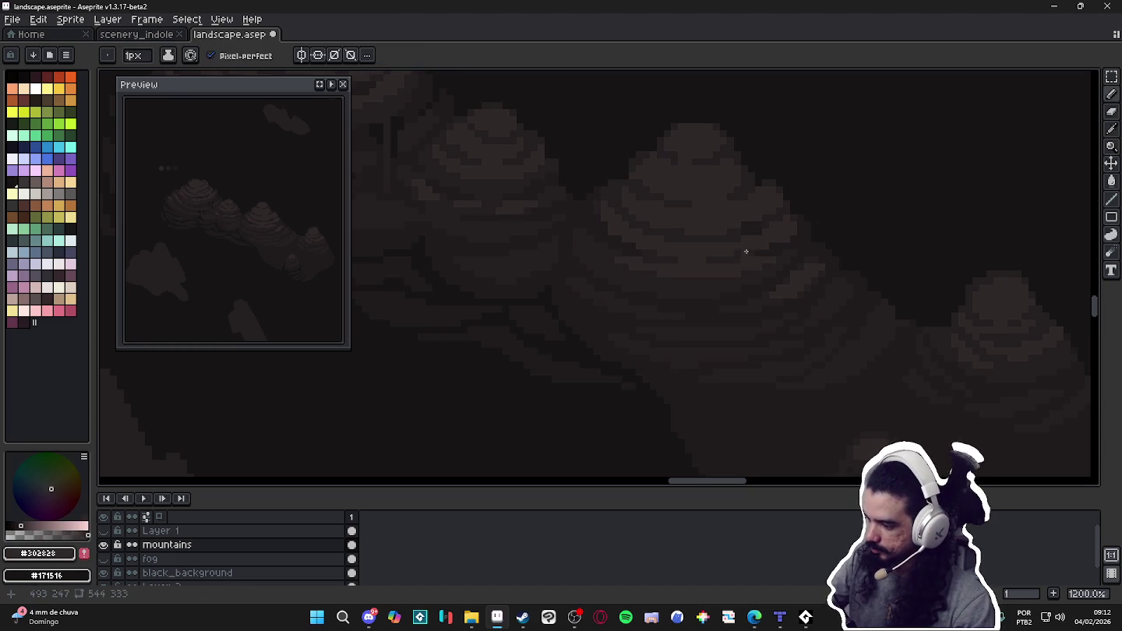
left_click(767, 284, "alt")
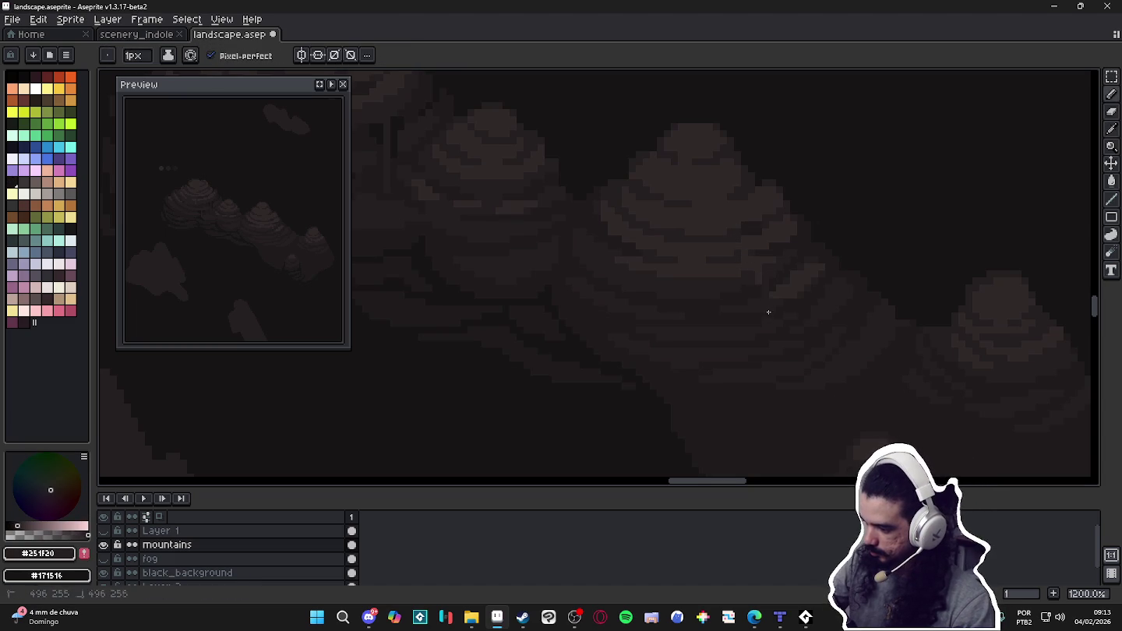
left_click(764, 306, "alt")
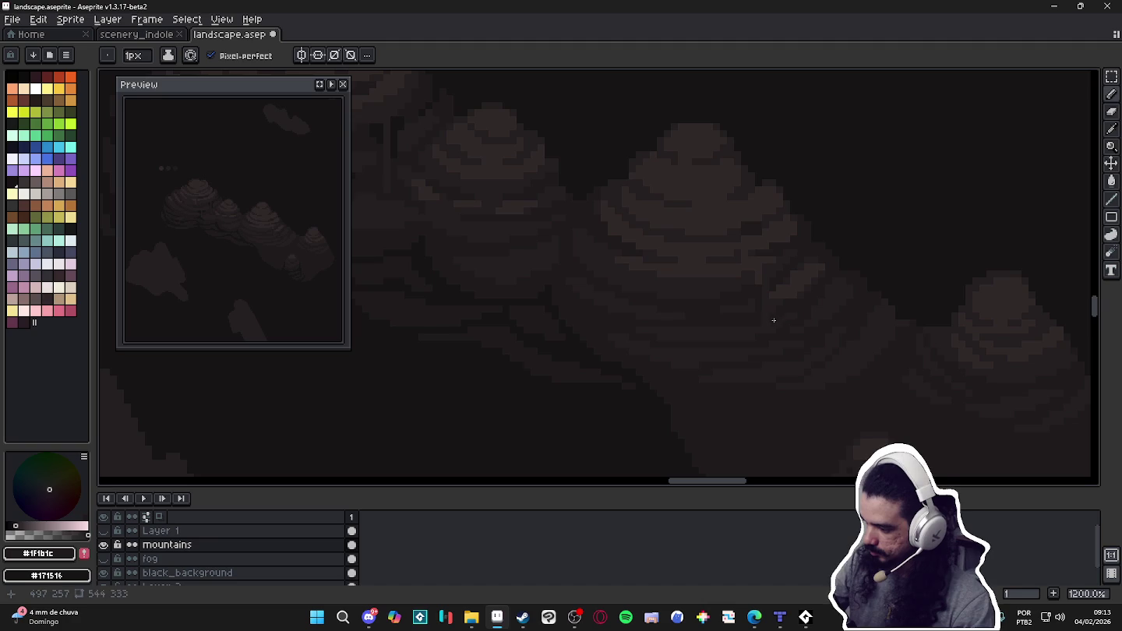
left_click(771, 287, "alt")
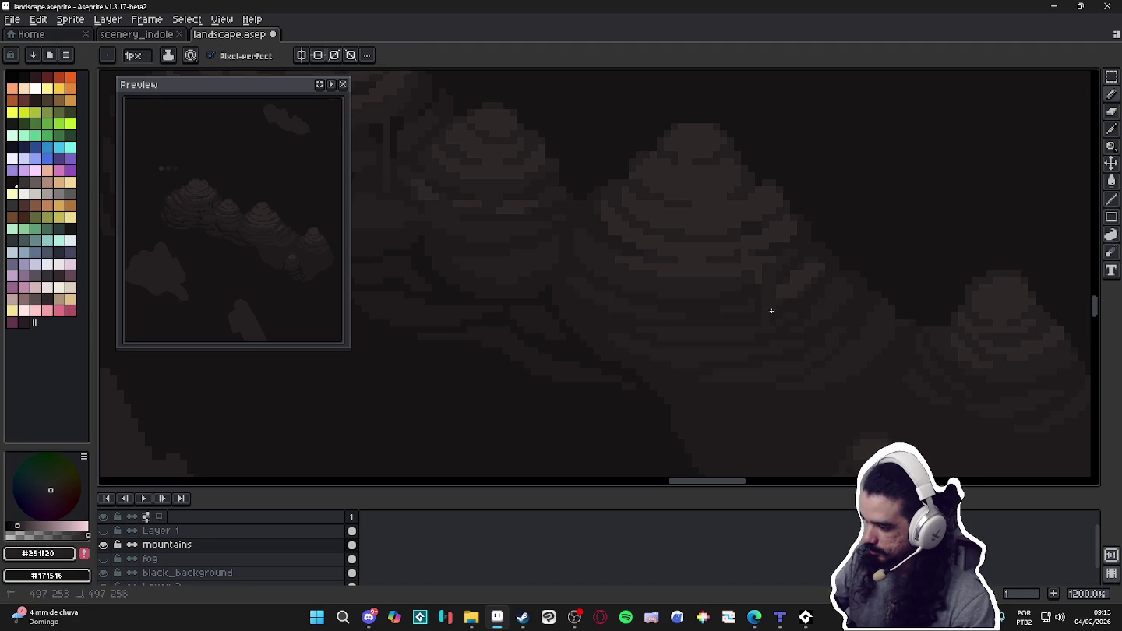
left_click(771, 275, "alt")
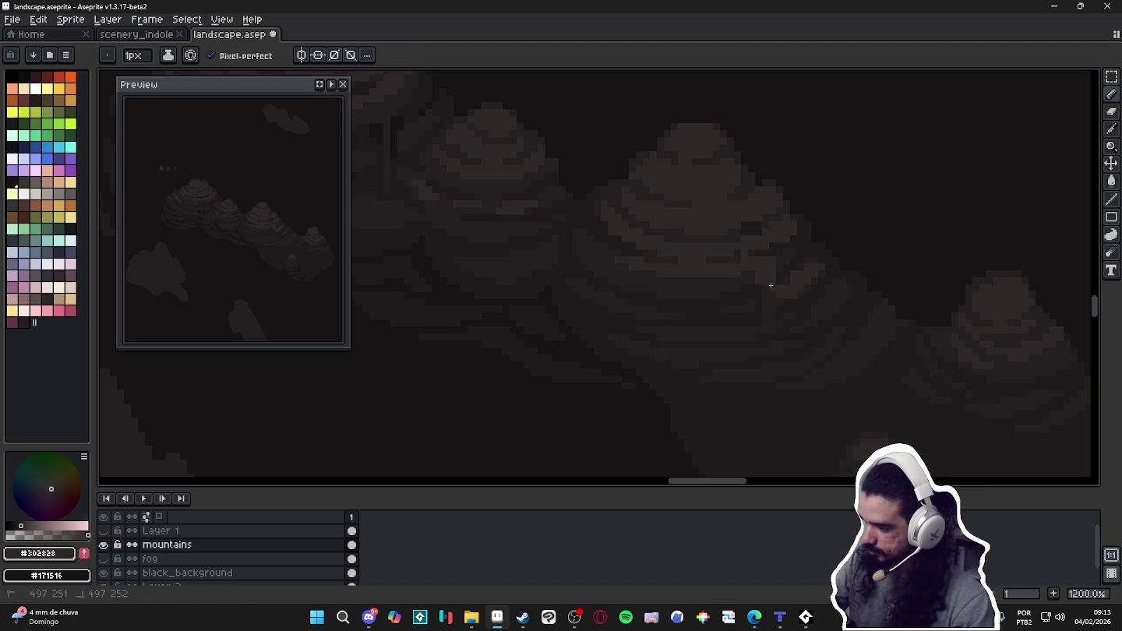
Keep touching up the bands with #1F1B1C and #302828, finishing with #251F20 active.
left_click(783, 315, "alt")
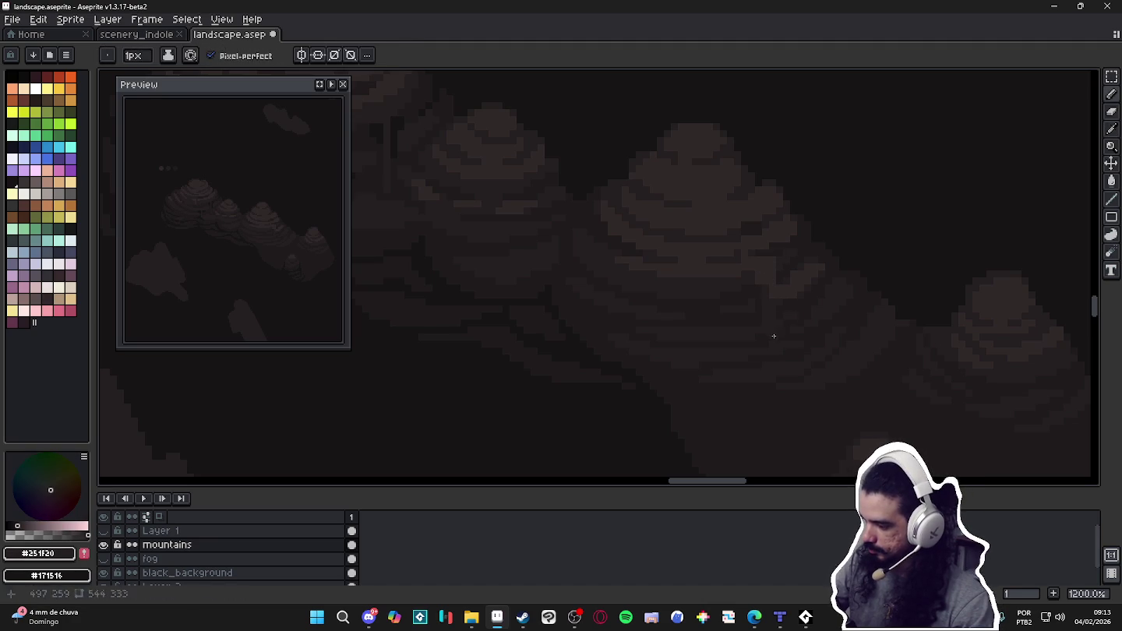
left_click(783, 333, "alt")
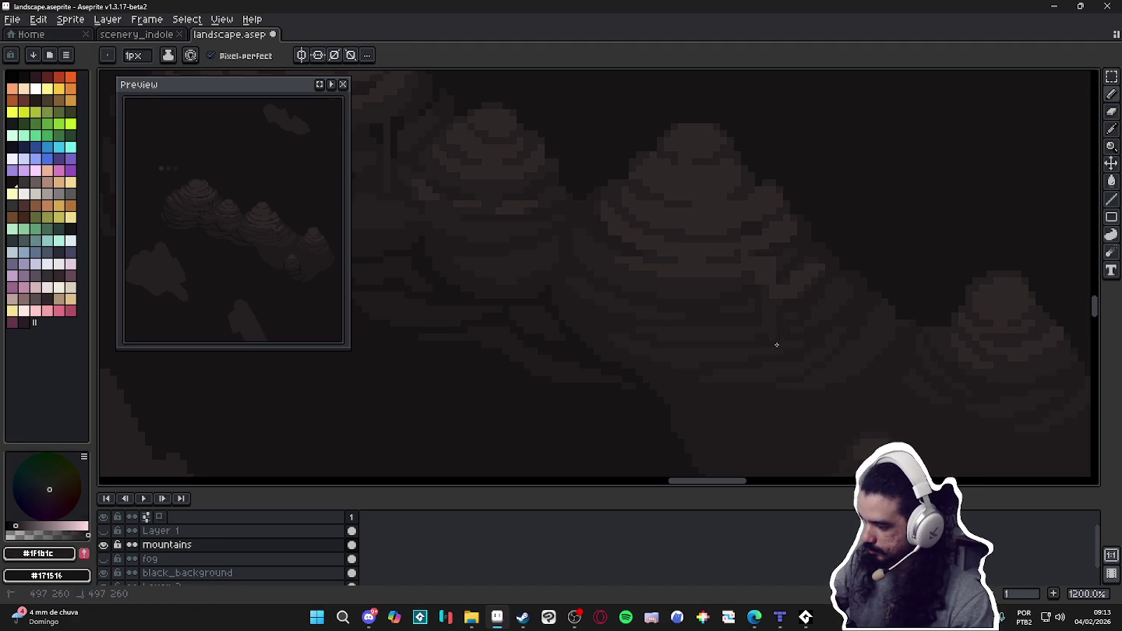
left_click(779, 296, "alt")
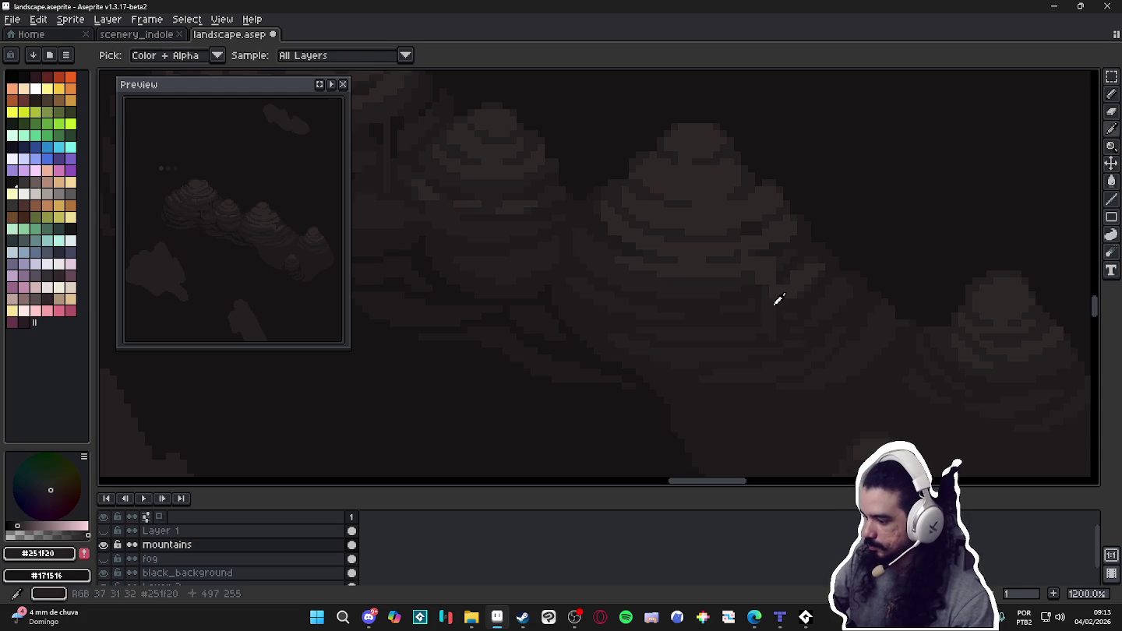
left_click(775, 278, "alt")
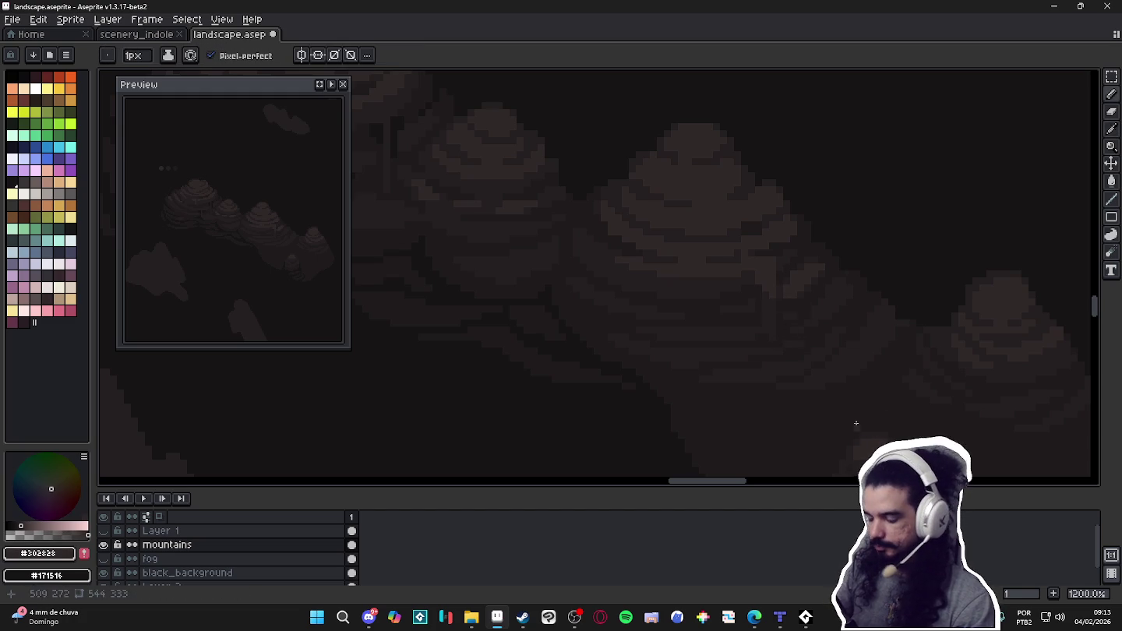
key("alt")
left_click(791, 257, "alt")
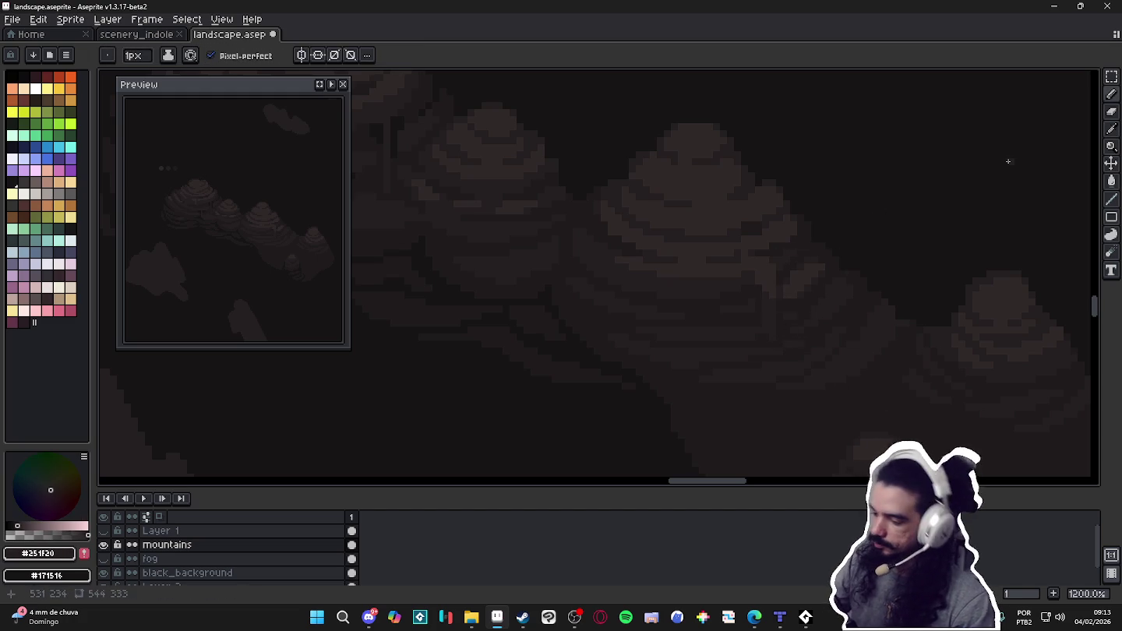
scroll(802, 319, "down", 4)
scroll(799, 327, "right", 1)
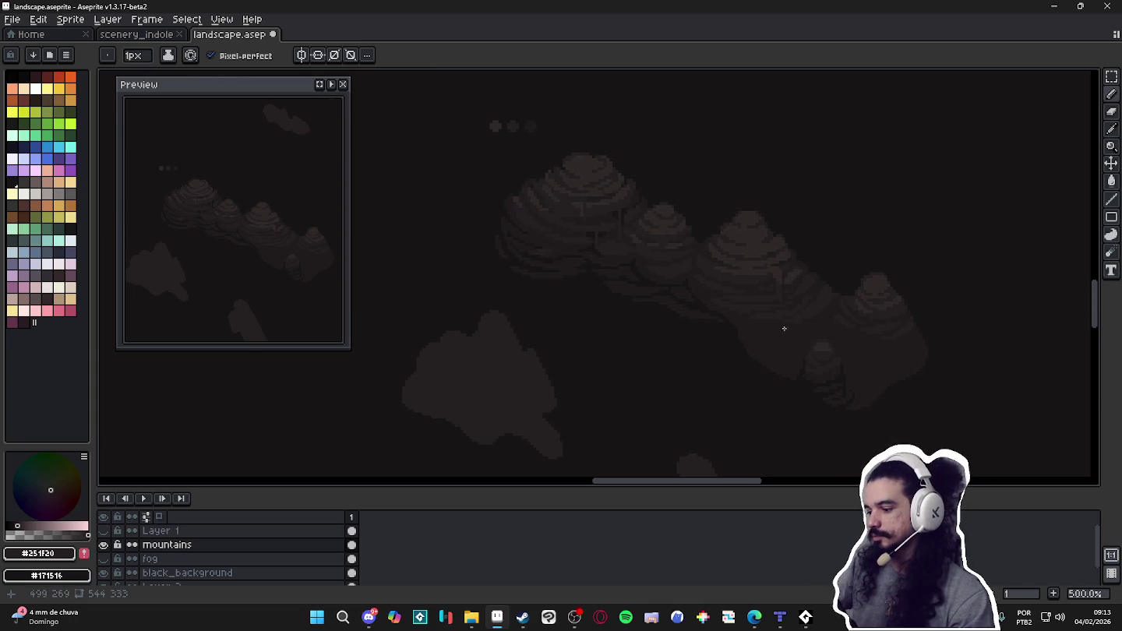
scroll(780, 281, "up", 7)
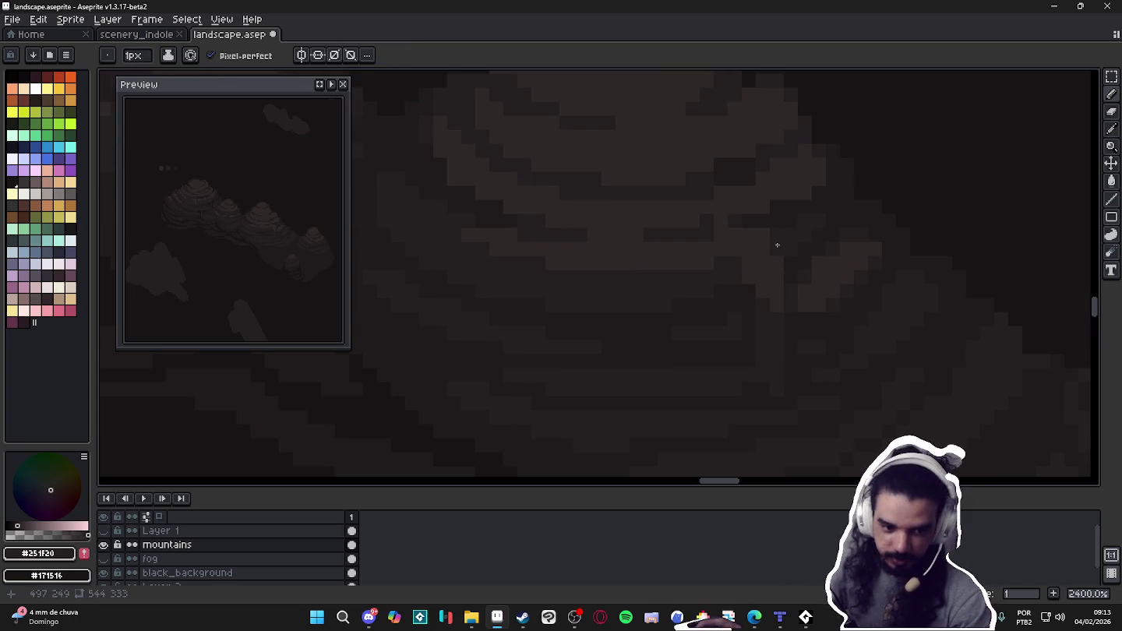
scroll(623, 270, "down", 3)
scroll(607, 275, "up", 2)
scroll(607, 274, "down", 2)
scroll(615, 265, "up", 2)
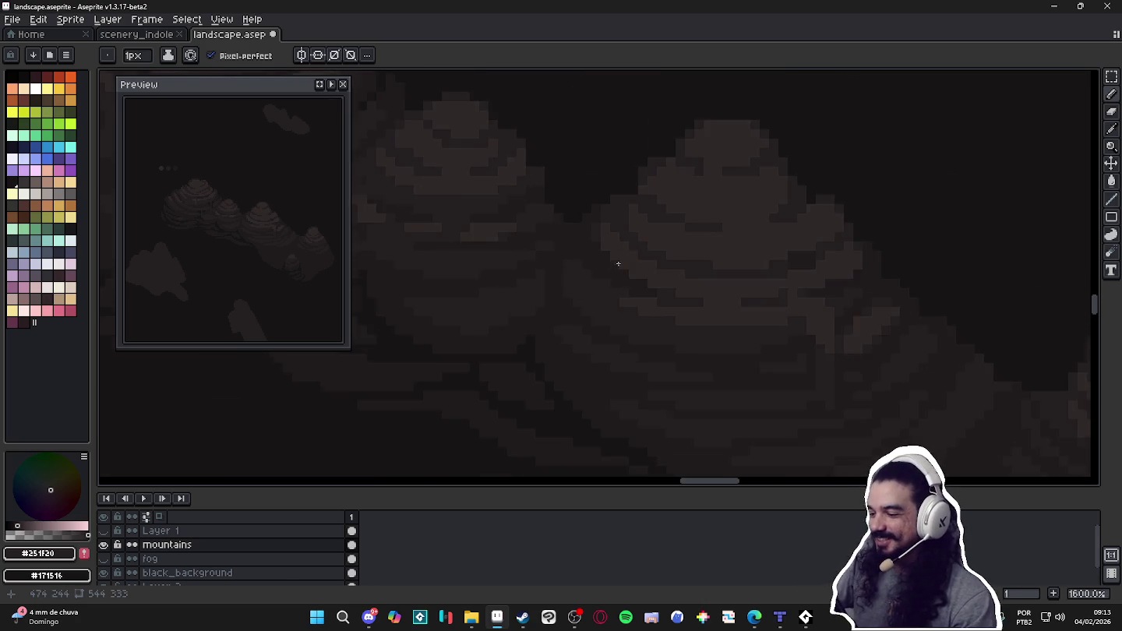
scroll(647, 249, "up", 1)
key("alt")
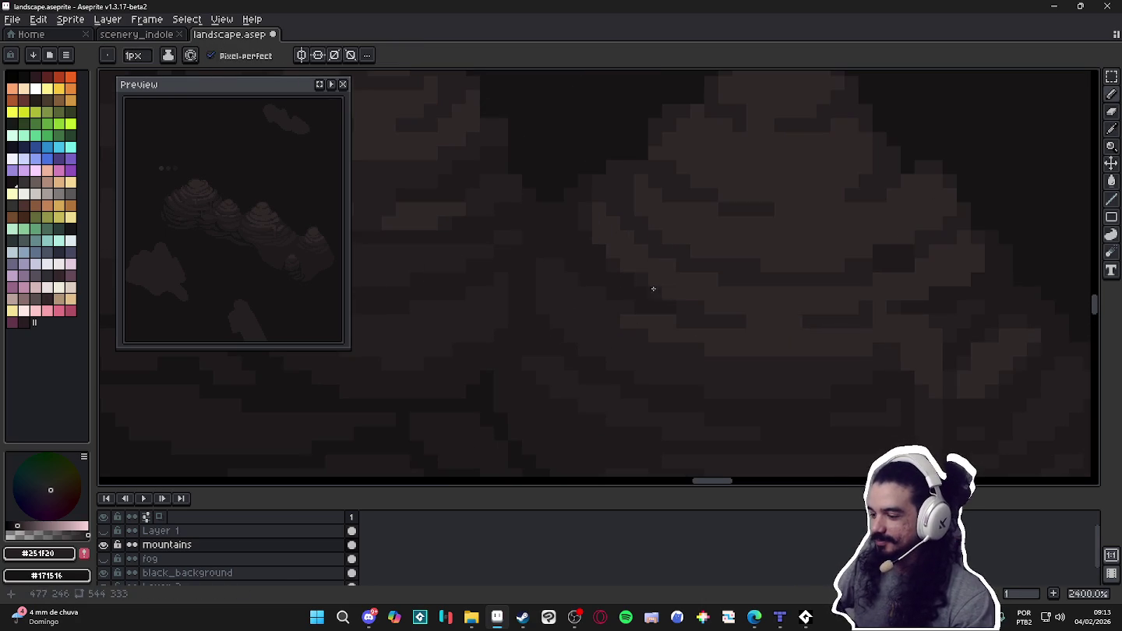
scroll(677, 297, "down", 2)
scroll(780, 312, "up", 2)
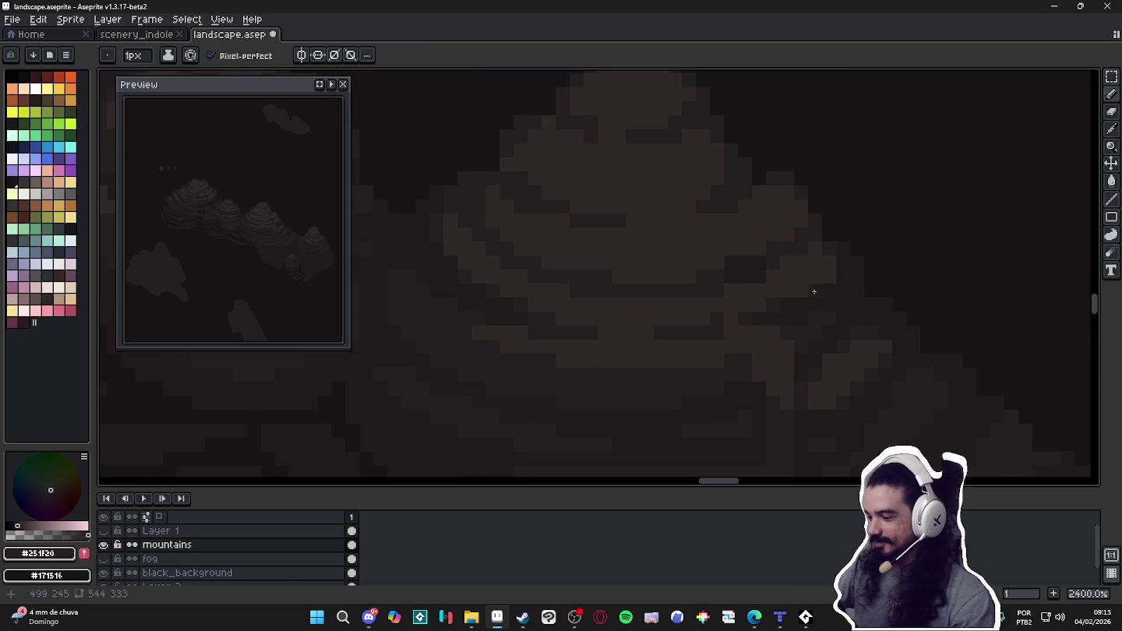
scroll(807, 308, "down", 2)
scroll(776, 288, "up", 1)
left_click(779, 282, "alt")
scroll(746, 291, "down", 2)
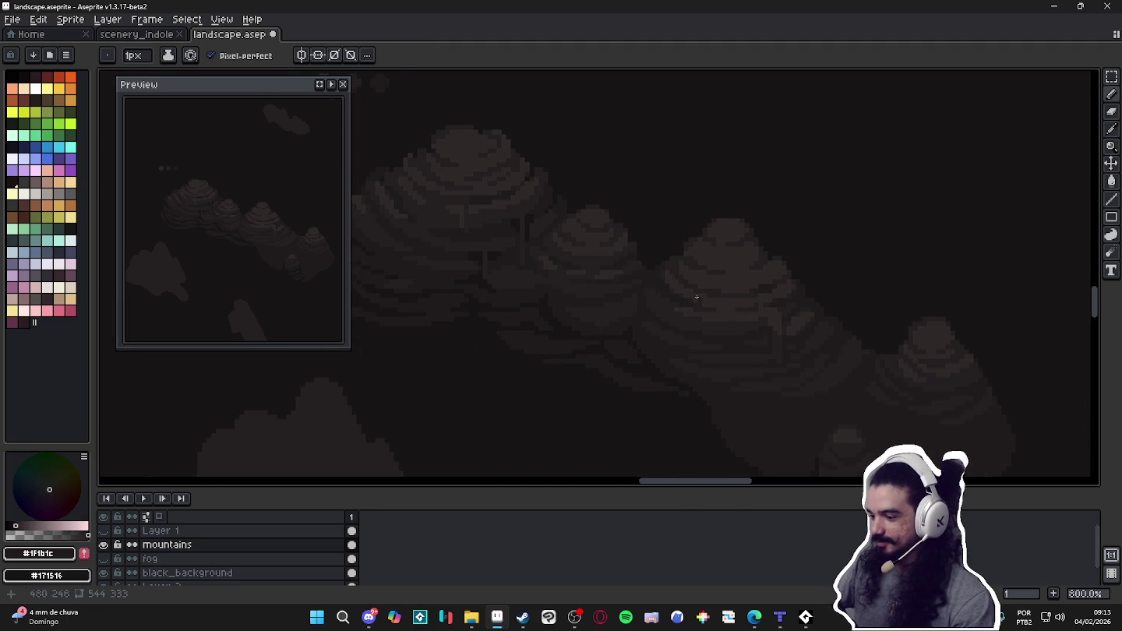
scroll(669, 278, "up", 2)
key("plus")
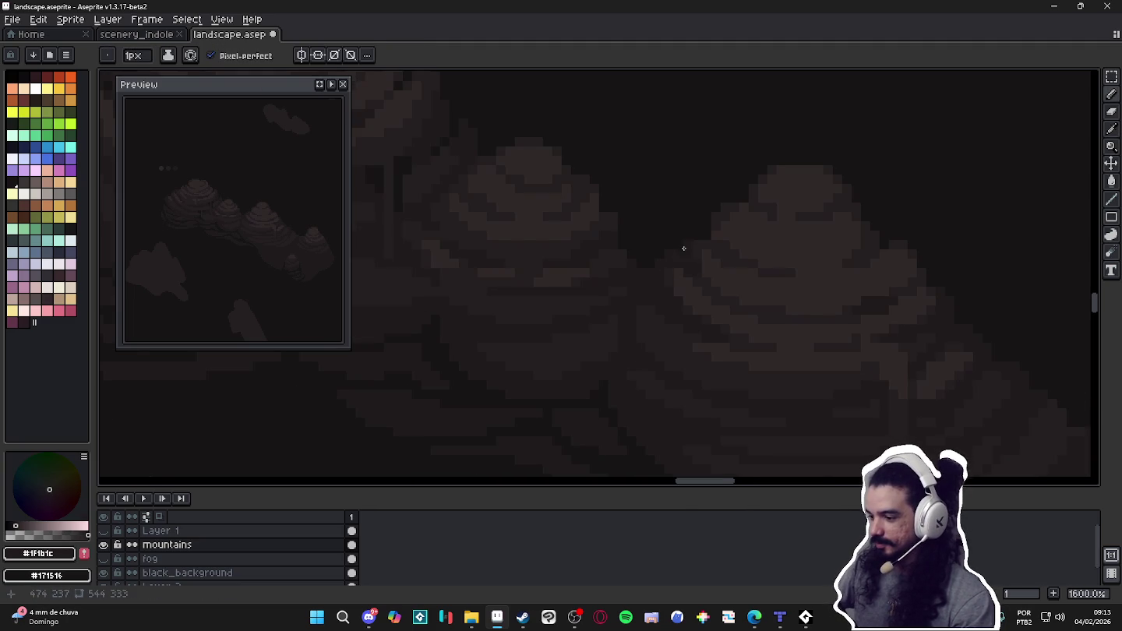
key("plus")
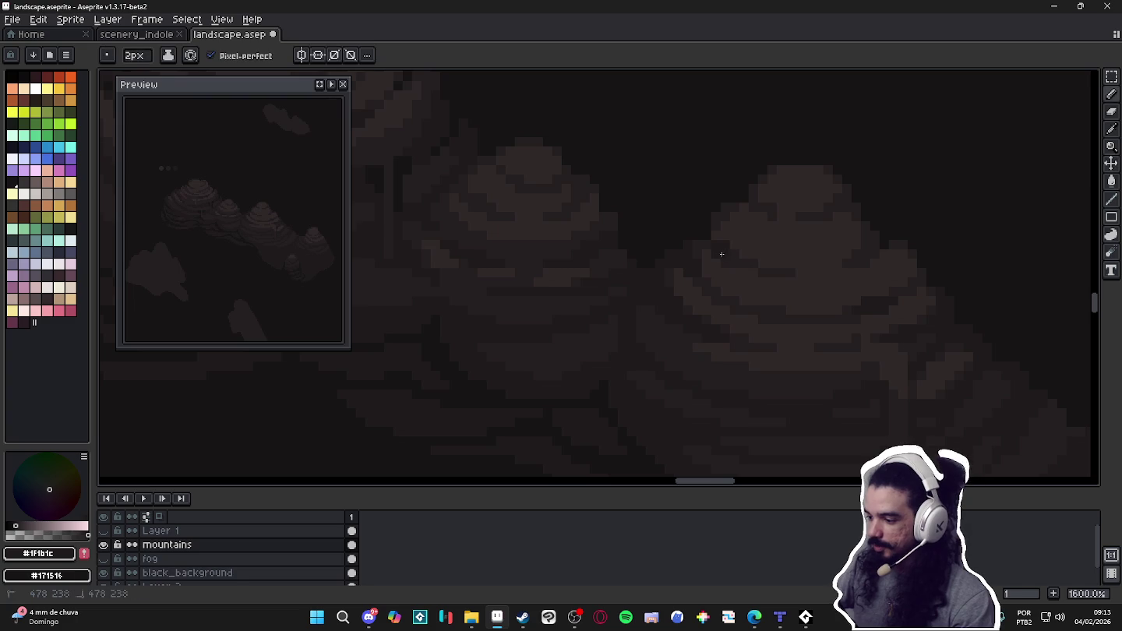
scroll(732, 261, "down", 2)
scroll(749, 285, "down", 1)
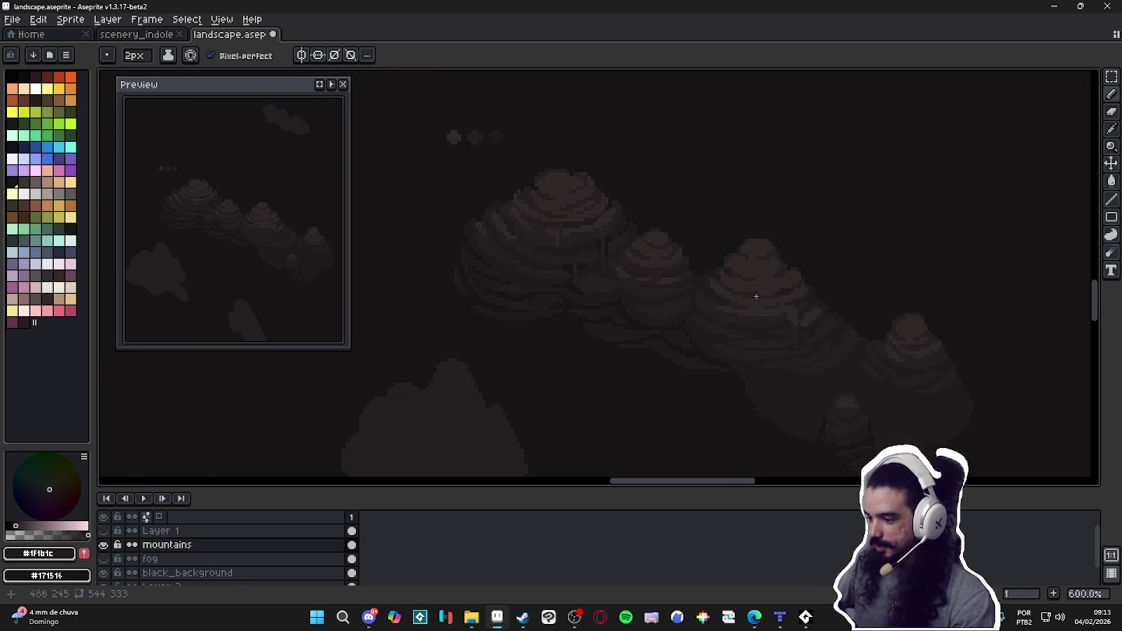
key("minus")
scroll(790, 336, "up", 3)
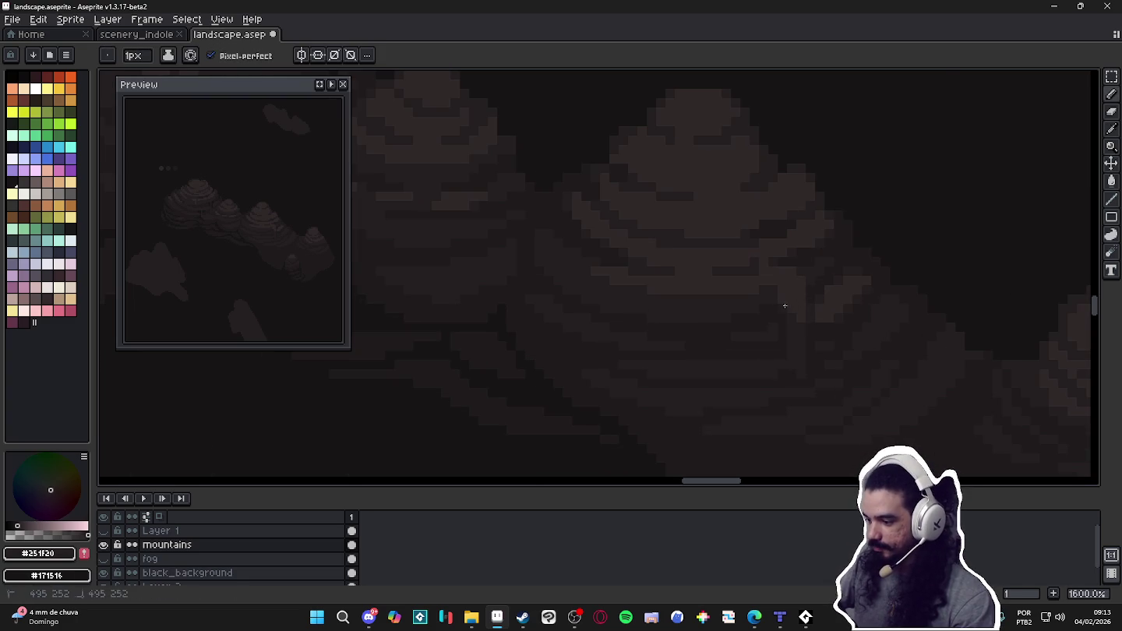
key("alt")
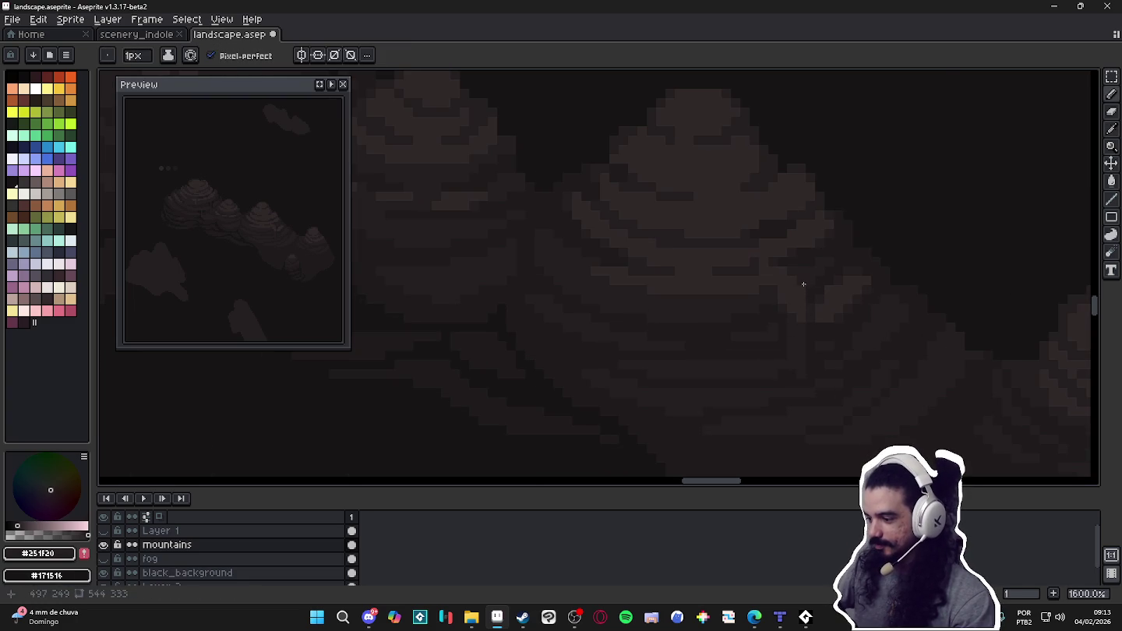
Pick the #302828 and #251F20 band colours from the rock, then save landscape.aseprite.
left_click(797, 322, "alt")
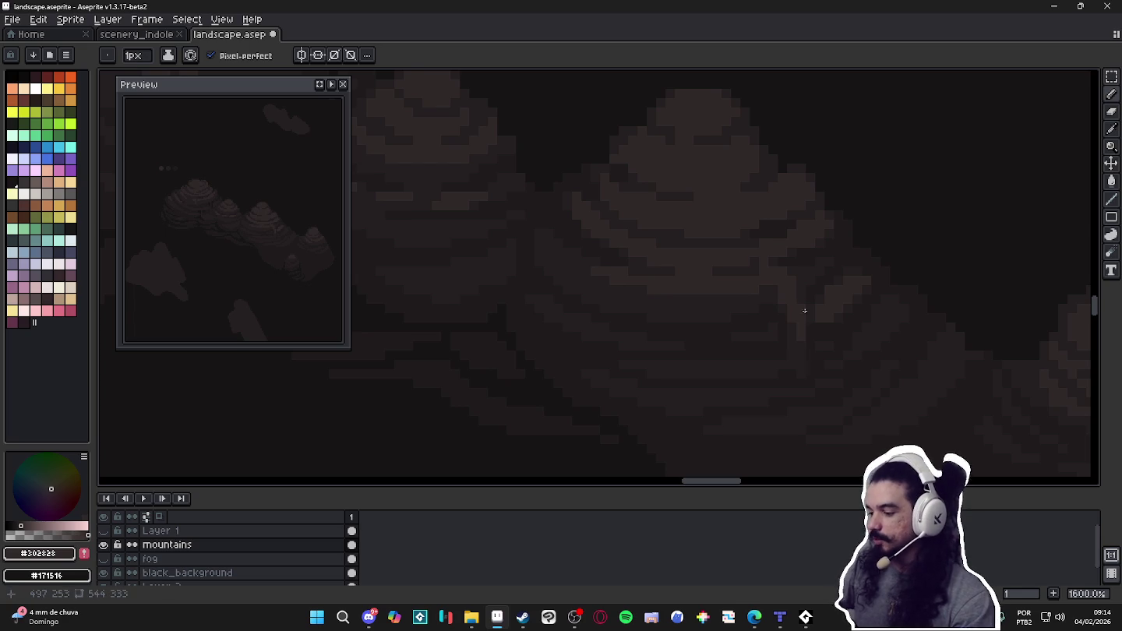
left_click(793, 280, "alt")
key("alt")
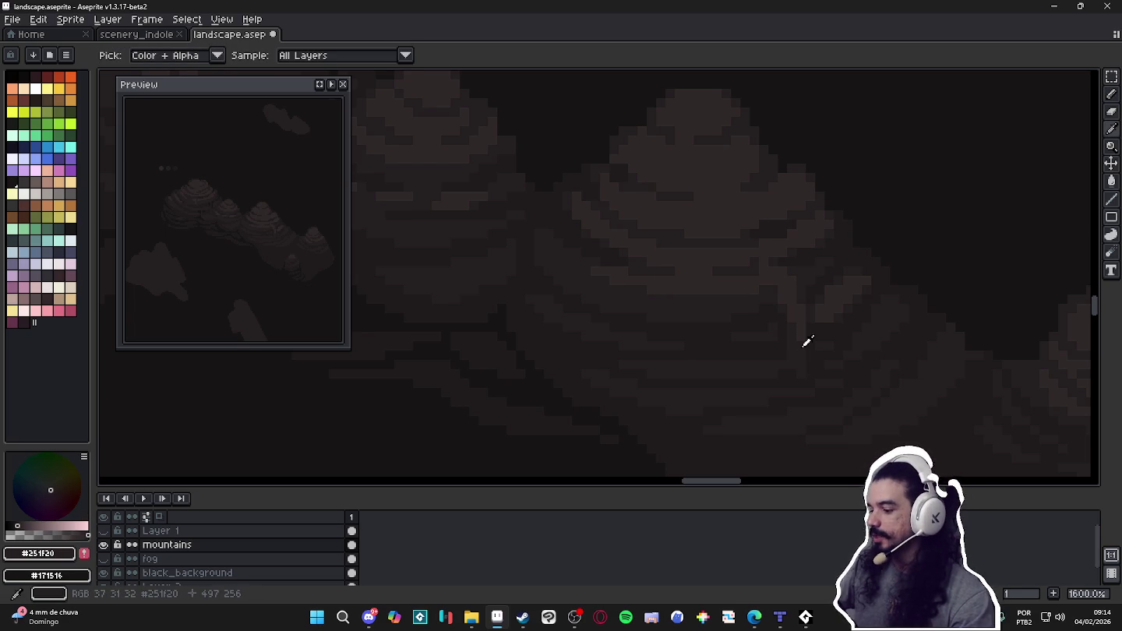
left_click(801, 338, "alt")
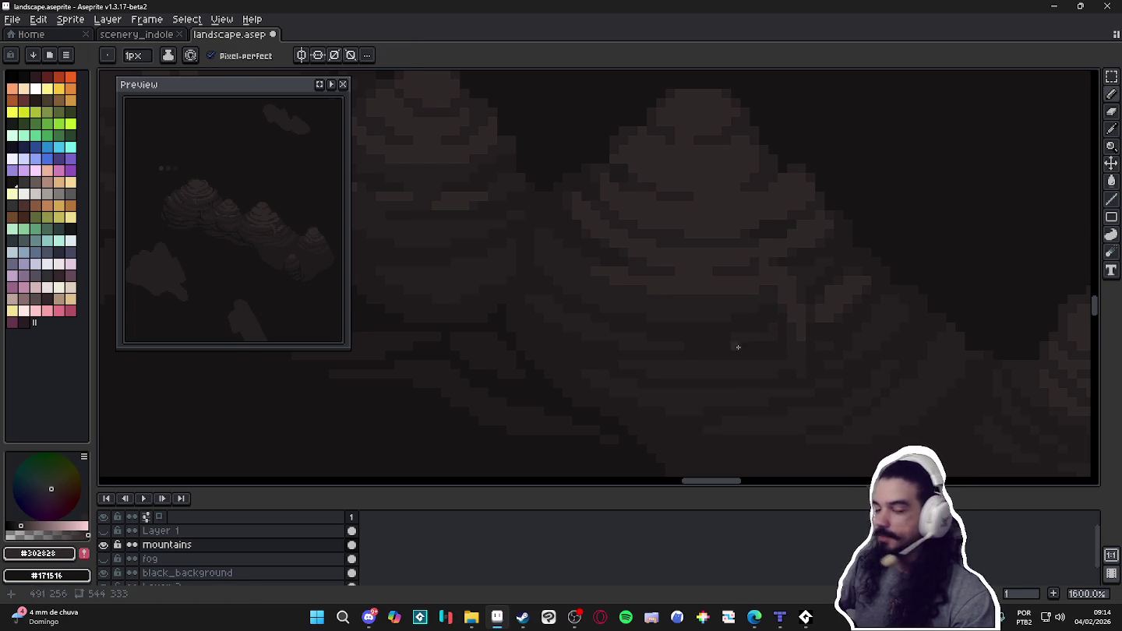
left_click_drag(689, 347, 704, 346)
key("ctrl")
key("ctrl+s")
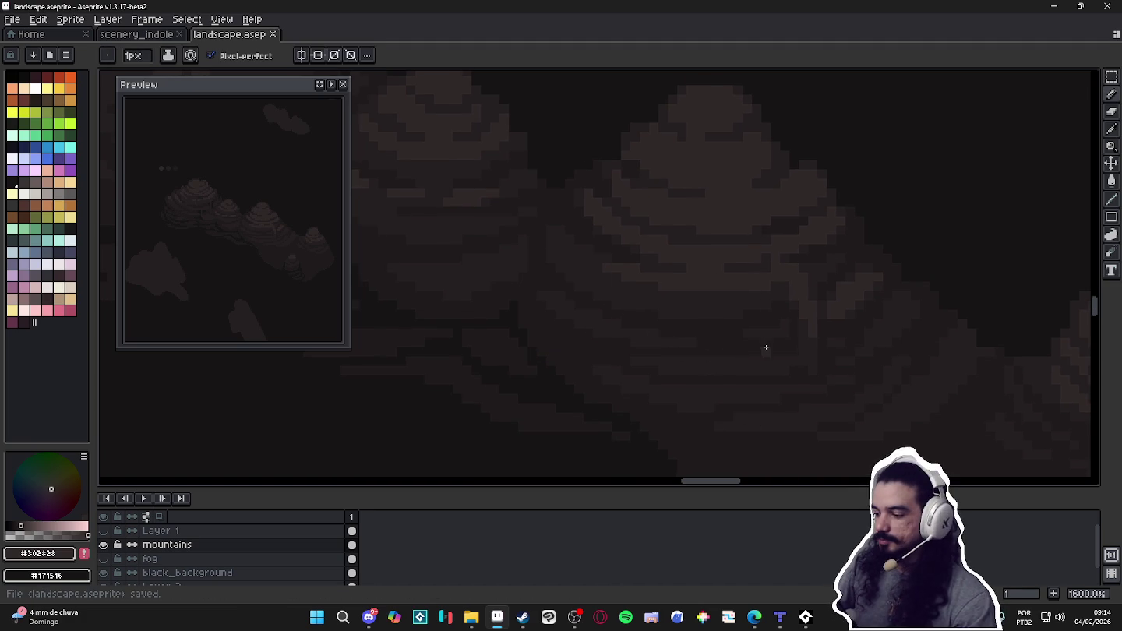
Sample #251F20, #302828 and #1F1B1C, then undo the last two pencil strokes on the rock.
left_click(633, 317, "alt")
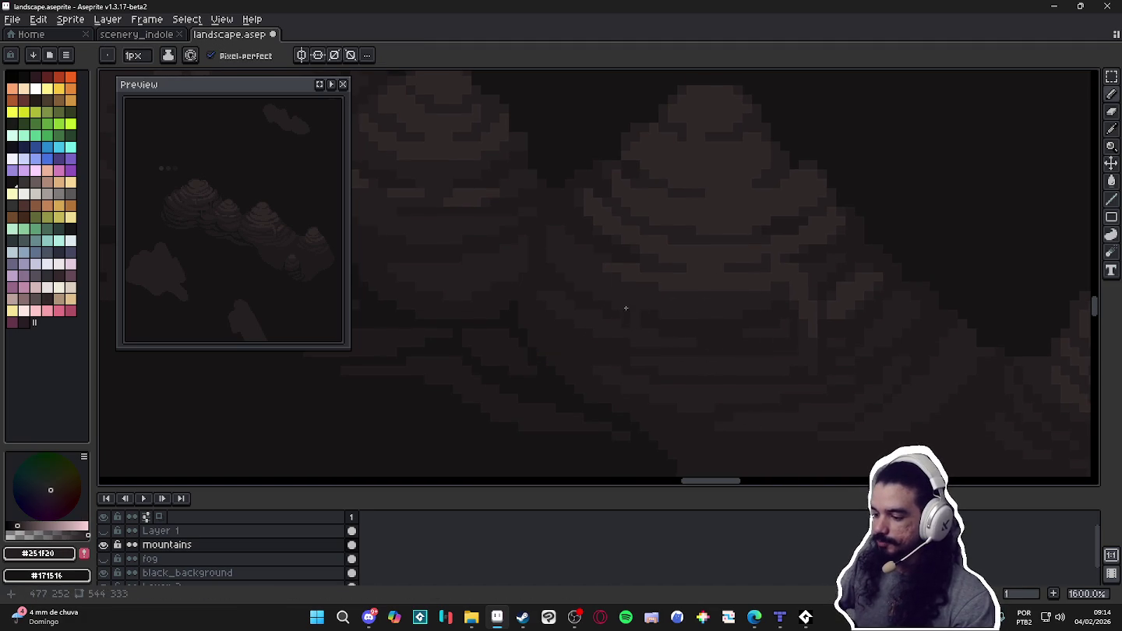
left_click(647, 313, "alt")
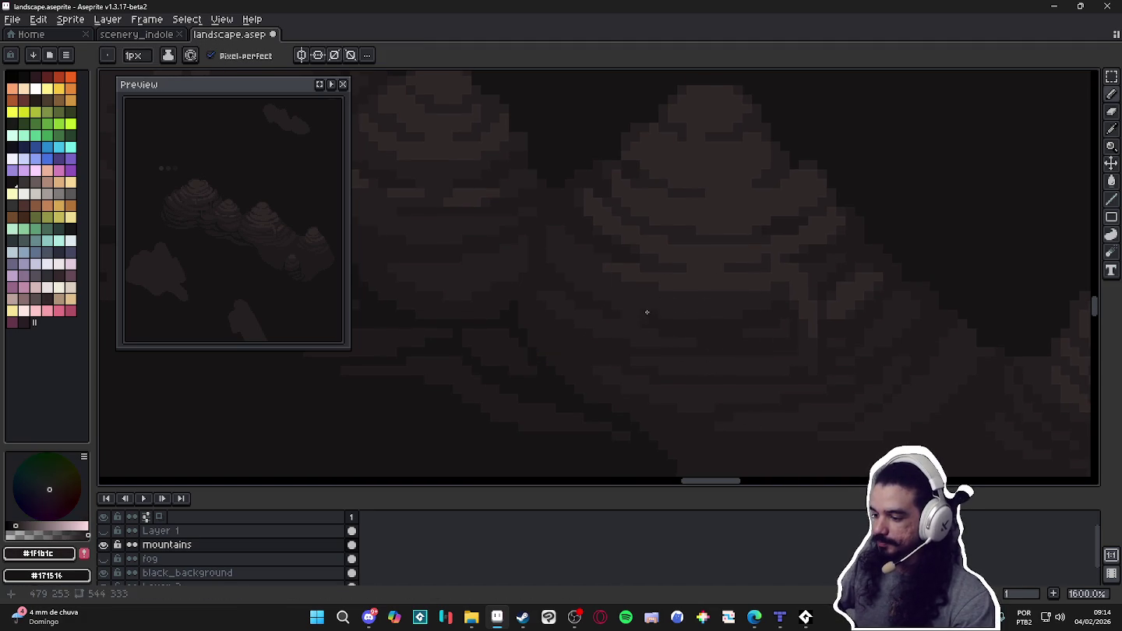
left_click(635, 270, "alt")
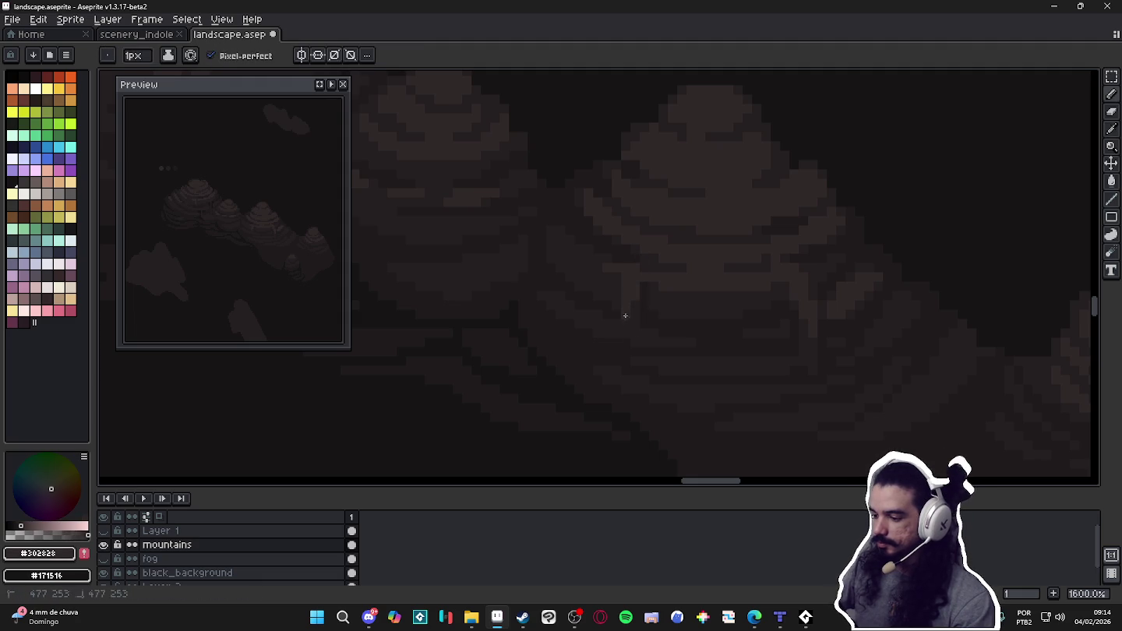
left_click(644, 335, "alt")
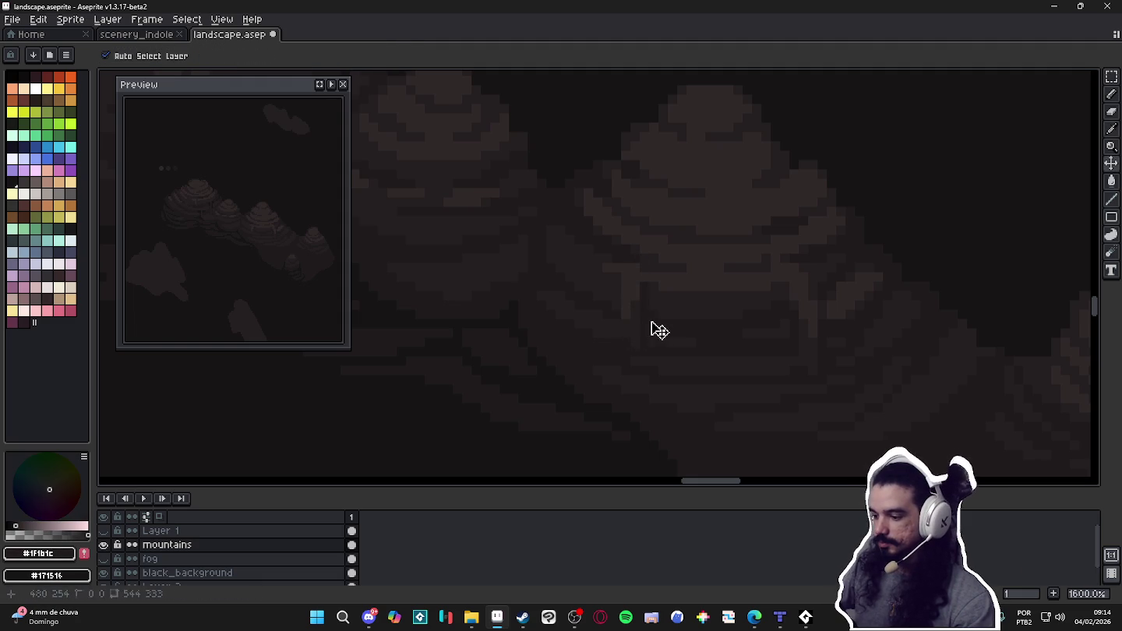
key("ctrl+z")
scroll(812, 369, "right", 2)
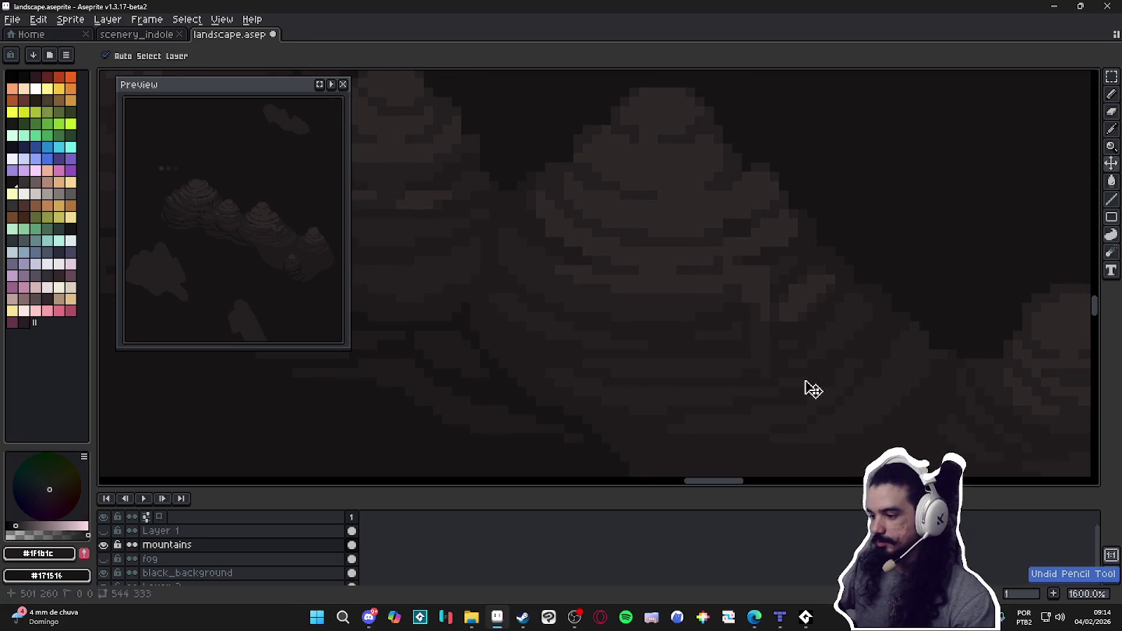
key("ctrl+z")
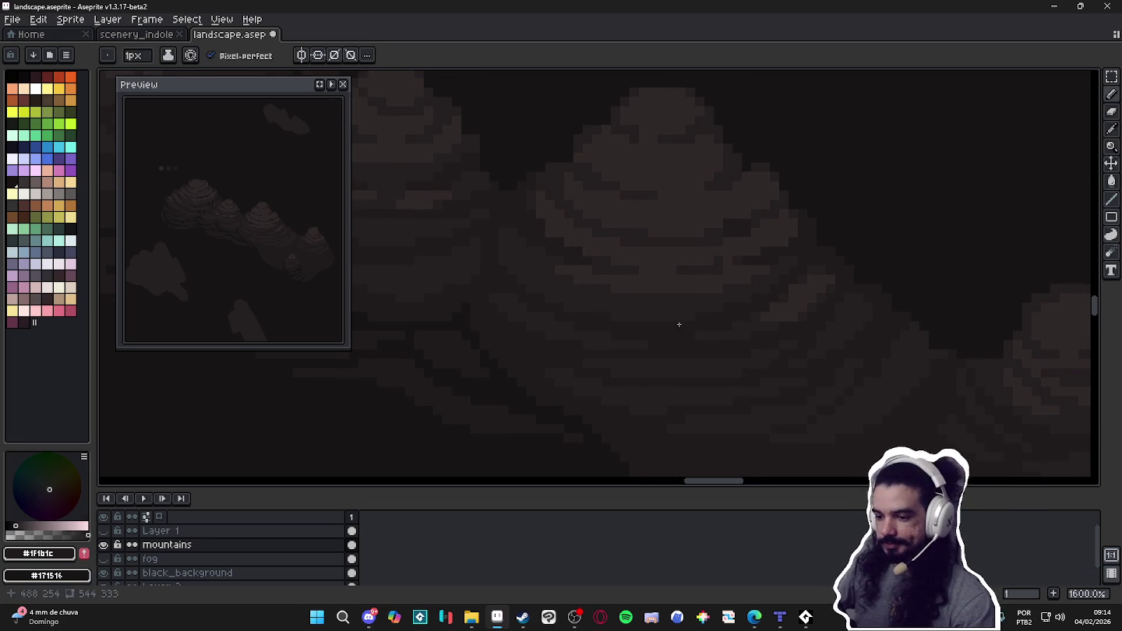
scroll(765, 331, "left", 3)
scroll(690, 316, "down", 2)
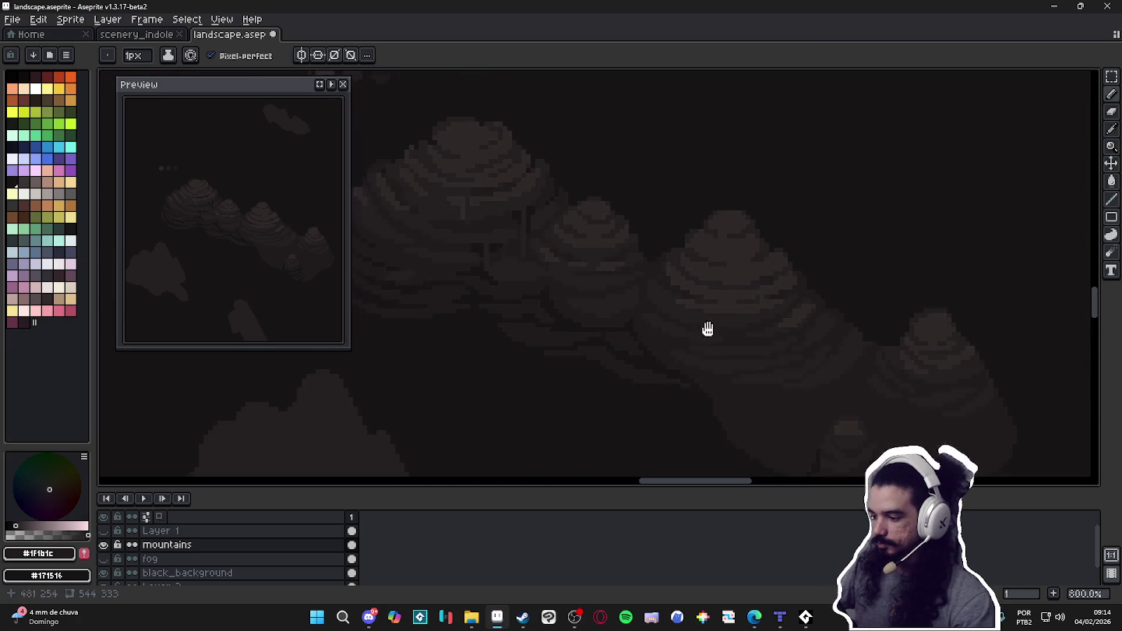
Sample the lighter #302828 band colour and undo the last pencil mark.
scroll(699, 320, "up", 1)
left_click(709, 319, "alt")
key("ctrl+z")
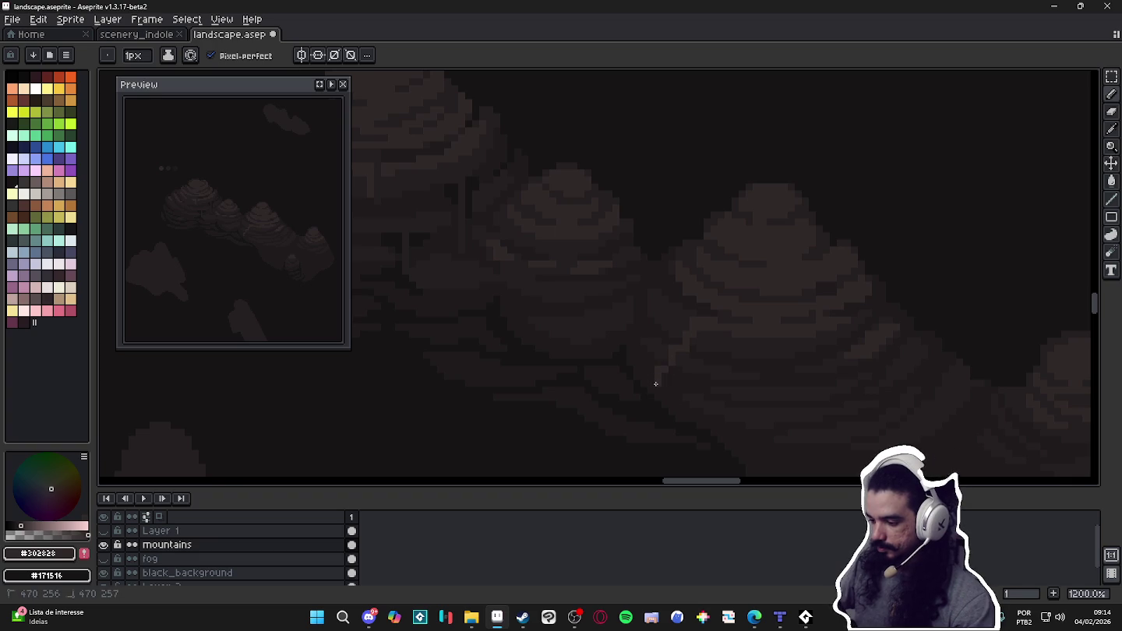
Pick the dark #1F1B1C shade, then bring Steam's GameMaker library page to the front.
left_click(656, 368, "alt")
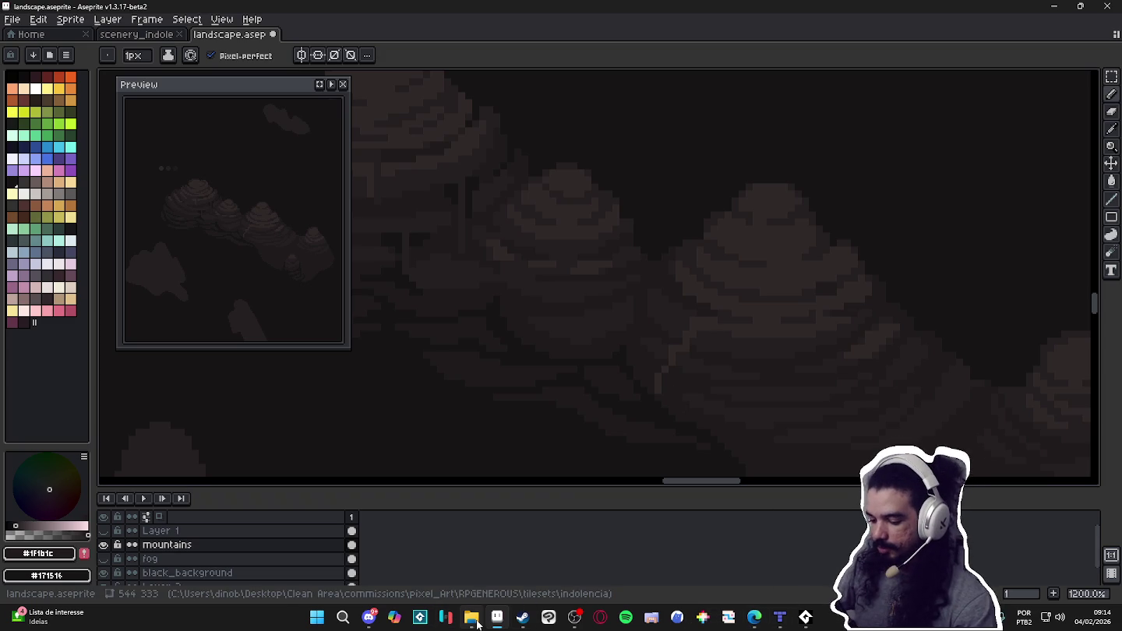
left_click(473, 618)
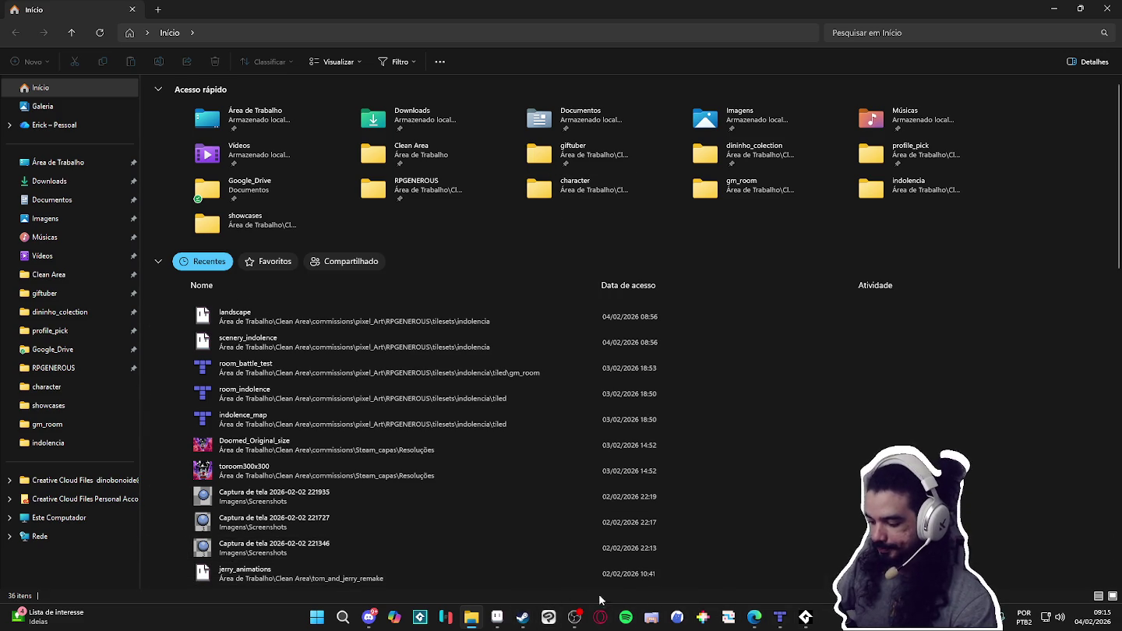
mouse_move(523, 617)
left_click(522, 601)
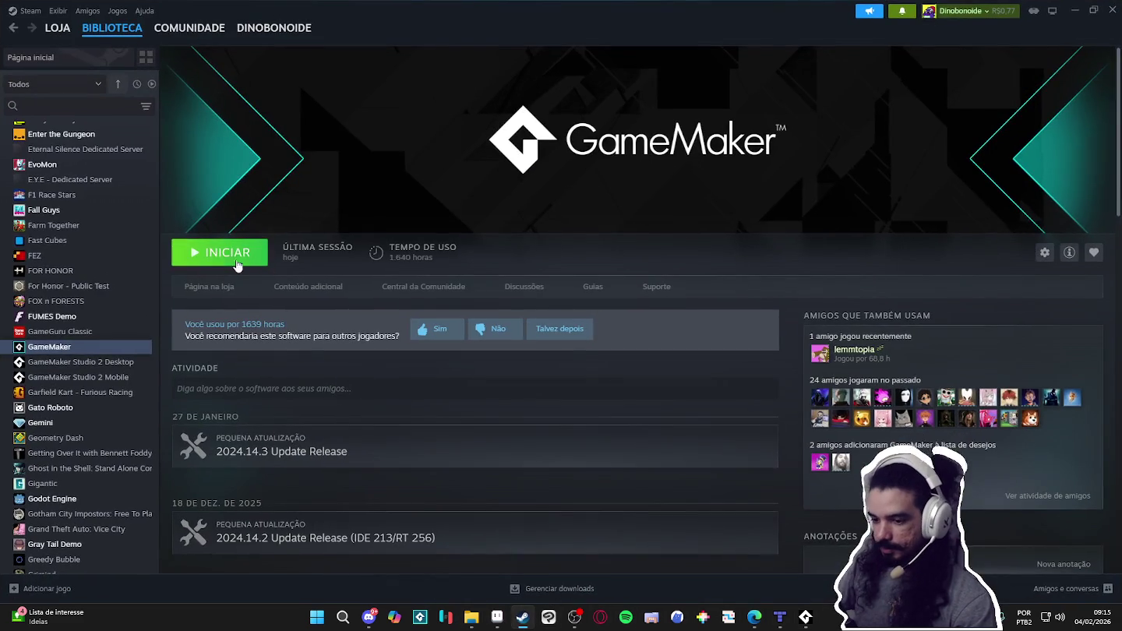
Launch GameMaker with the INICIAR (Play) button on its Steam library page.
left_click(227, 257)
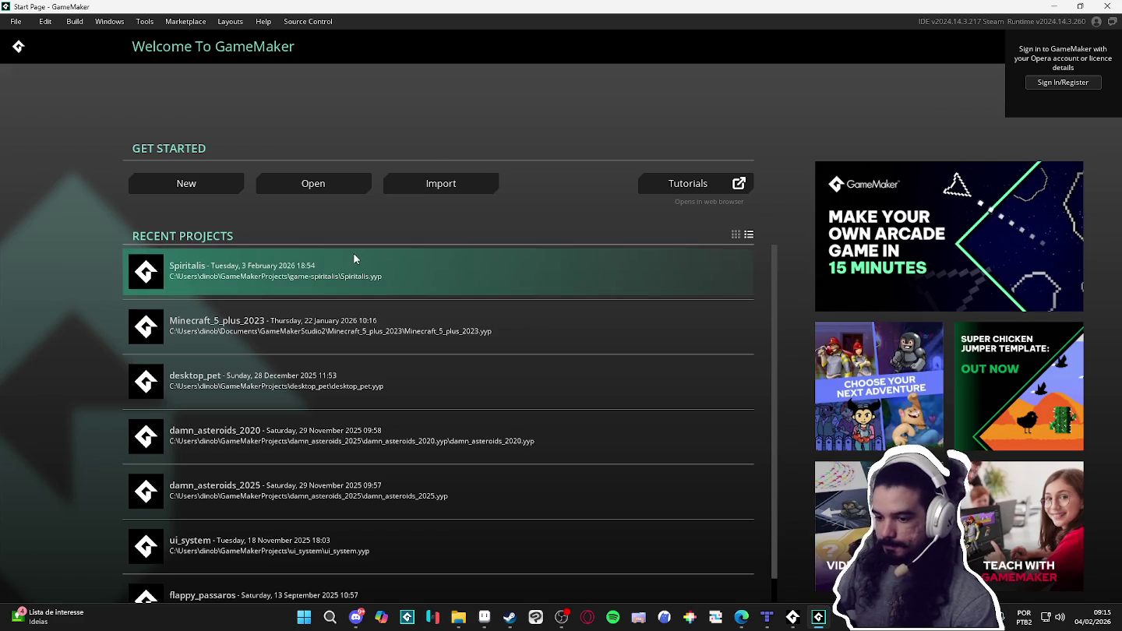
Open the Spiritalis project and load the data_3_item_list script from Scripts > Data.
left_click(355, 257)
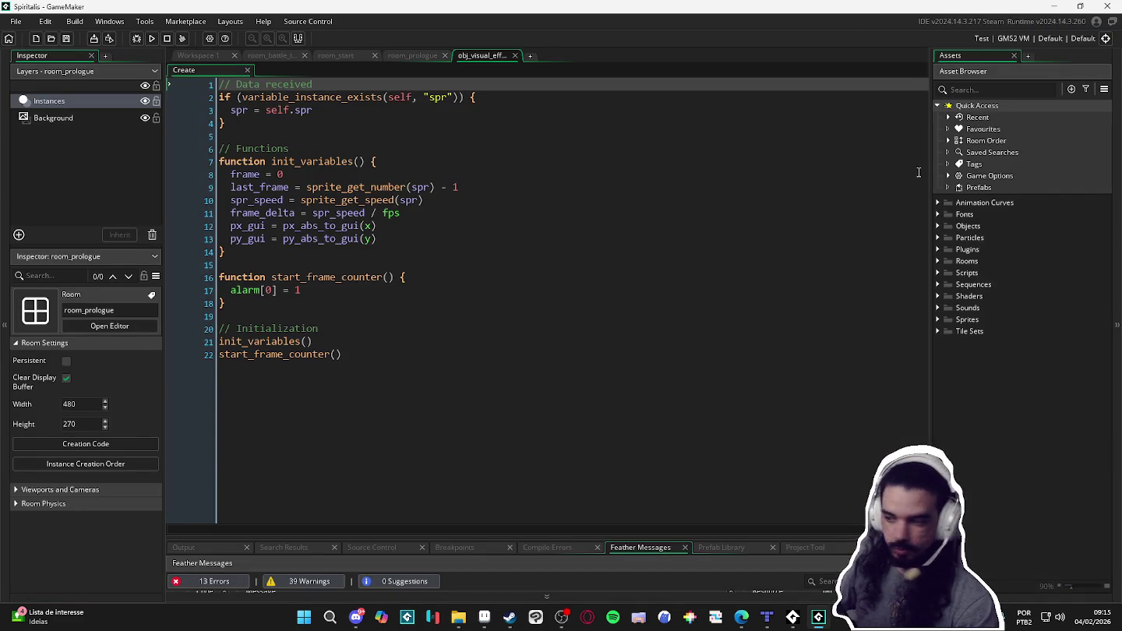
left_click(937, 272)
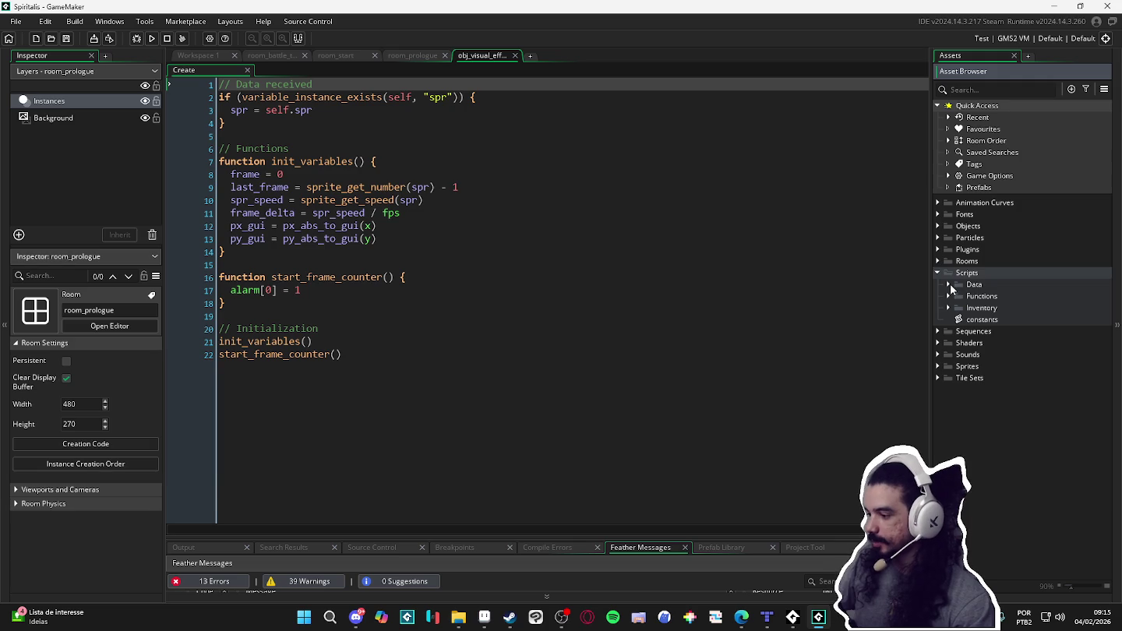
left_click(949, 283)
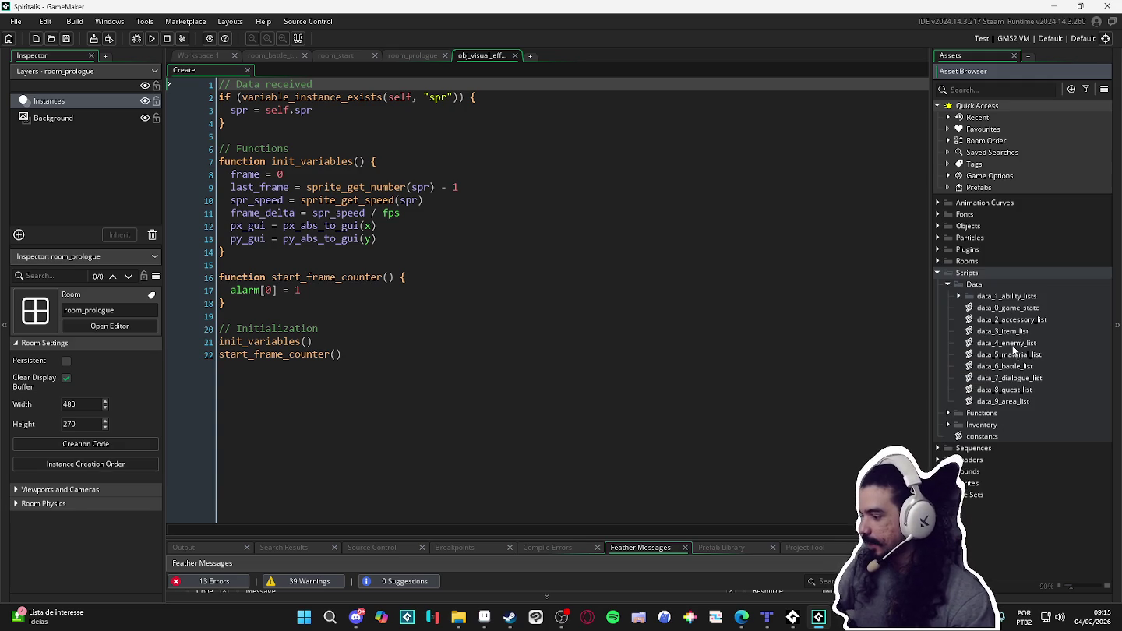
double_click(1007, 332)
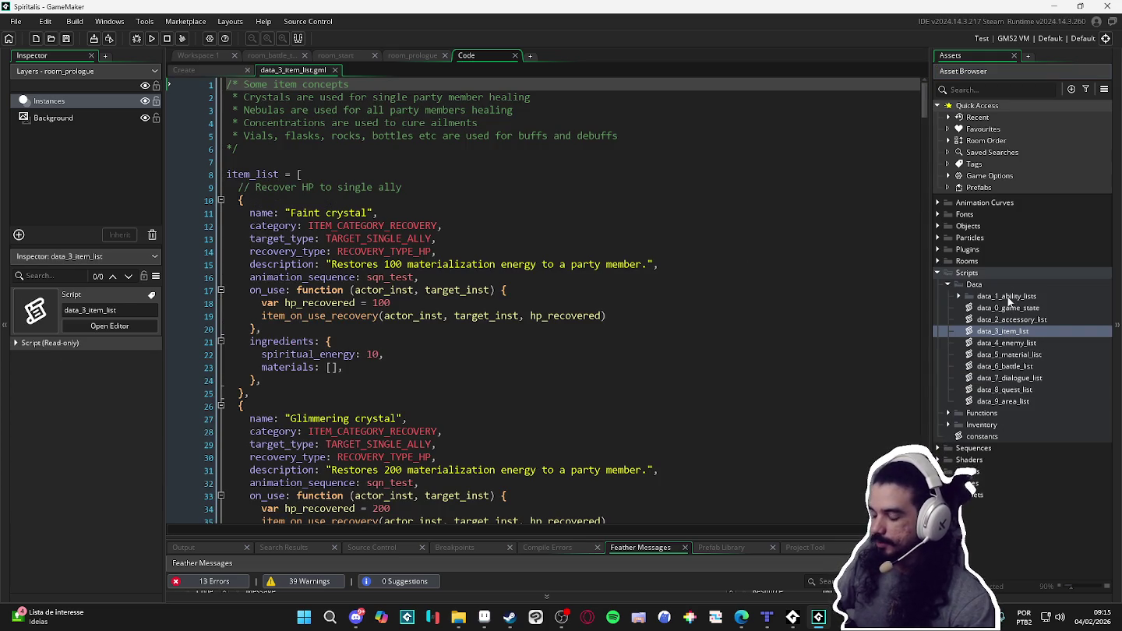
Open the data_4_enemy_list through data_9_area_list scripts as code tabs.
mouse_move(931, 107)
left_mouse_down()
mouse_move(908, 223)
mouse_move(914, 244)
mouse_move(858, 477)
mouse_move(842, 143)
mouse_move(910, 68)
left_mouse_up()
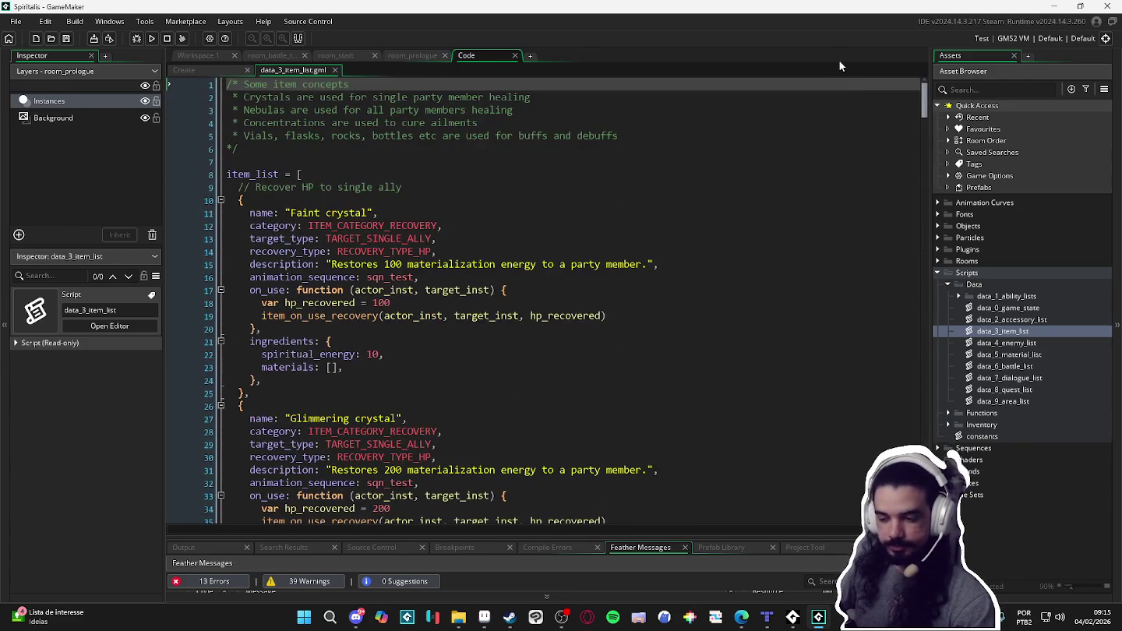
double_click(1006, 343)
left_click_drag(927, 116, 923, 366)
double_click(1006, 355)
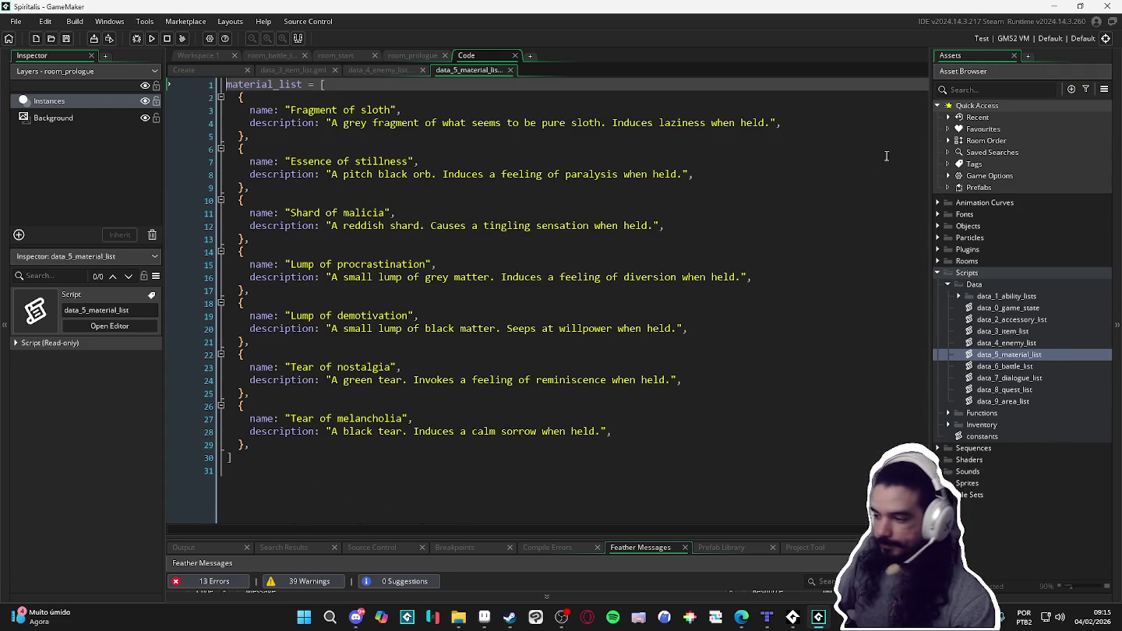
double_click(1006, 368)
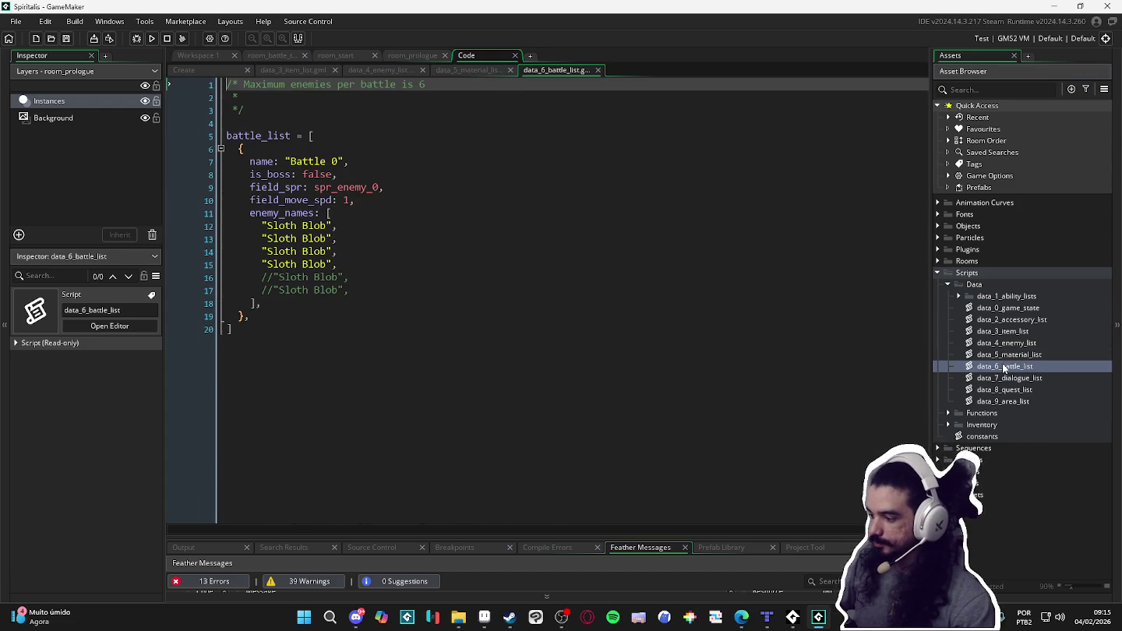
double_click(1008, 379)
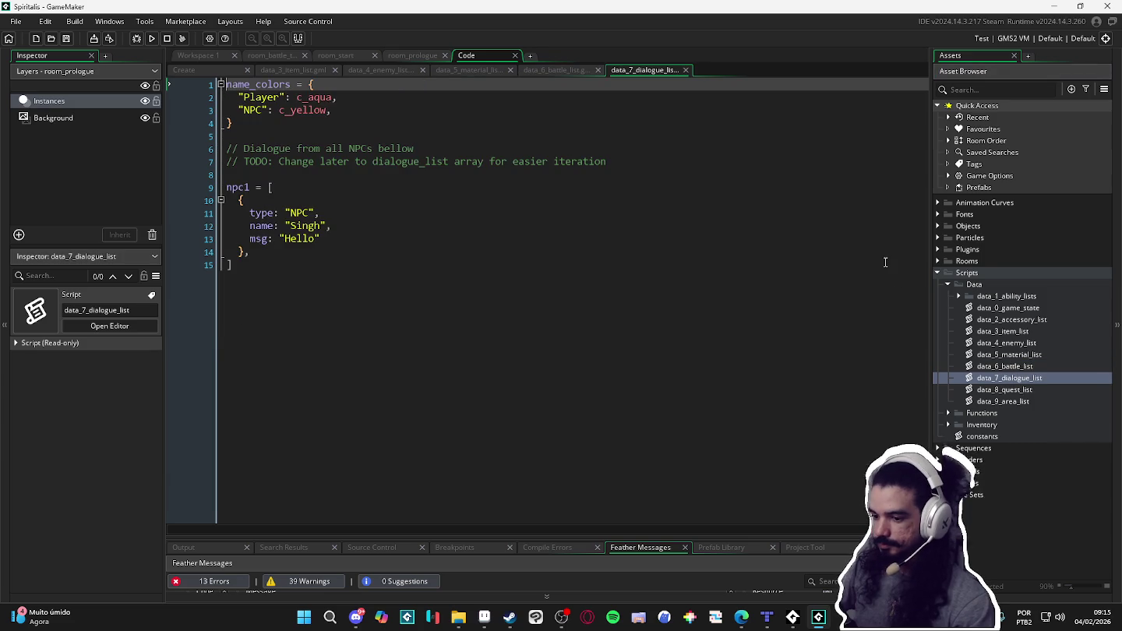
double_click(1005, 389)
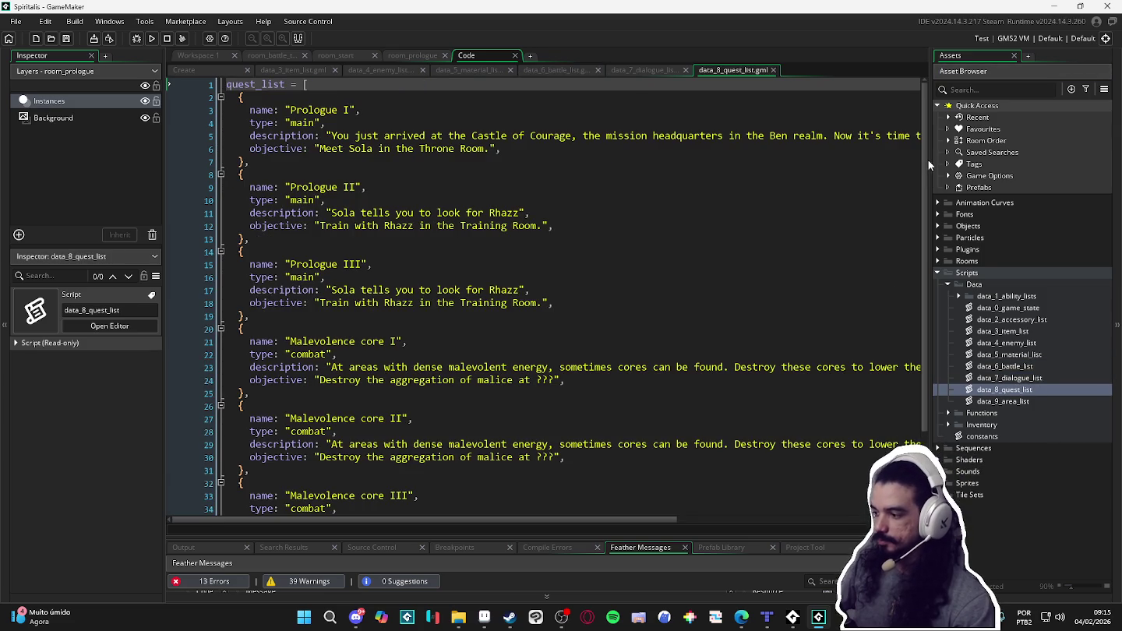
scroll(926, 165, "down", 3)
double_click(998, 403)
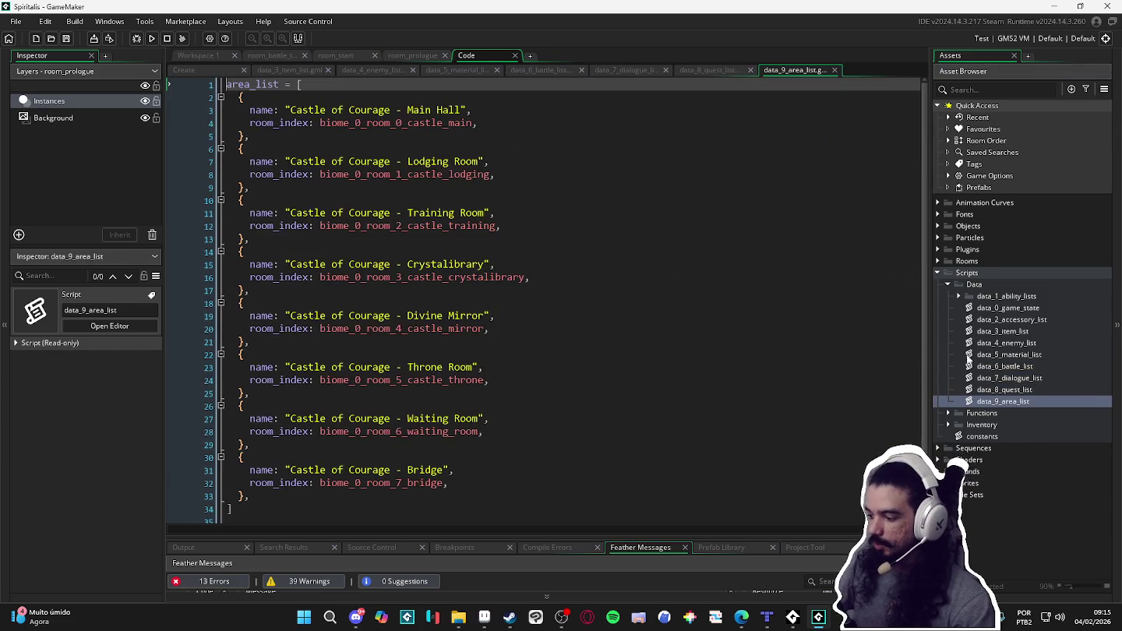
Open data_2_accessory_list and data_0_game_state, then expand the data_1_ability_lists folder.
scroll(904, 201, "down", 2)
scroll(895, 210, "up", 2)
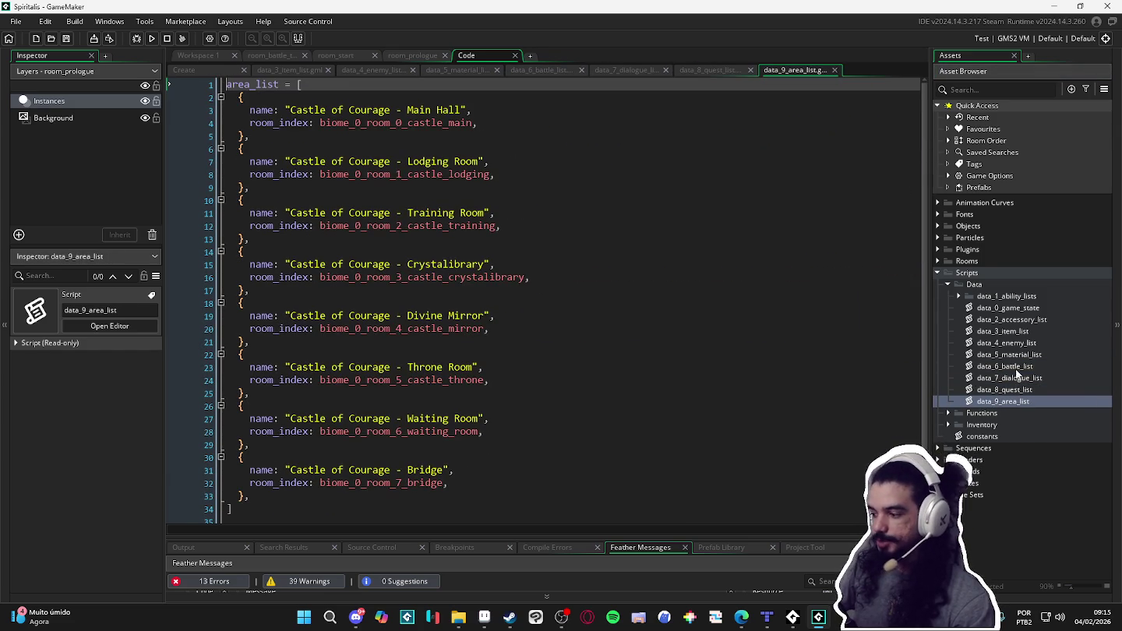
left_click(998, 323)
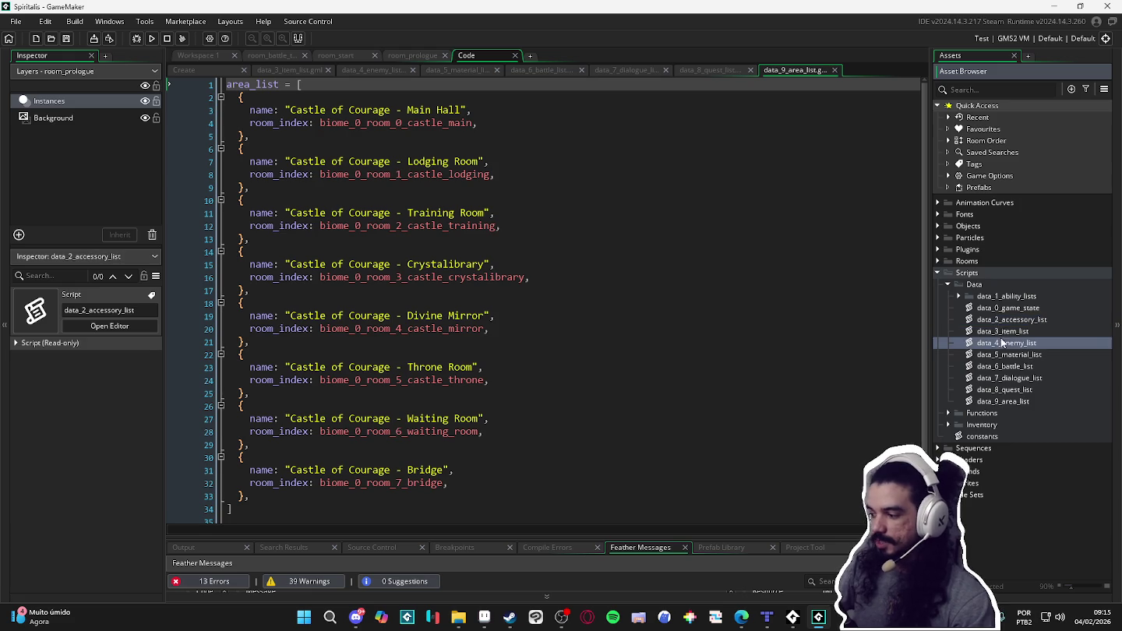
double_click(998, 321)
scroll(922, 200, "down", 15)
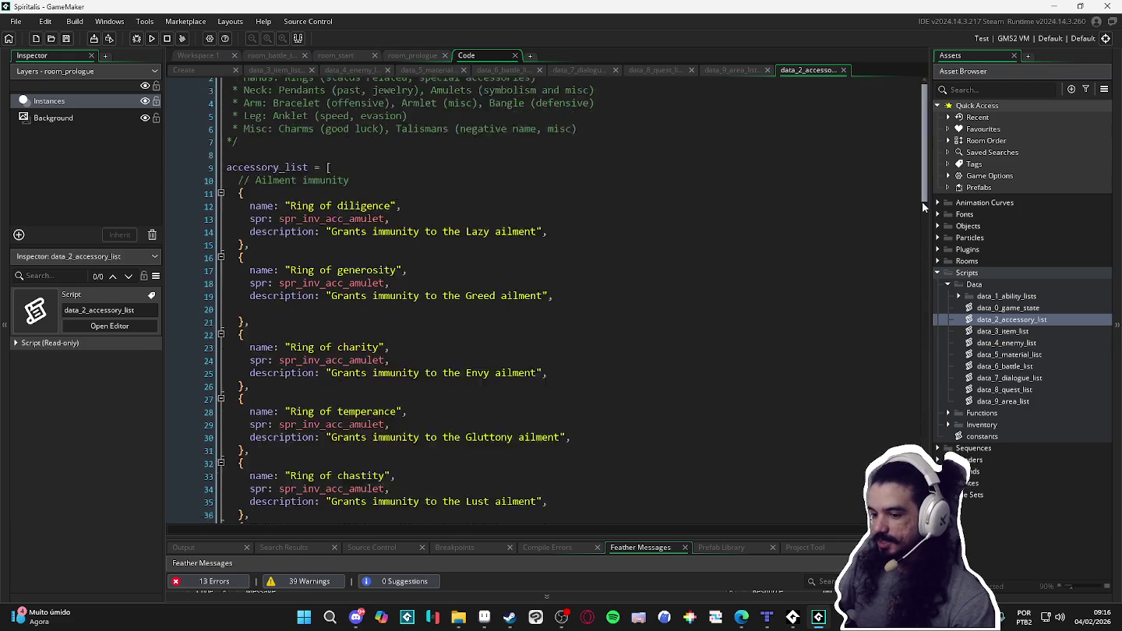
scroll(923, 200, "down", 10)
scroll(915, 195, "up", 20)
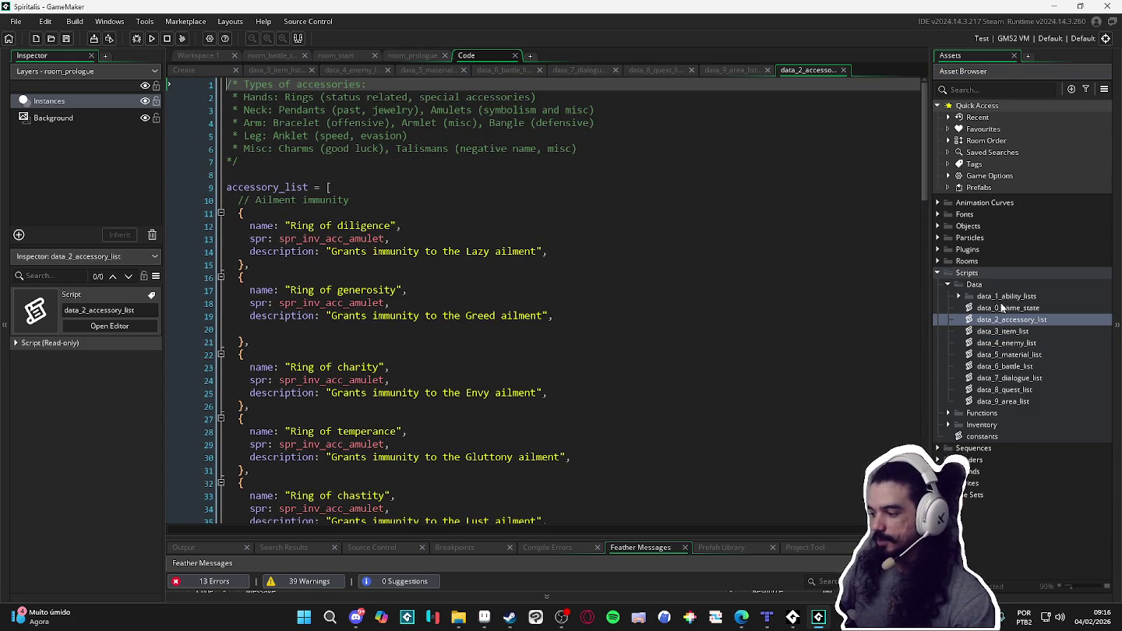
double_click(1002, 308)
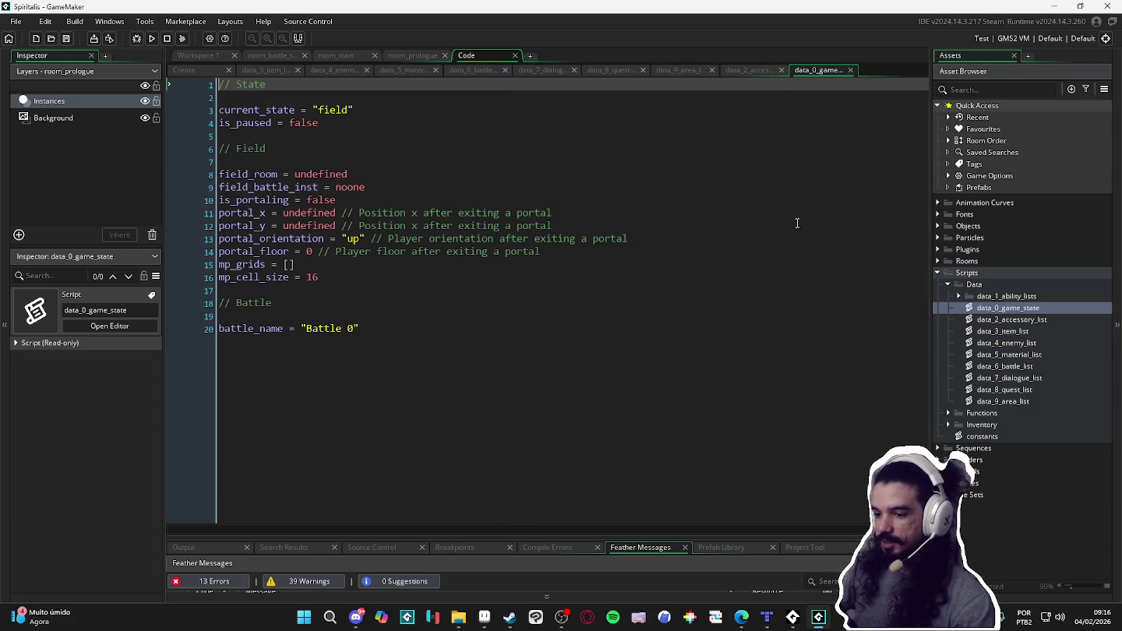
left_click(960, 297)
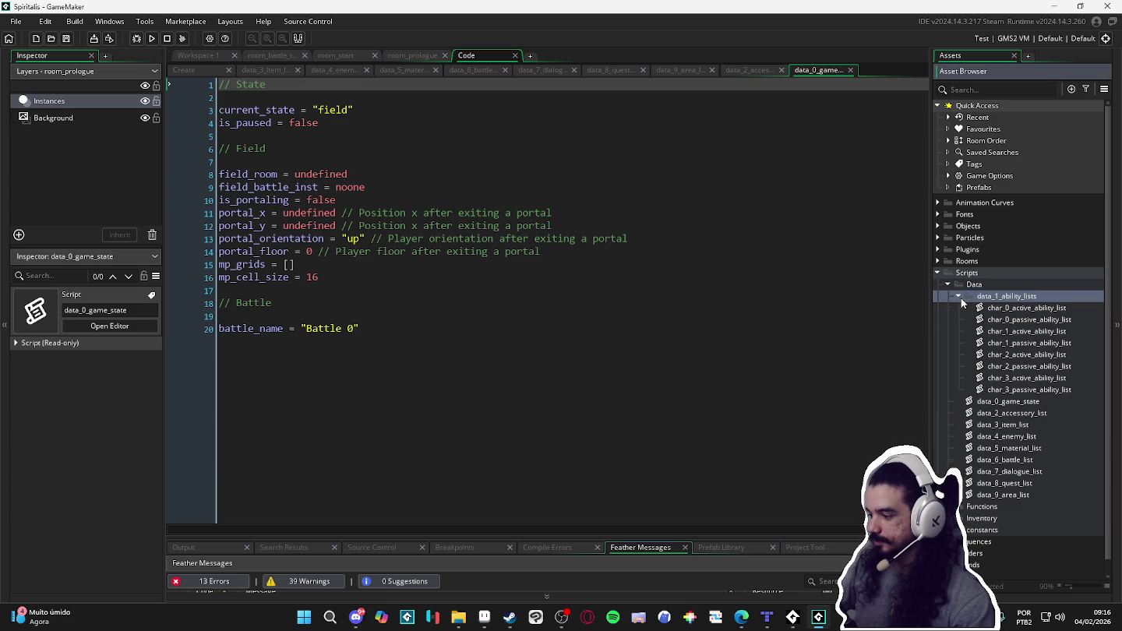
Flip between the data_0_game_state and data_2_accessory_list scripts in the Asset Browser.
left_click(958, 297)
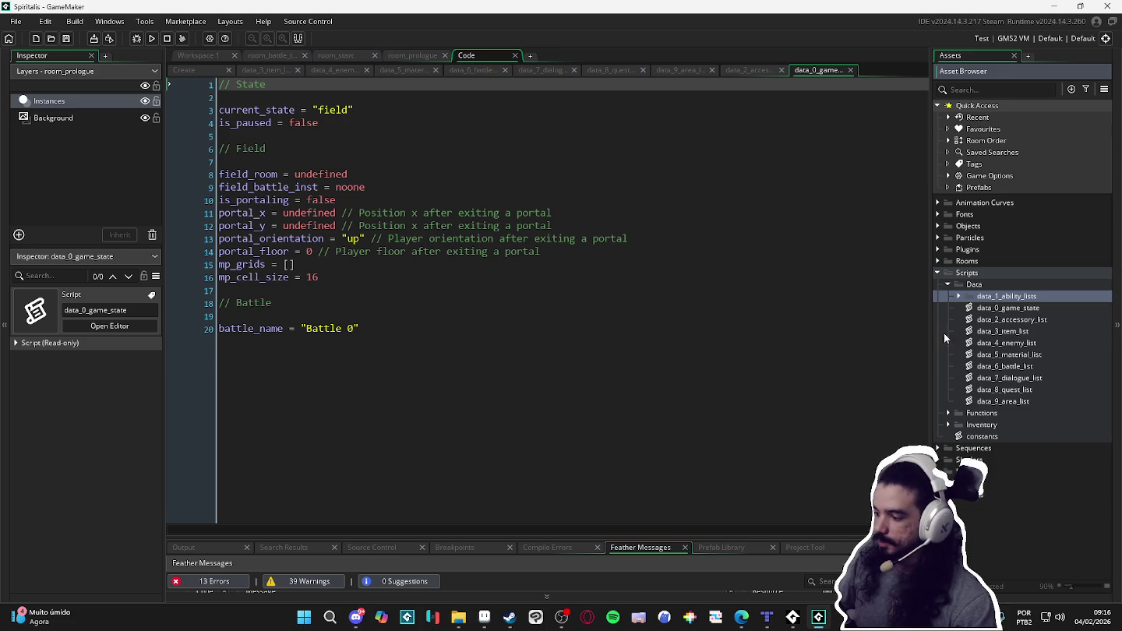
left_click(984, 310)
left_click(983, 321)
left_click(985, 310)
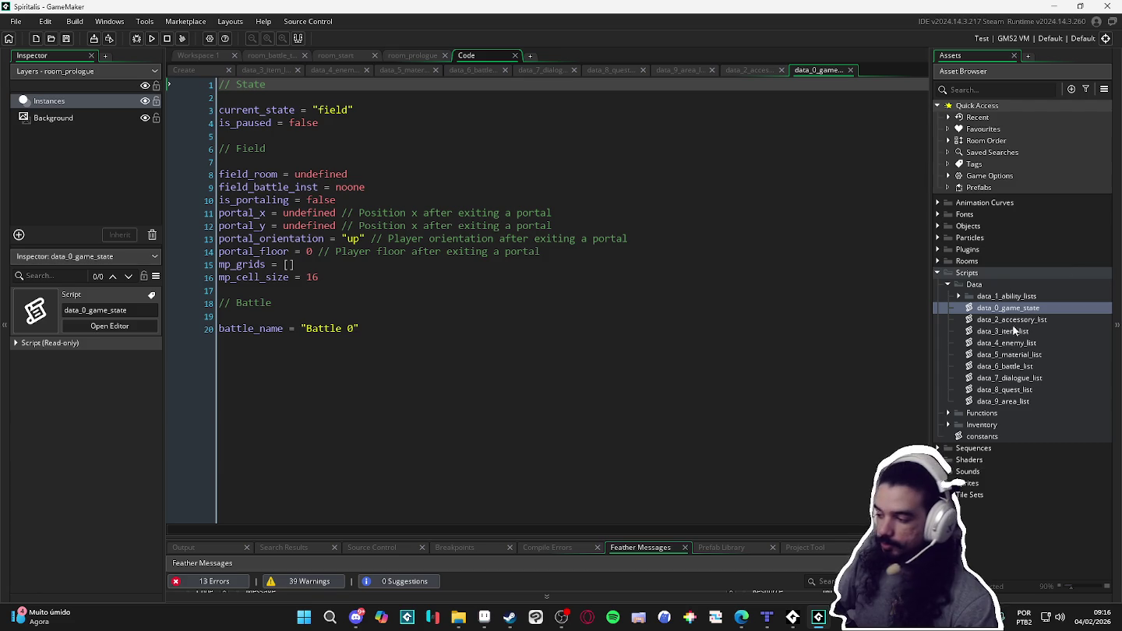
left_click(993, 320)
left_click(981, 311)
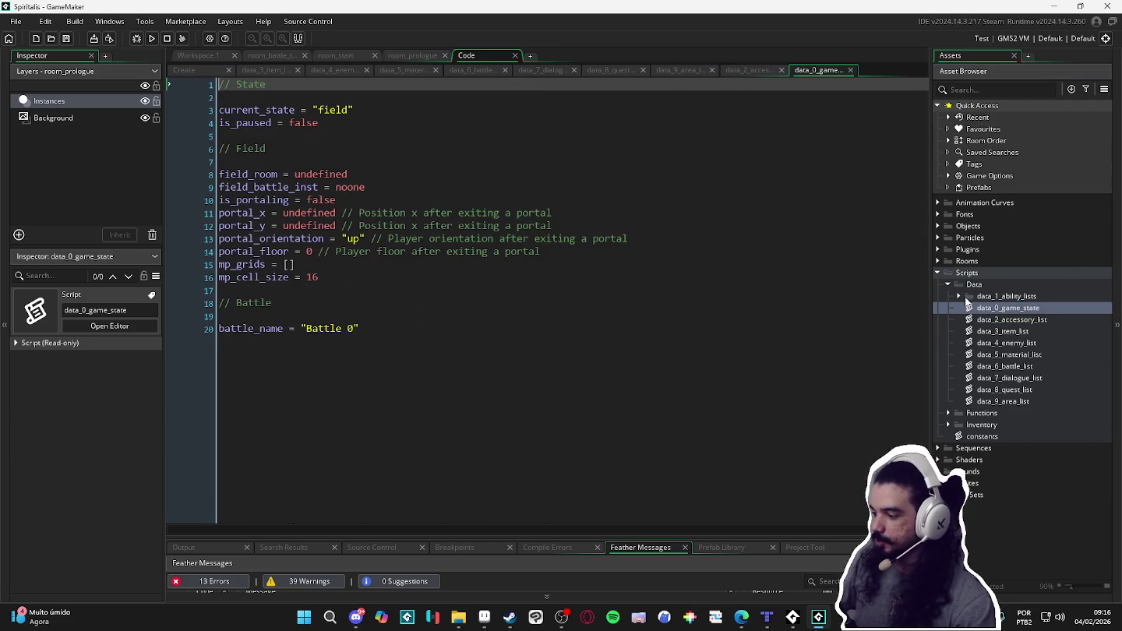
left_click(960, 296)
left_click(960, 297)
left_click(993, 322)
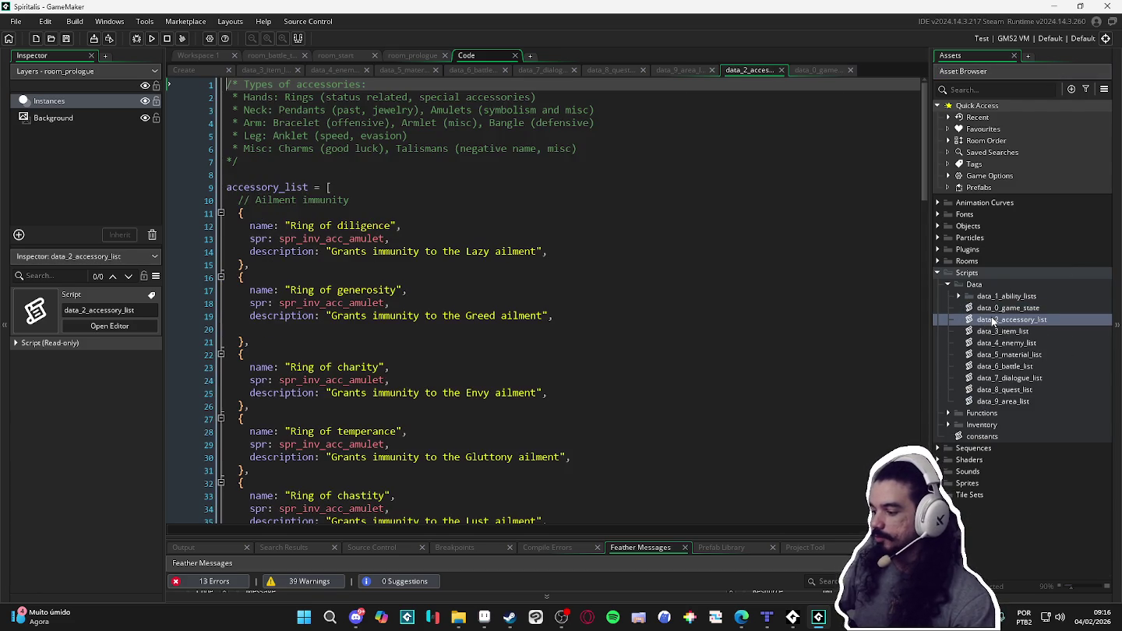
left_click(982, 311)
left_click(960, 297)
left_click(959, 296)
left_click(990, 321)
left_click(985, 311)
Toggle the data_1_ability_lists folder, put the cursor at line 15's end, and minimize GameMaker.
left_click(961, 298)
left_click(960, 298)
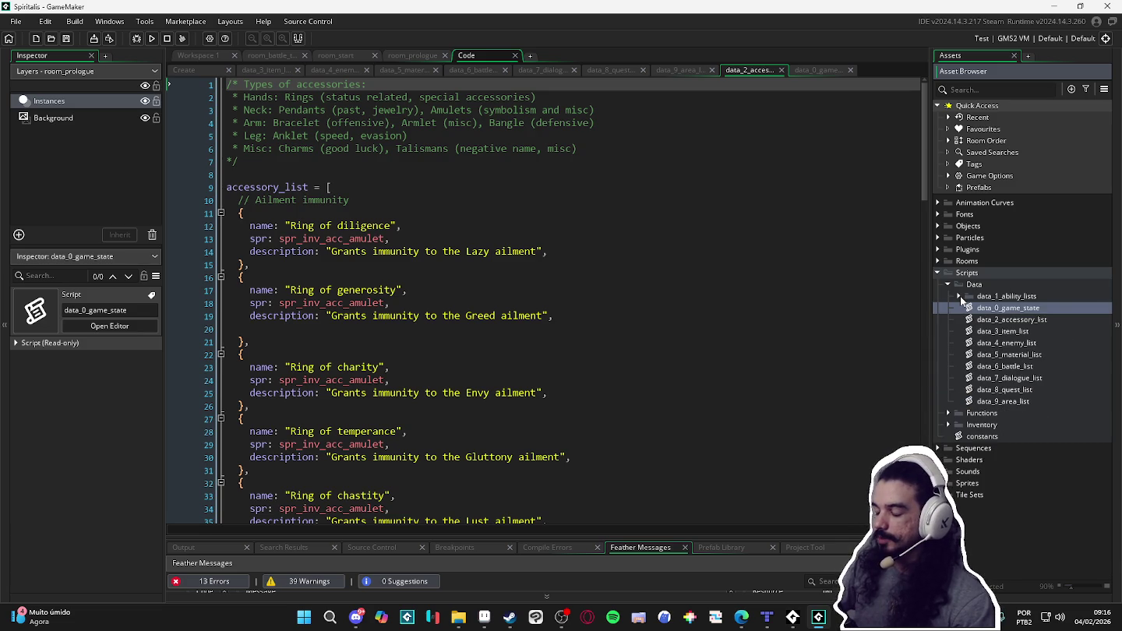
left_click(960, 297)
left_click(960, 297)
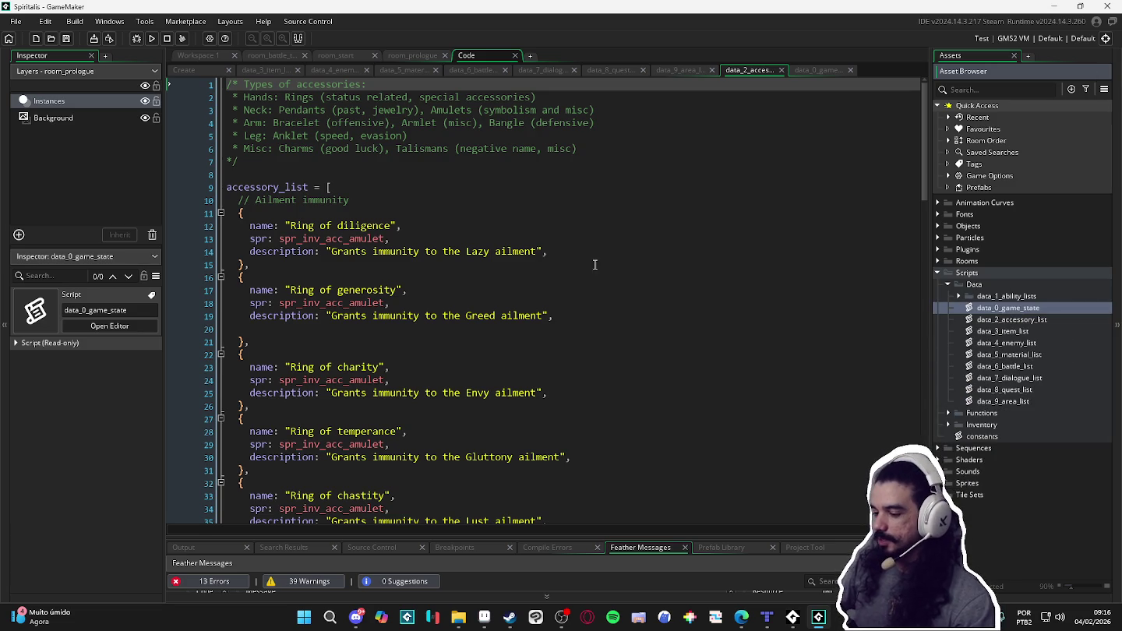
left_click(606, 263)
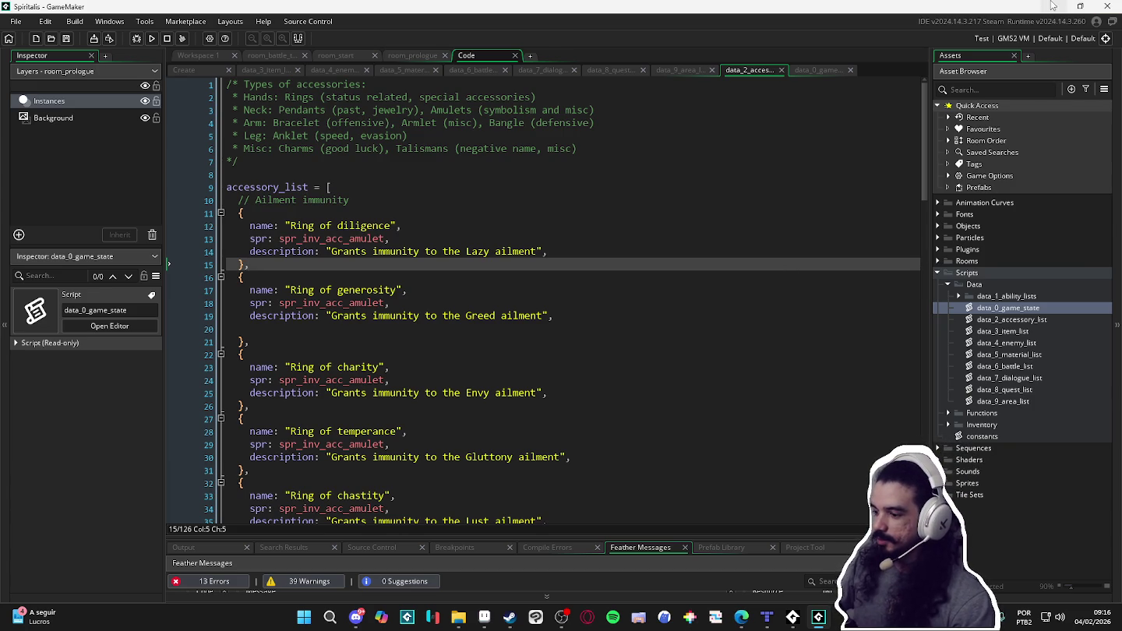
left_click(1056, 6)
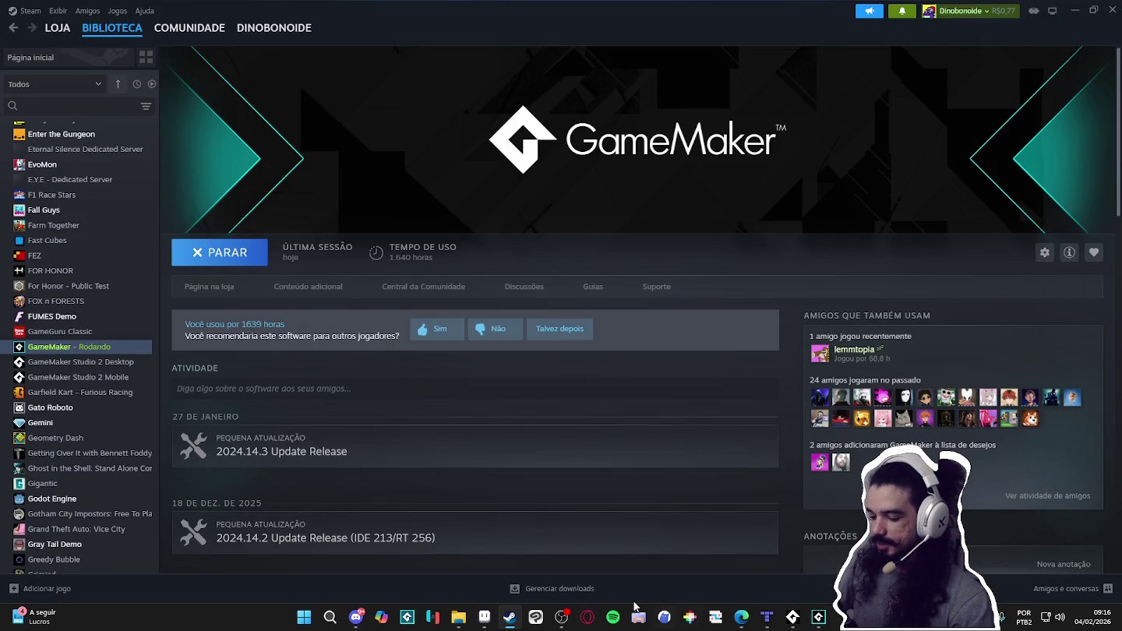
Return to Aseprite and sample the #251f20, #171516 and #1f1b1c mountain shades.
left_click(486, 617)
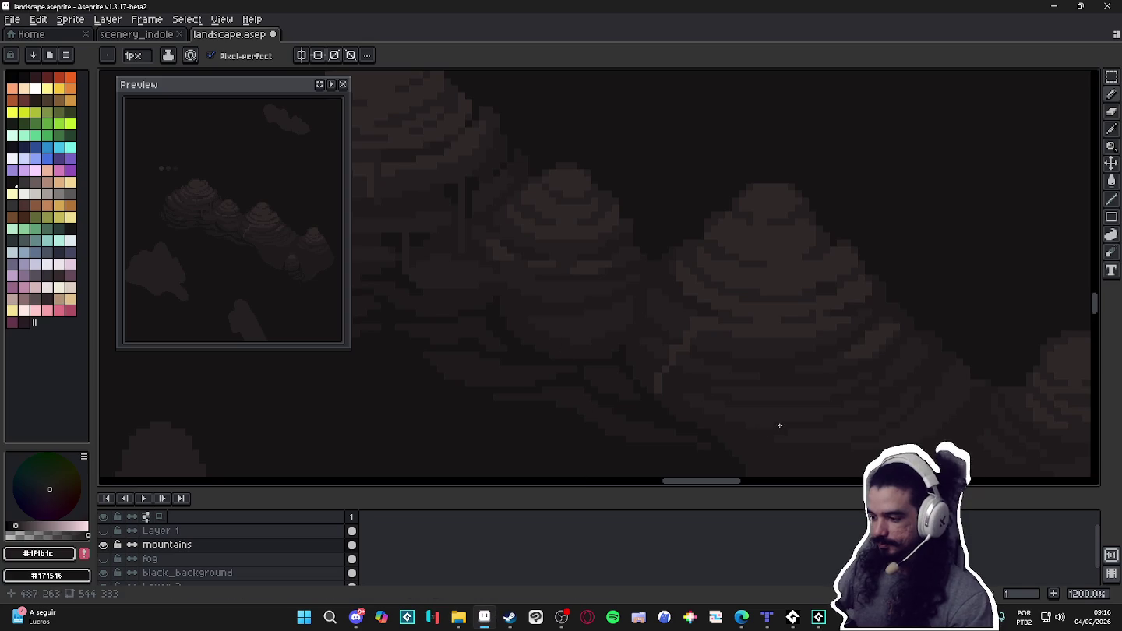
scroll(764, 425, "right", 2)
scroll(740, 390, "down", 1)
scroll(556, 356, "up", 1)
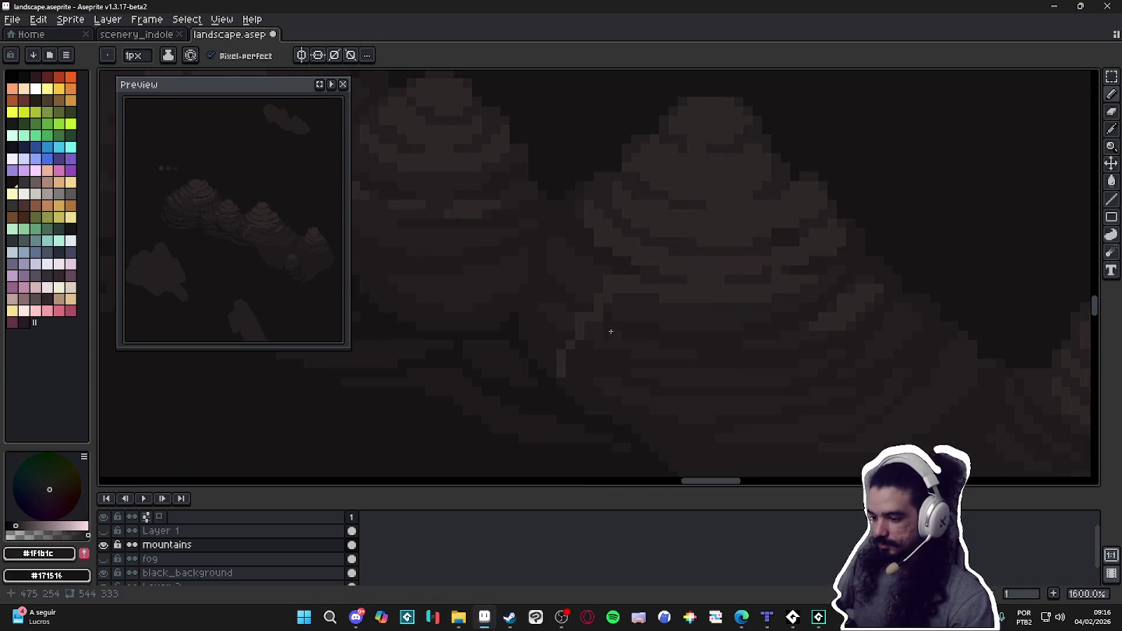
key("alt")
left_click(601, 325, "alt")
key("alt")
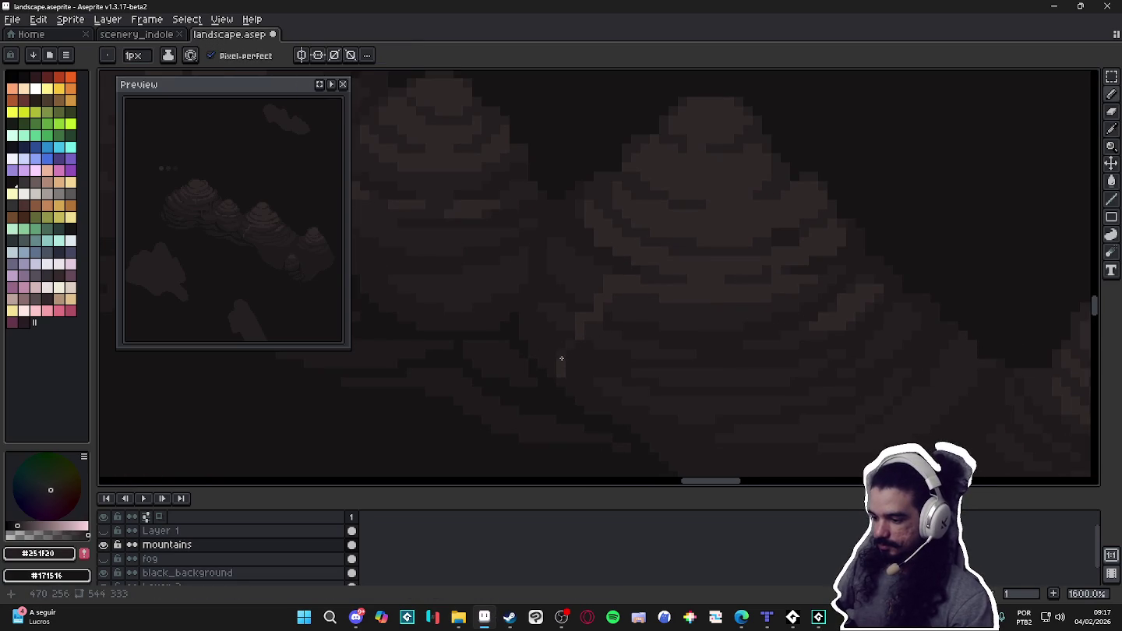
left_click(570, 390, "alt")
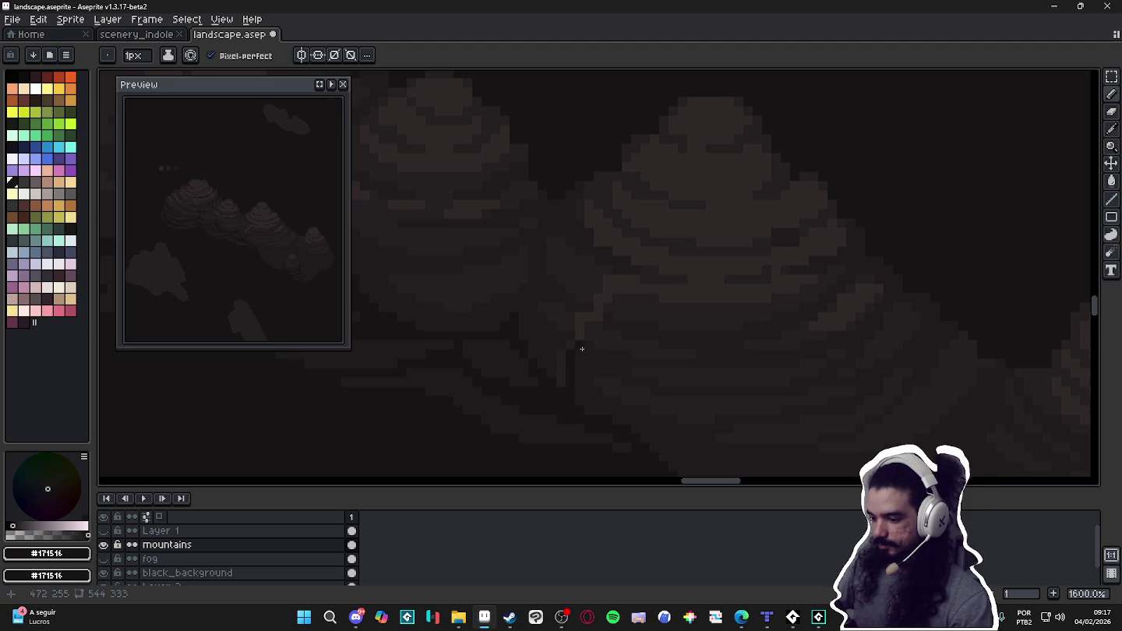
left_click(598, 331, "alt")
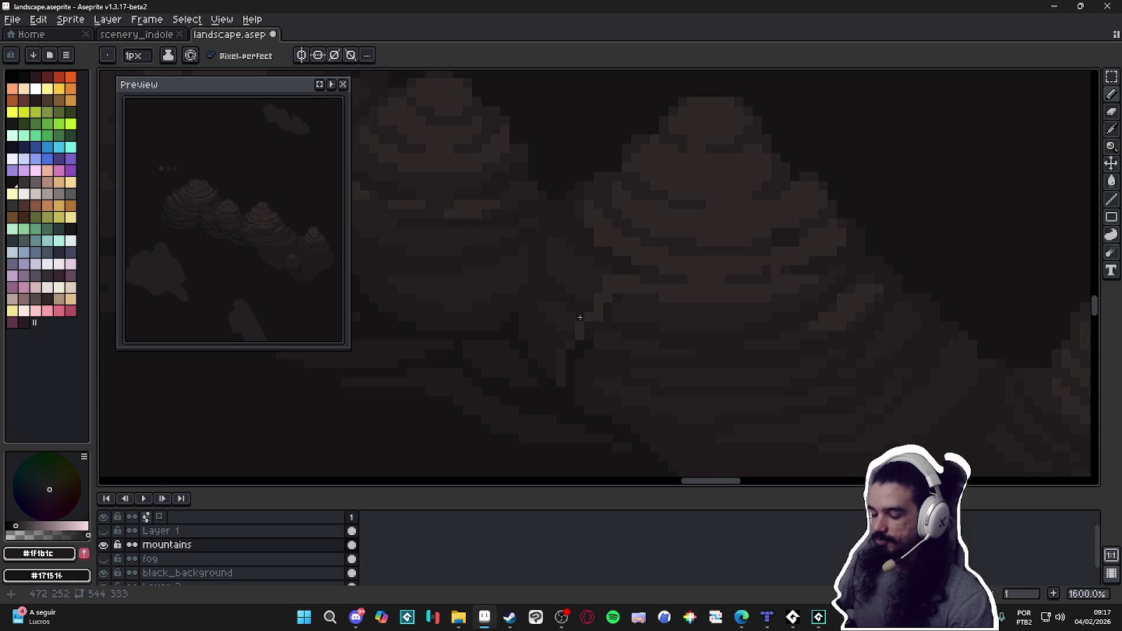
Sample #302828, #251f20 and #1f1b1c bands in turn, ending on #302828, then zoom out.
key("alt")
left_click(635, 275, "alt")
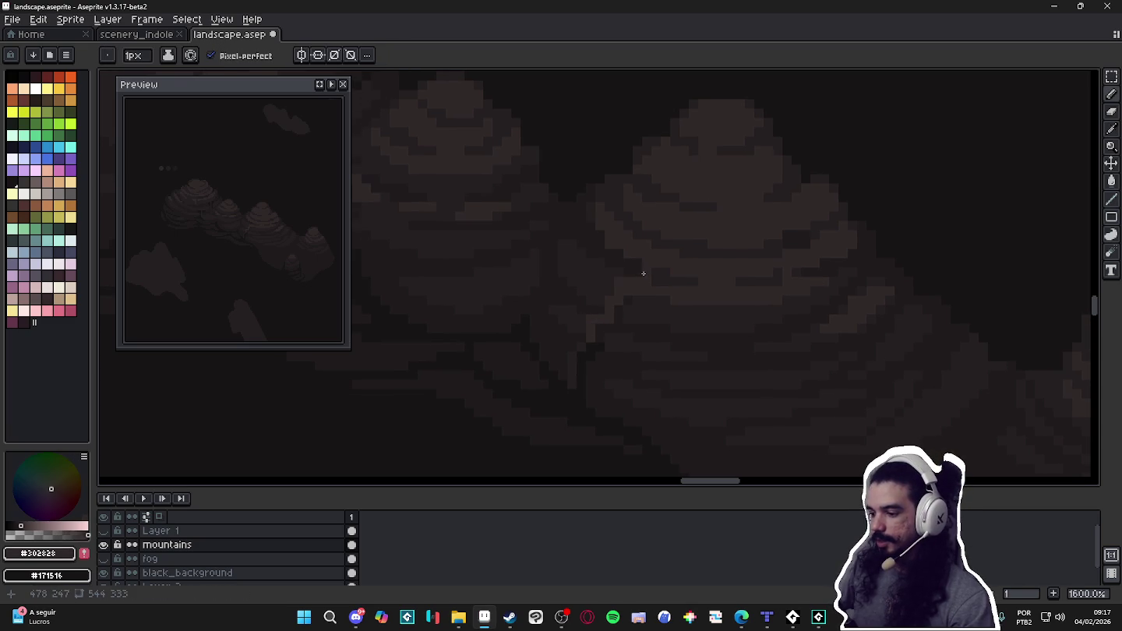
left_click(655, 270, "alt")
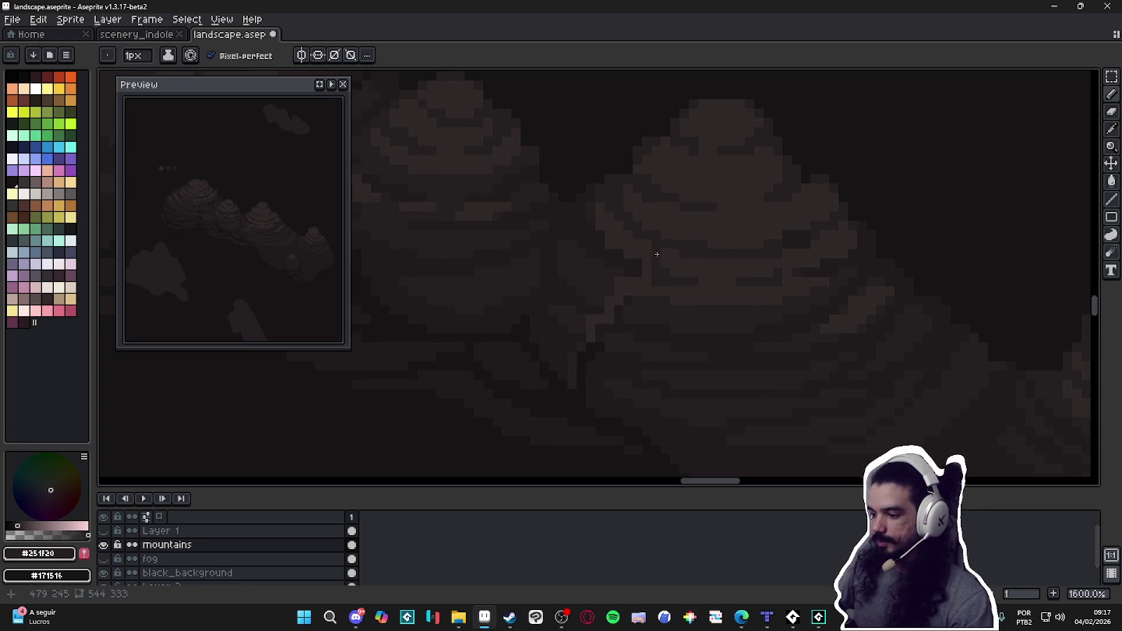
left_click(648, 241, "alt")
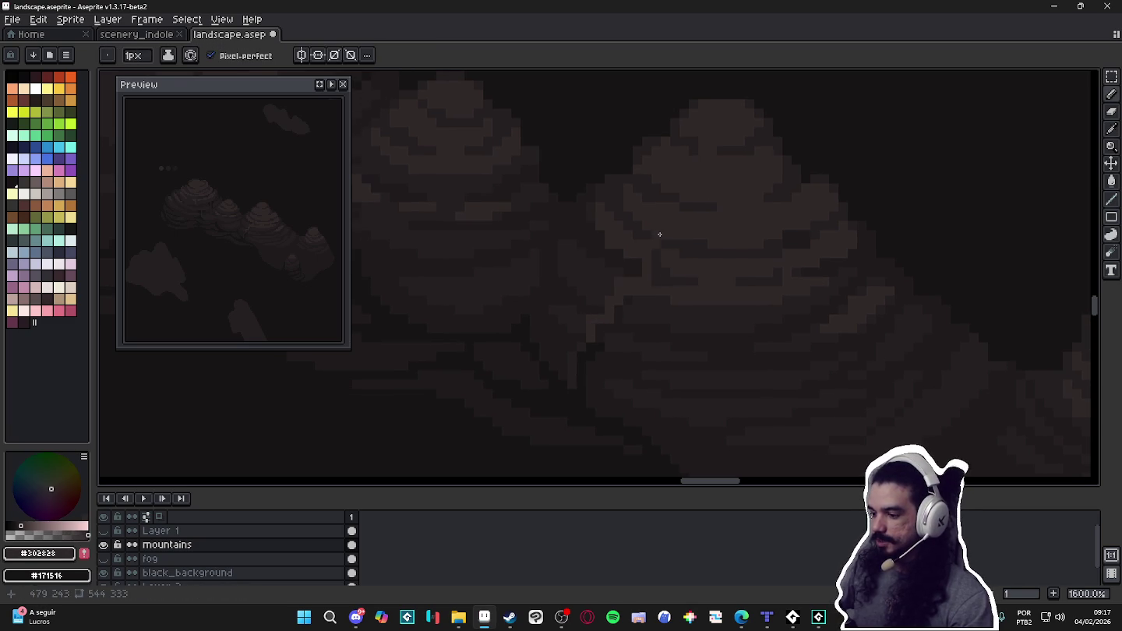
left_click(669, 234, "alt")
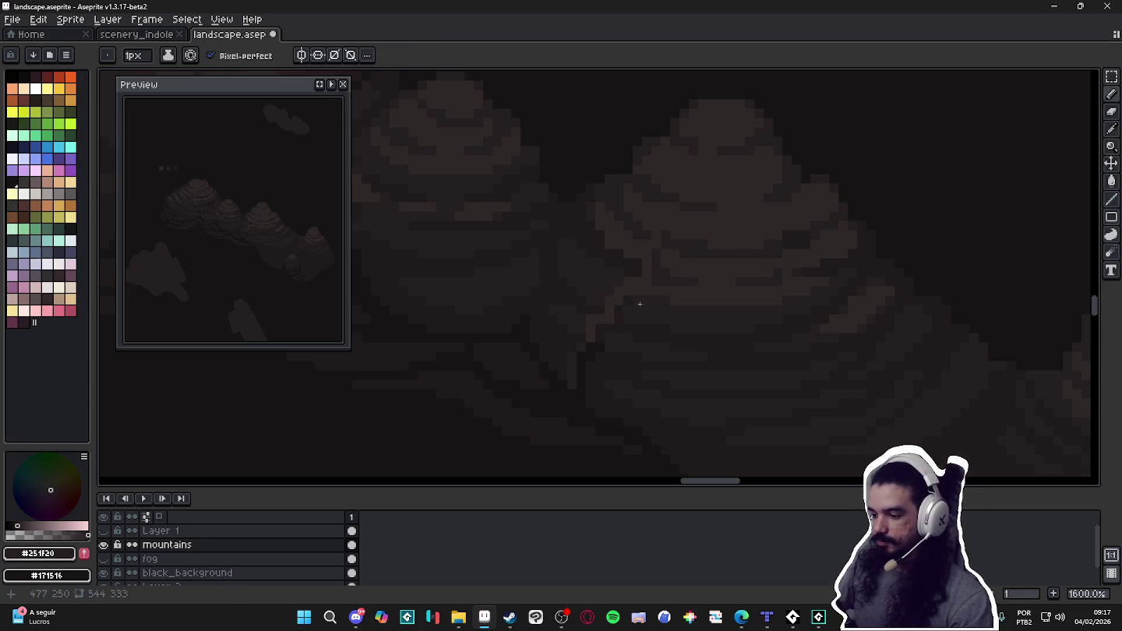
key("alt")
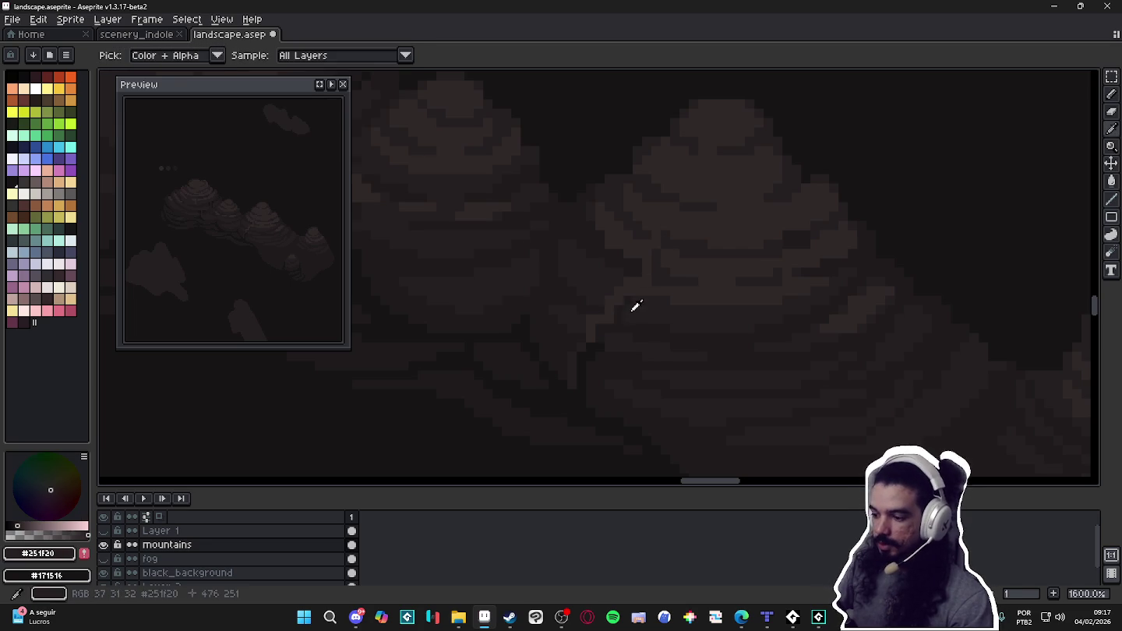
left_click(627, 306, "alt")
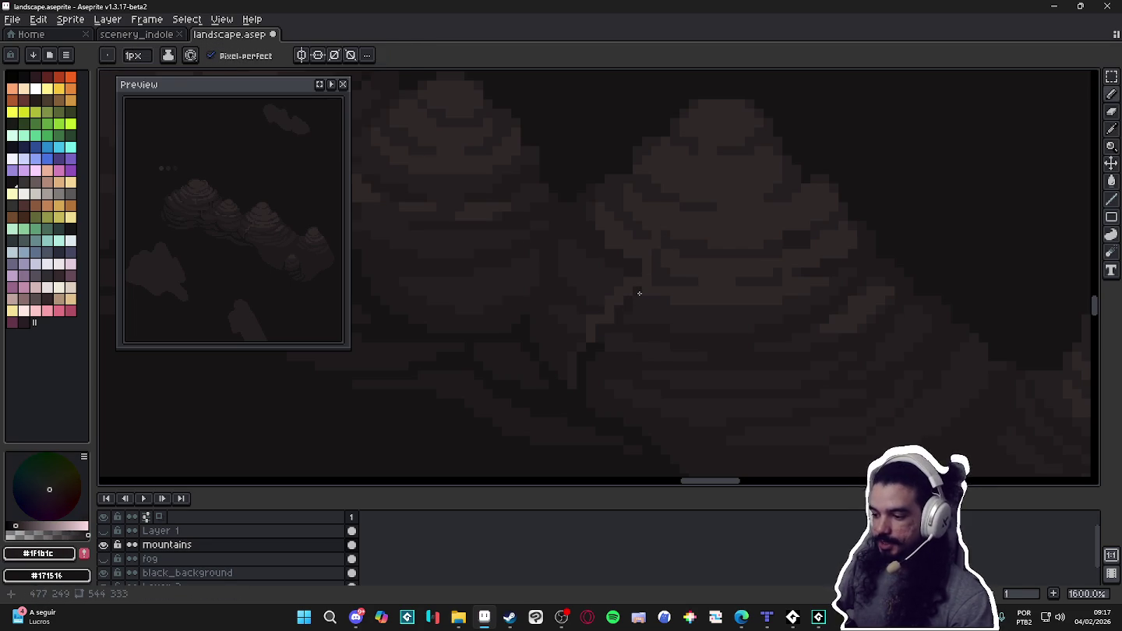
left_click(601, 323, "alt")
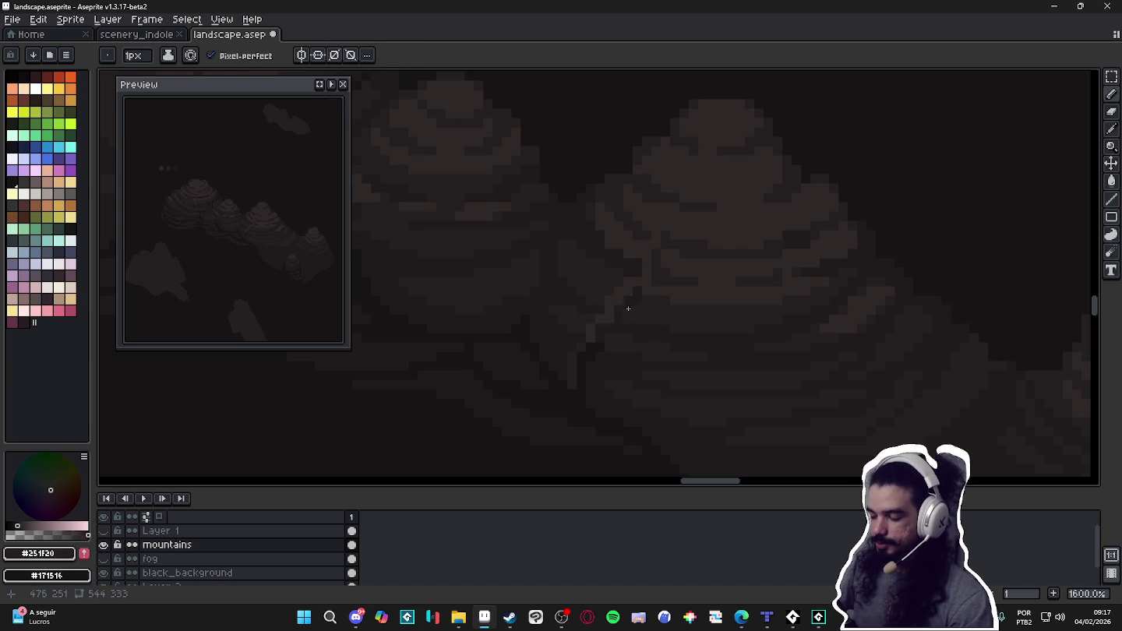
left_click(629, 285, "alt")
left_click(647, 313, "alt")
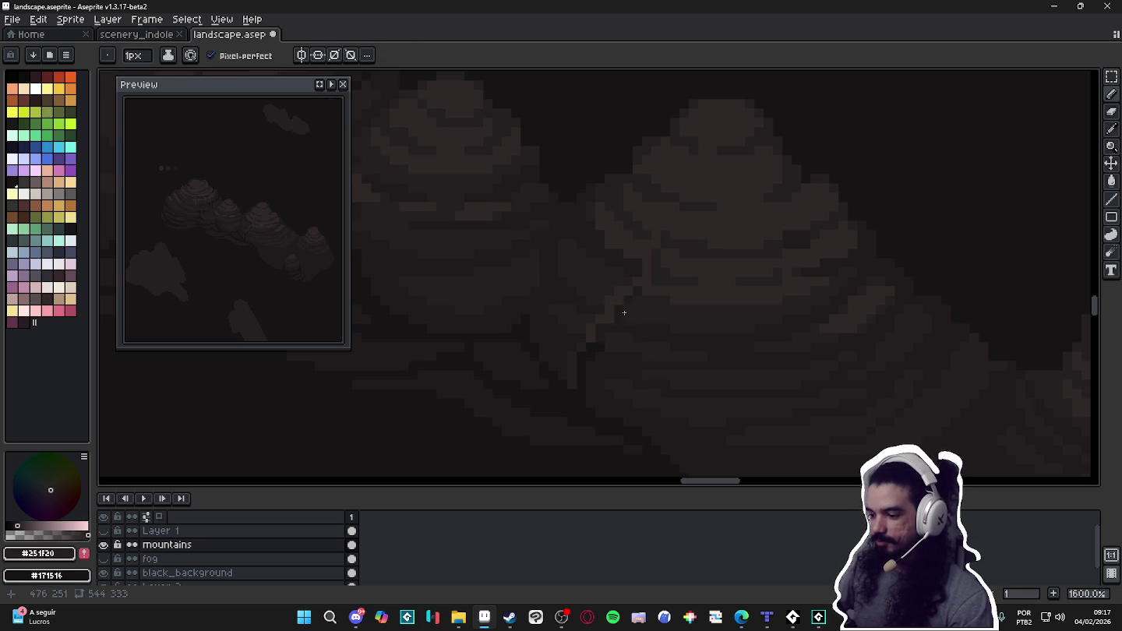
left_click(621, 279, "alt")
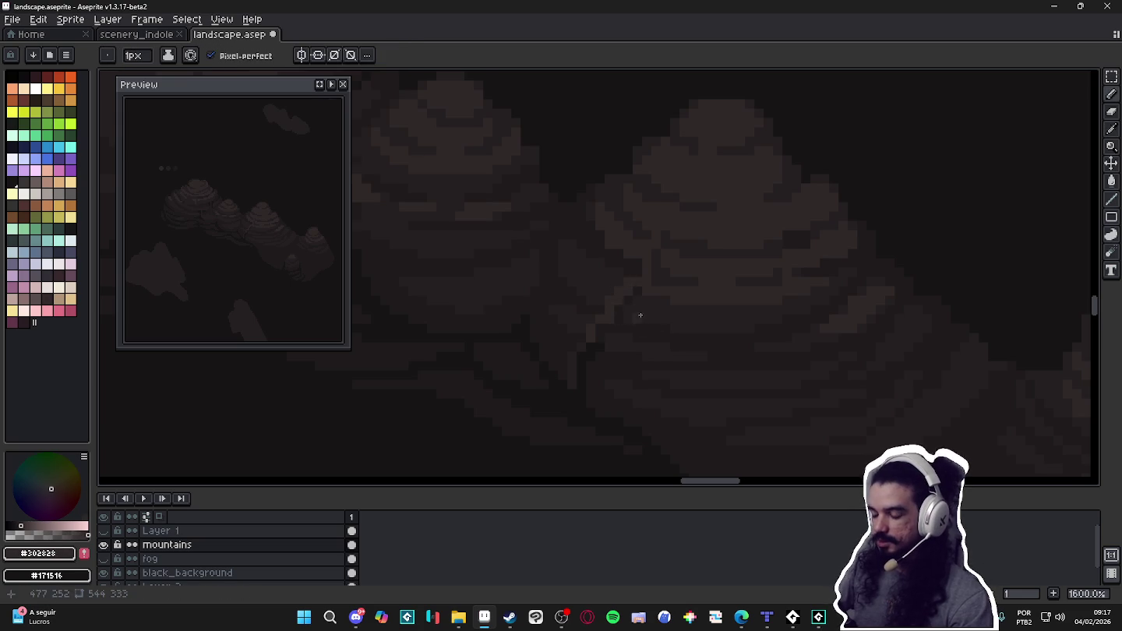
scroll(653, 337, "down", 3)
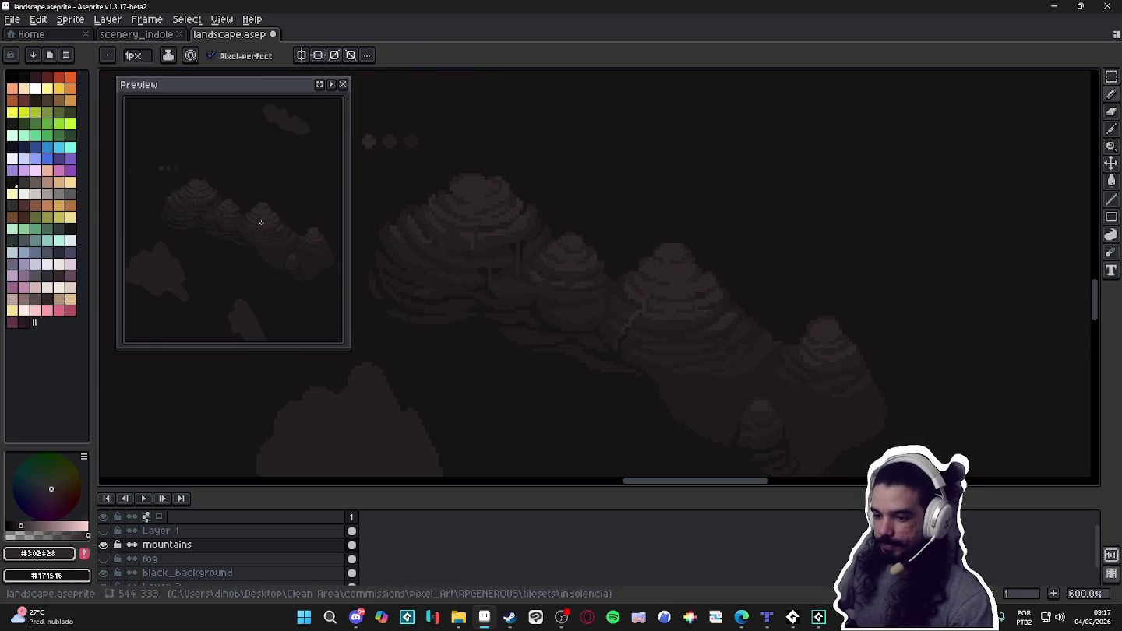
Zoom the Preview window and centre it on the mountains.
scroll(269, 222, "up", 2)
left_click_drag(266, 233, 253, 248)
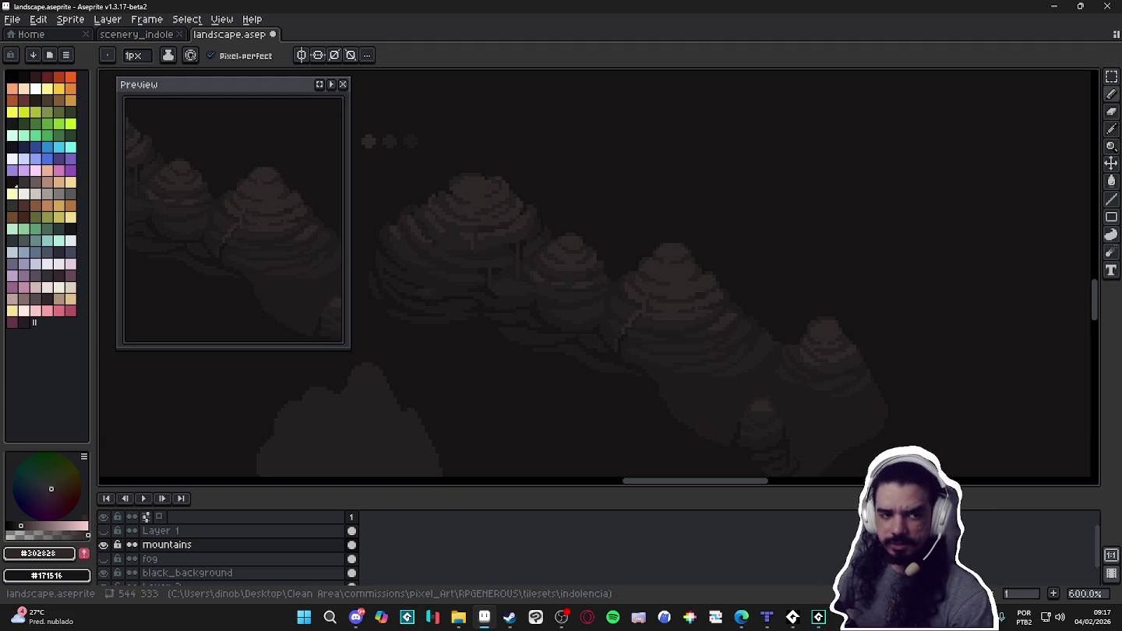
key("alt+Tab")
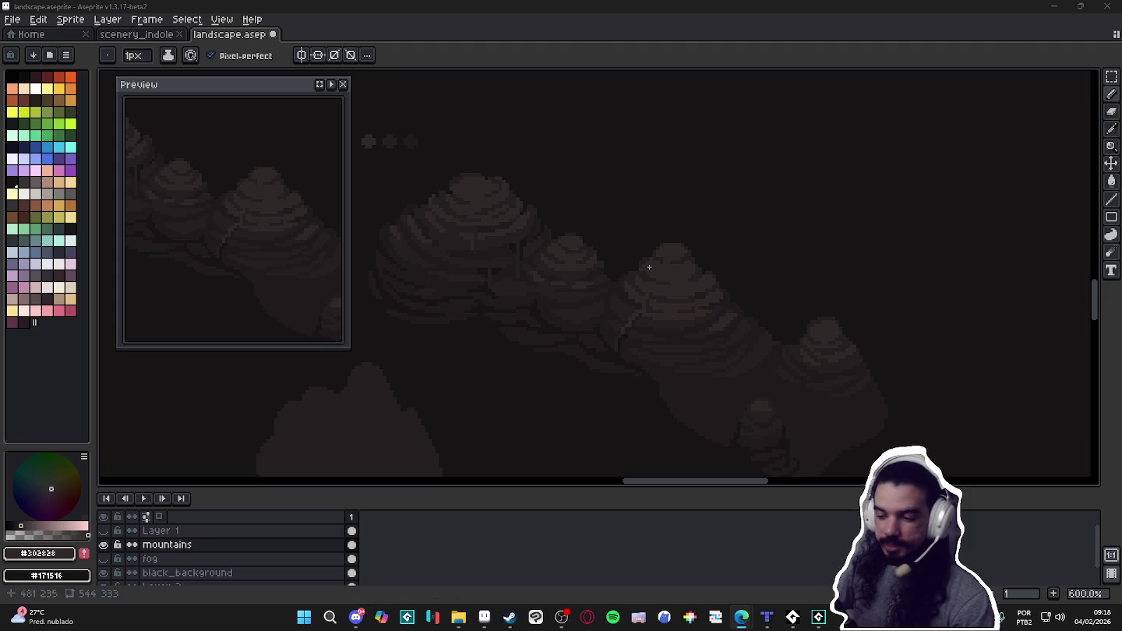
Zoom the canvas and sample the mid band colour #251f20 from the mountain.
scroll(640, 342, "up", 2)
scroll(642, 325, "up", 2)
left_click(648, 325, "alt")
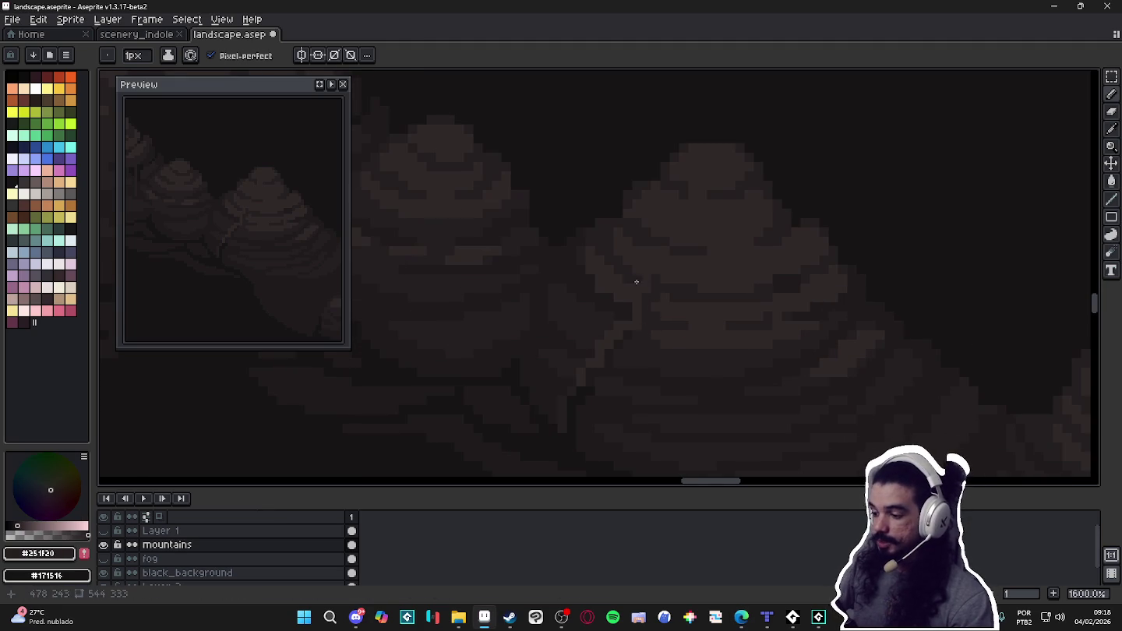
scroll(640, 347, "down", 4)
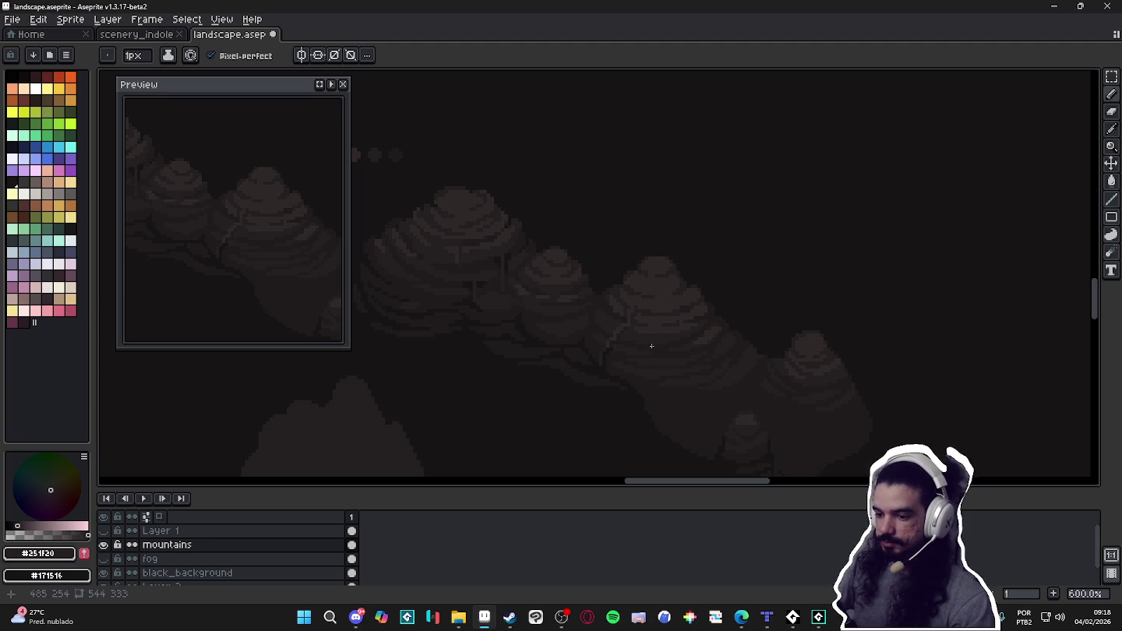
scroll(607, 341, "up", 3)
scroll(601, 366, "down", 1)
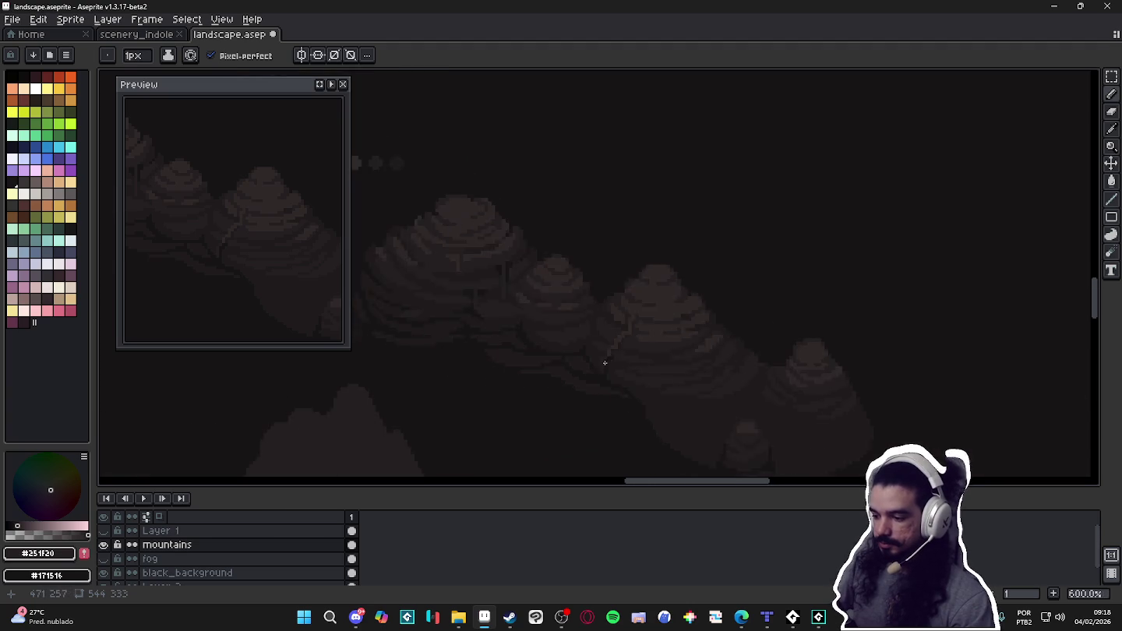
scroll(601, 362, "up", 1)
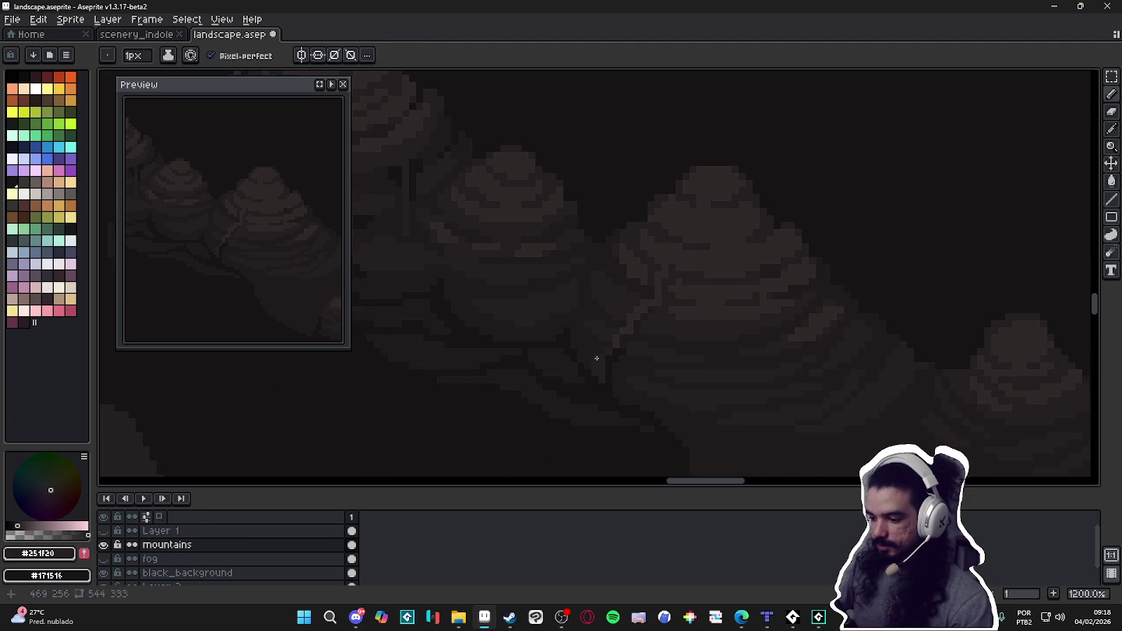
scroll(608, 344, "down", 2)
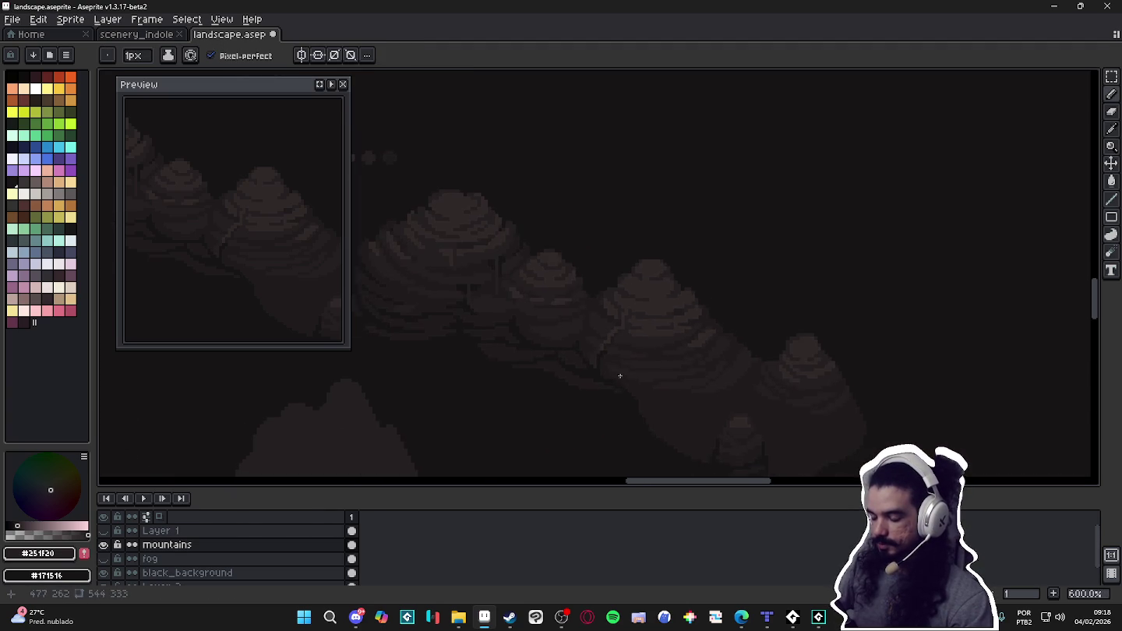
scroll(627, 386, "down", 2)
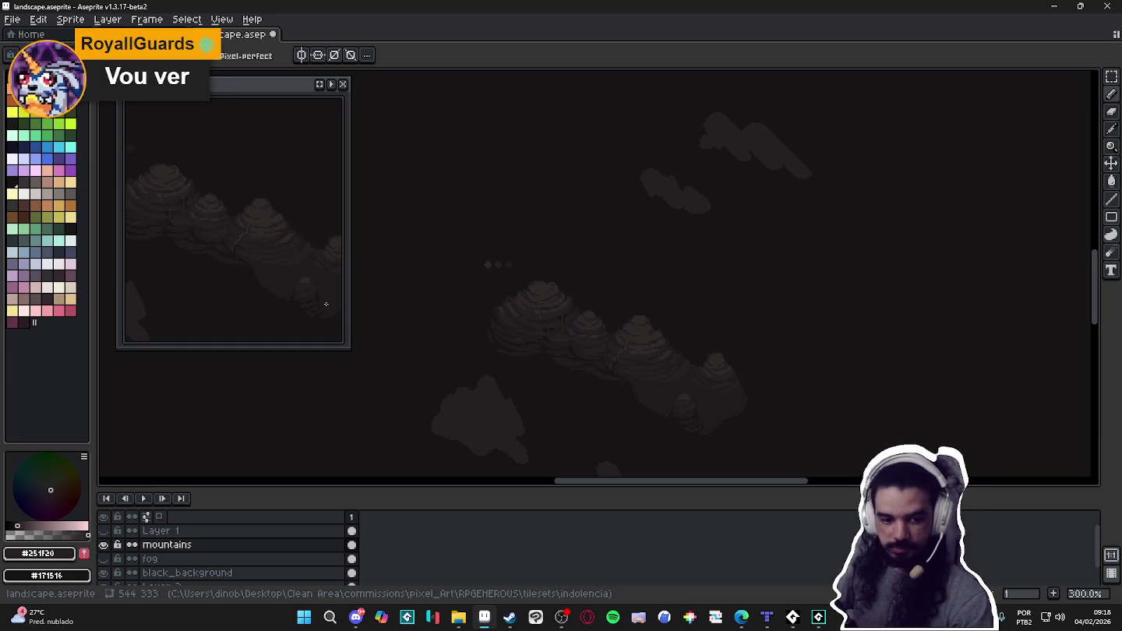
Enlarge the Preview panel, zoom in, switch to the Pencil (B) and sample #171516.
left_click_drag(350, 350, 429, 366)
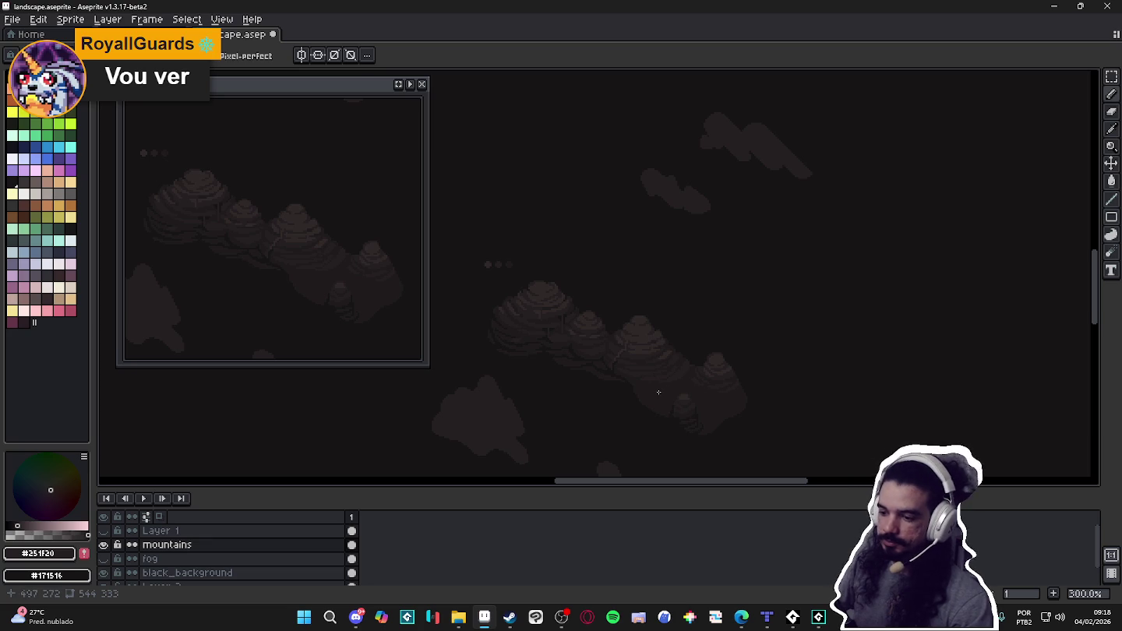
scroll(661, 385, "up", 1)
scroll(669, 378, "up", 1)
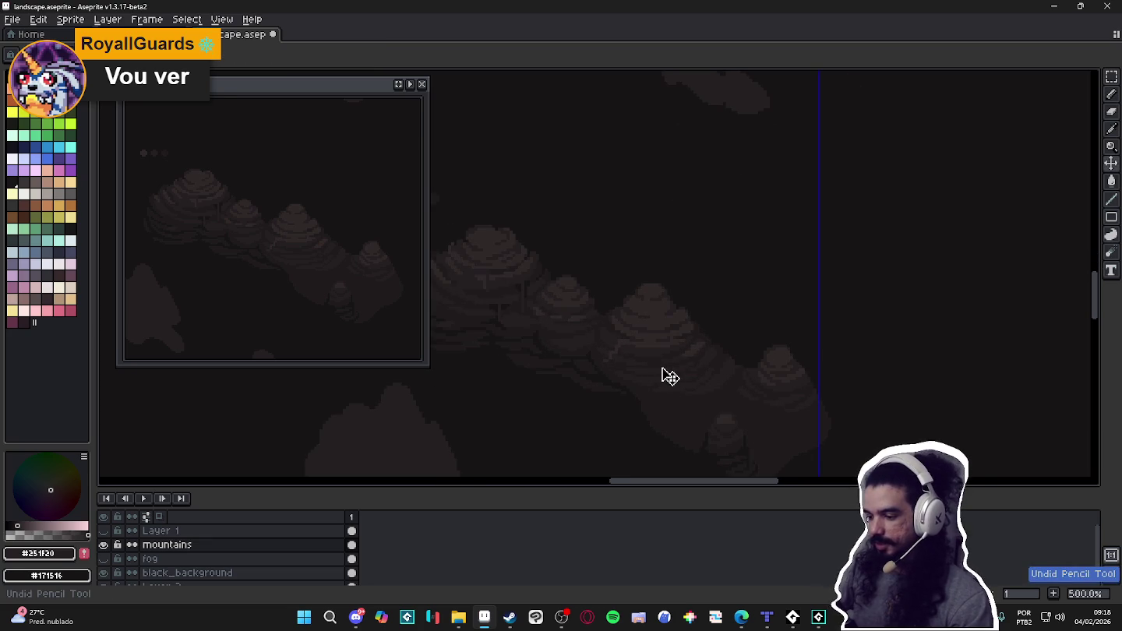
key("b")
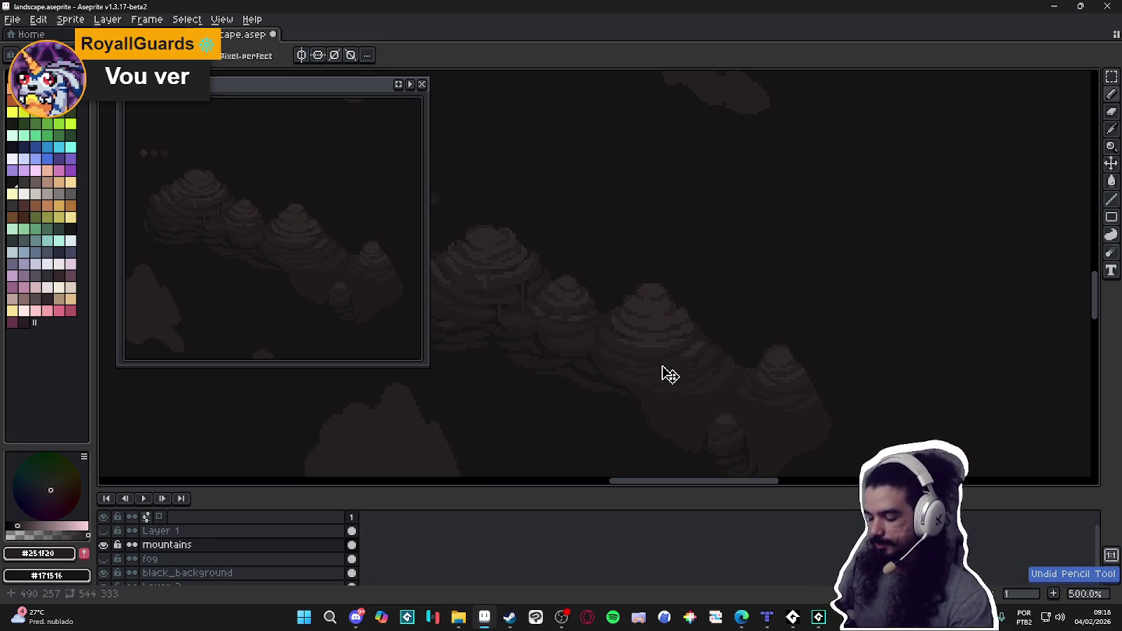
scroll(701, 378, "up", 1)
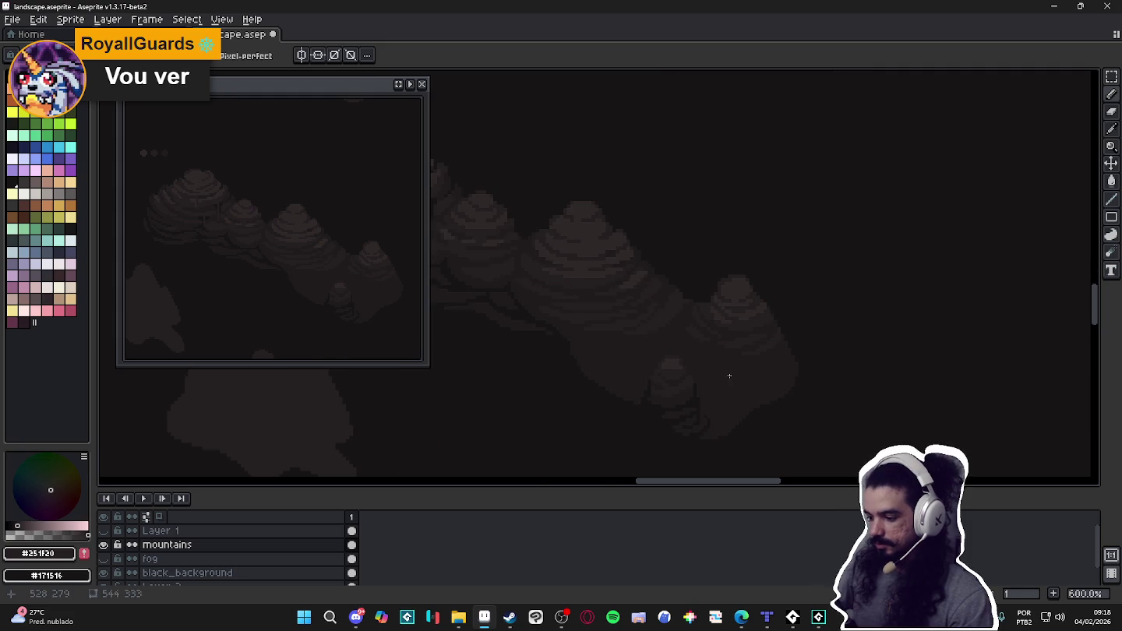
scroll(740, 393, "up", 1)
left_click(764, 427, "alt")
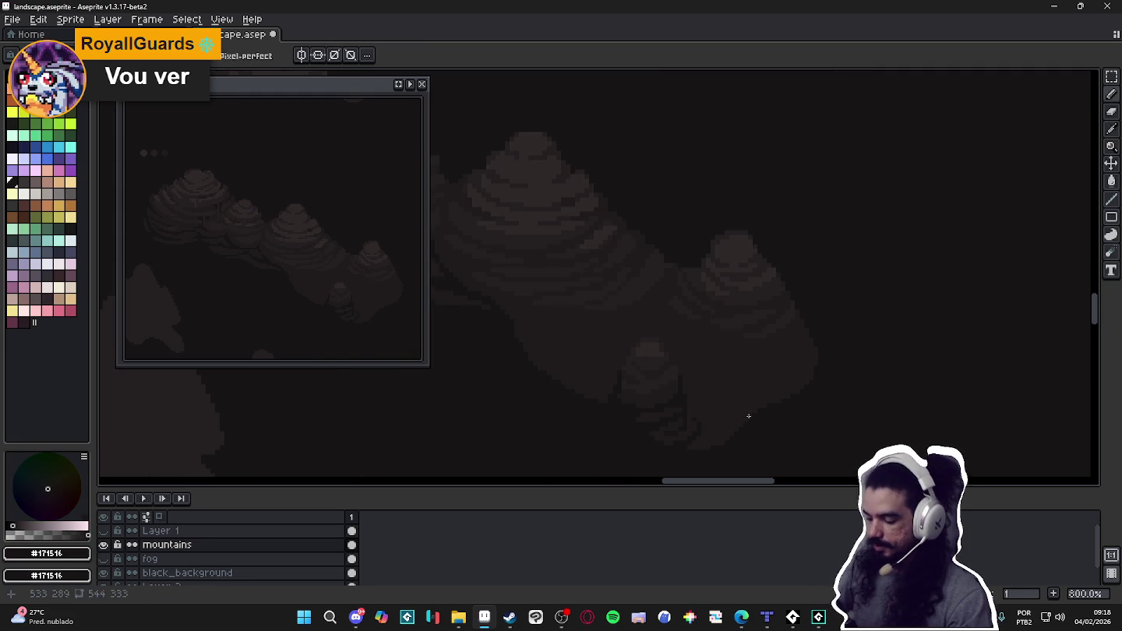
Draw a dark shadow line along the lower-right mountain edge, then sample #1f1b1c.
left_click_drag(744, 396, 716, 452)
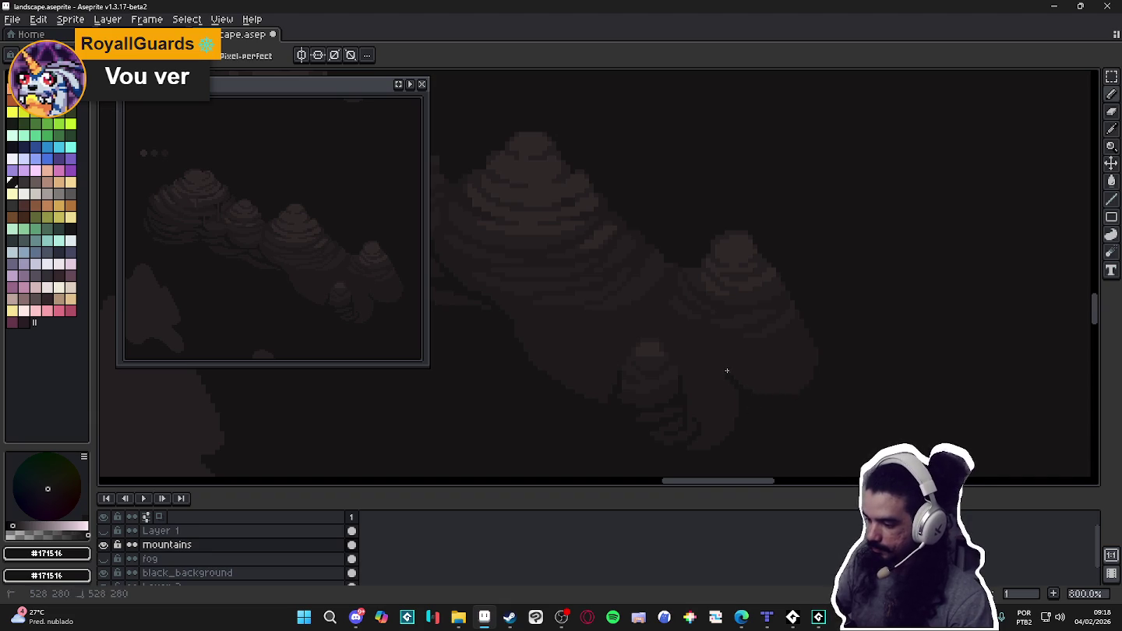
key("alt")
key("alt")
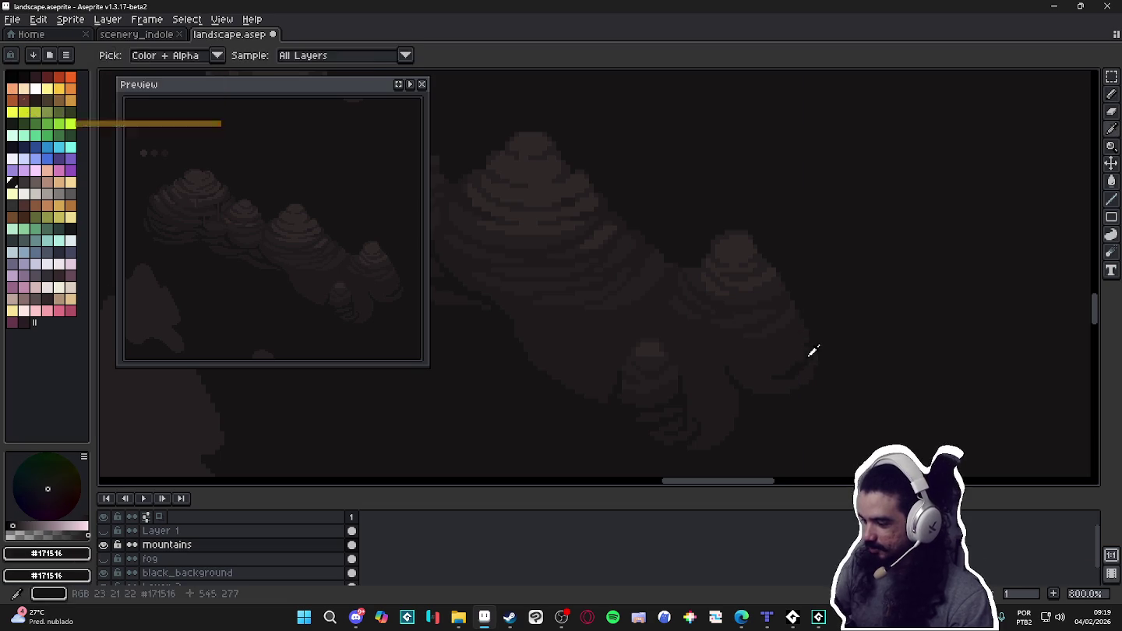
left_click(803, 350, "alt")
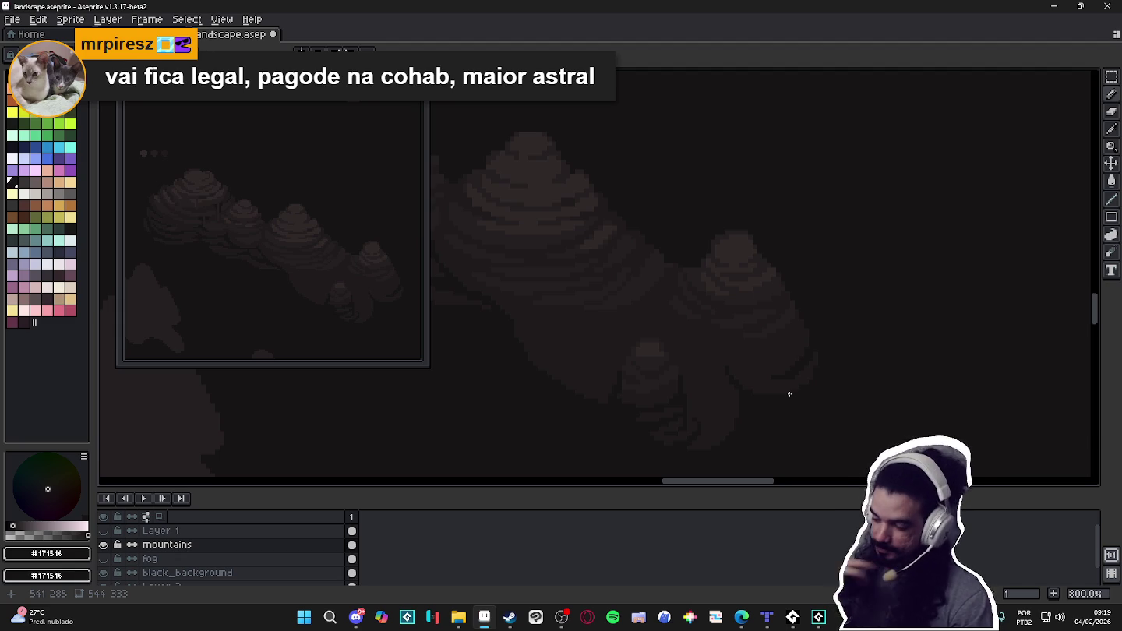
left_click(814, 361, "alt")
Alternate sampling #171516 and #1f1b1c from the rock, ending on #171516.
left_click(820, 331, "alt")
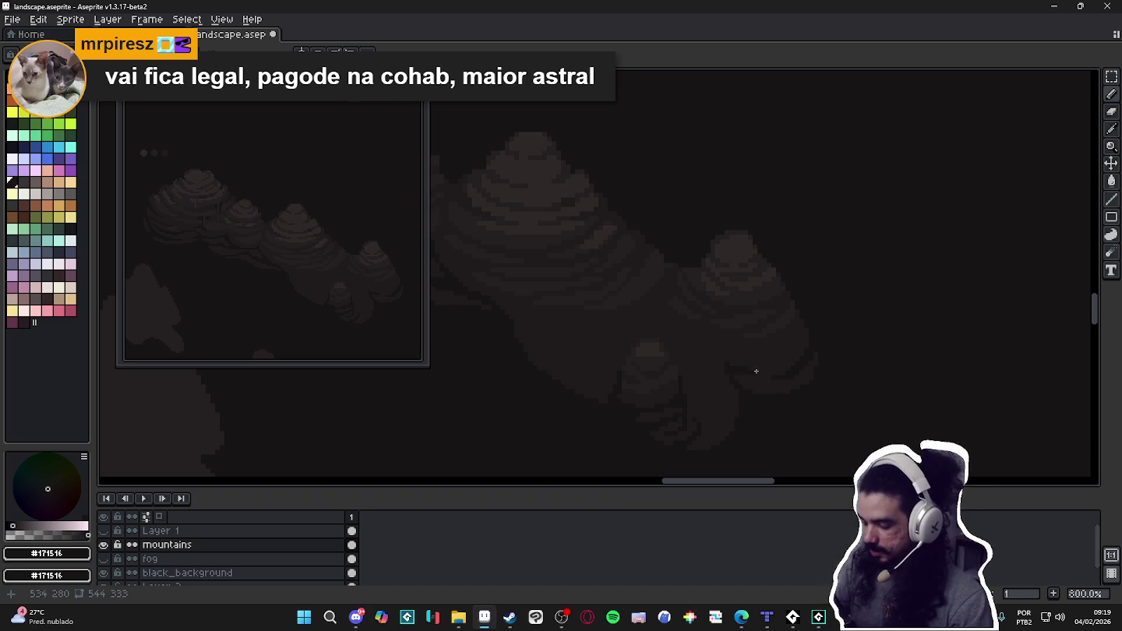
left_click(805, 375, "alt")
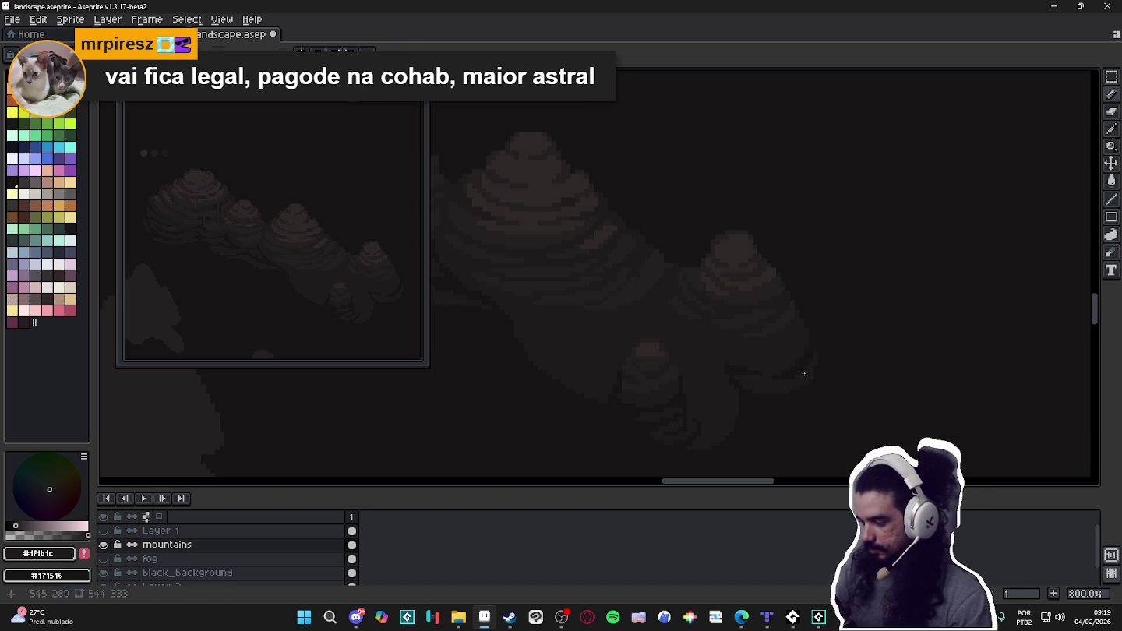
left_click(807, 327, "alt")
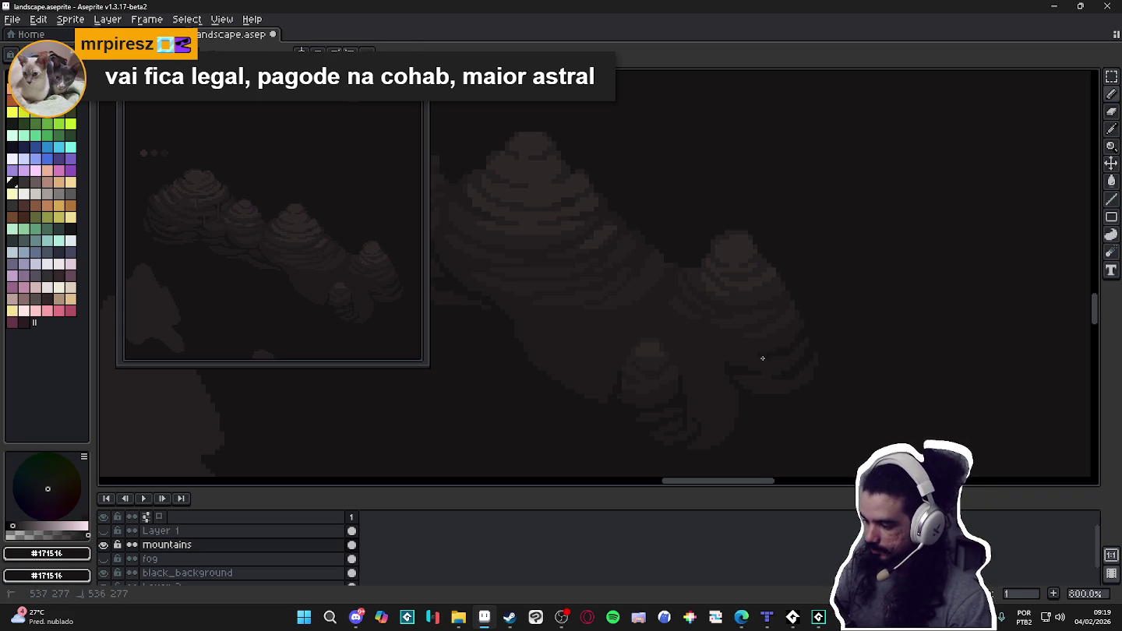
left_click(786, 367, "alt")
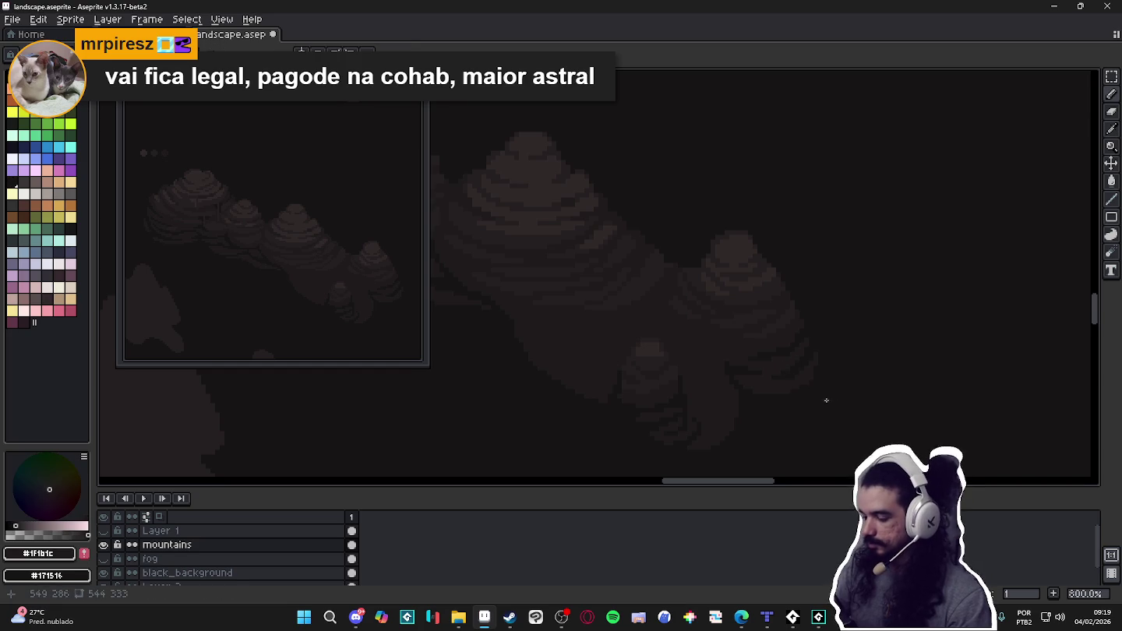
left_click(806, 312, "alt")
left_click(801, 312, "alt")
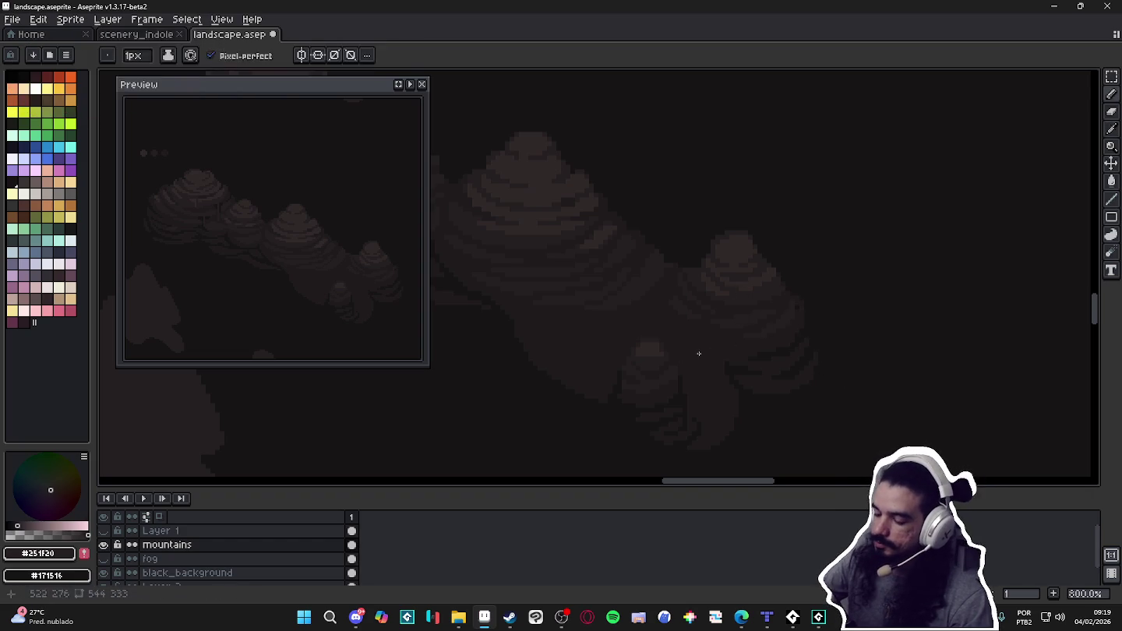
left_click(607, 346, "alt")
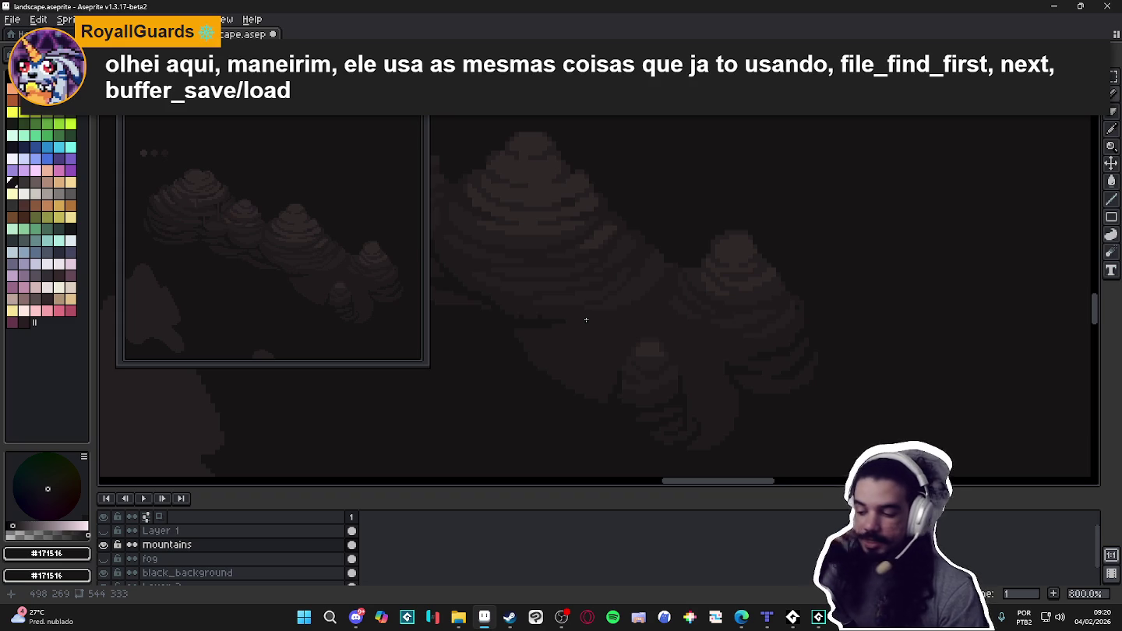
Eyedrop #1f1b1c then #171516 twice from the mountain rock, leaving #171516 active.
left_click(548, 311, "alt")
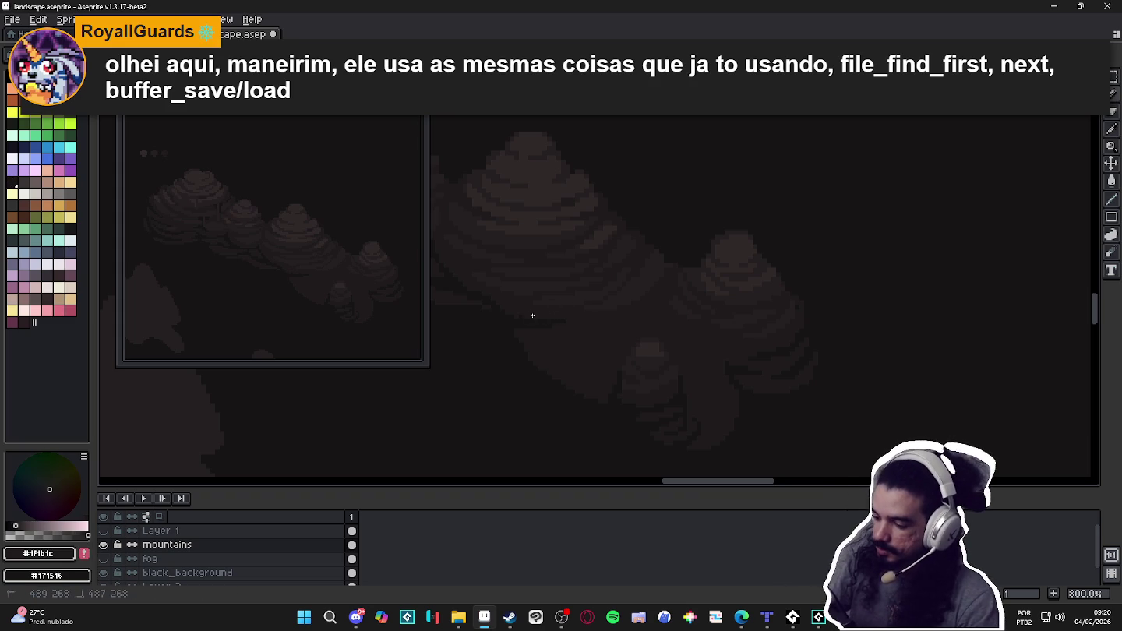
left_click(516, 319, "alt")
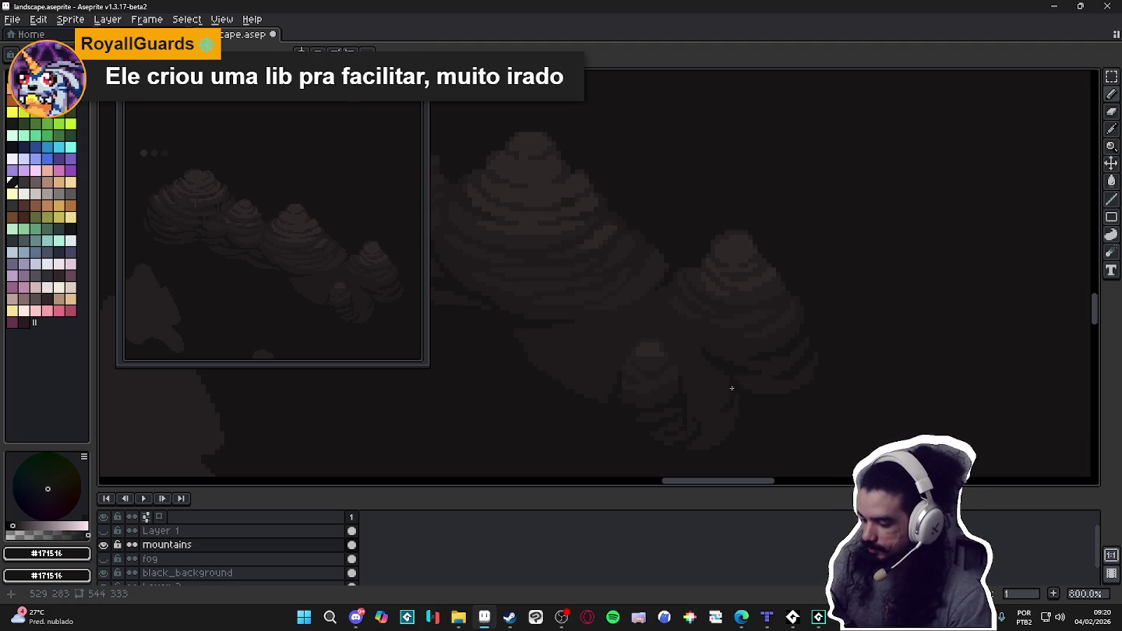
left_click(715, 403, "alt")
left_click(720, 402, "alt")
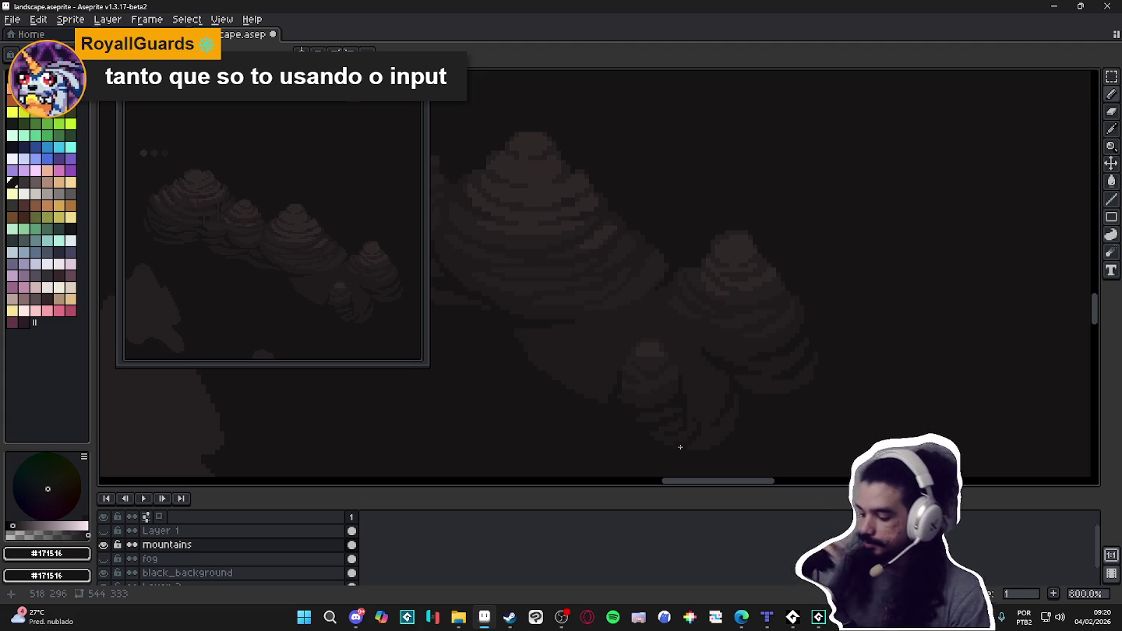
Extend the lower mountains' near-black shadow streaks, alternating #171516 and #1f1b1c, ending on #1f1b1c.
key("b")
key("m")
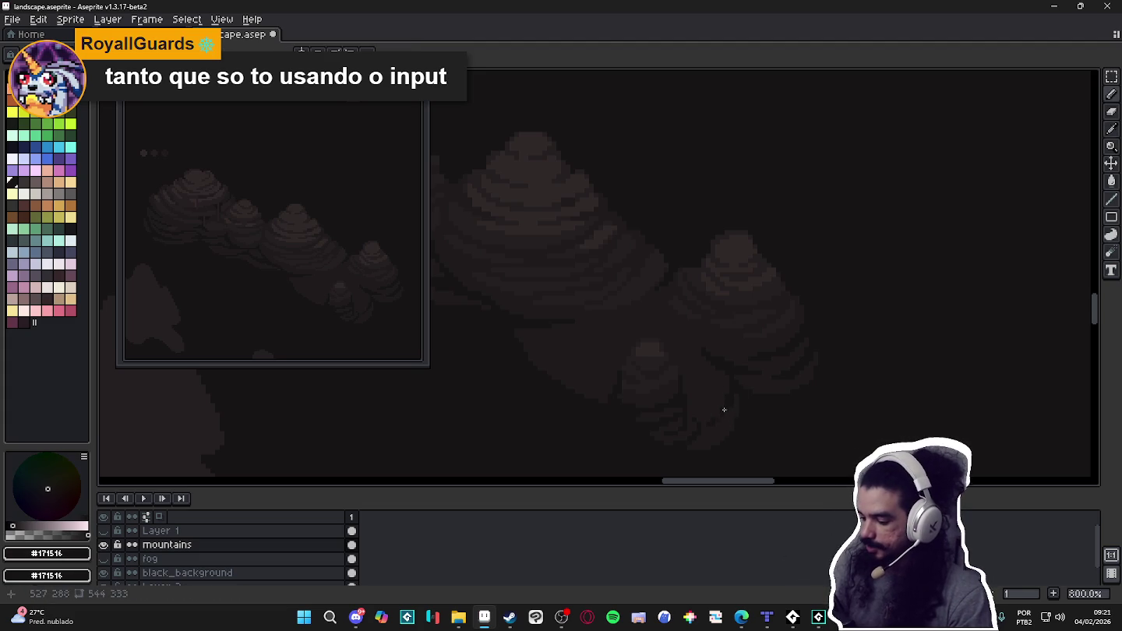
left_click(720, 428, "alt")
left_click(719, 419, "alt")
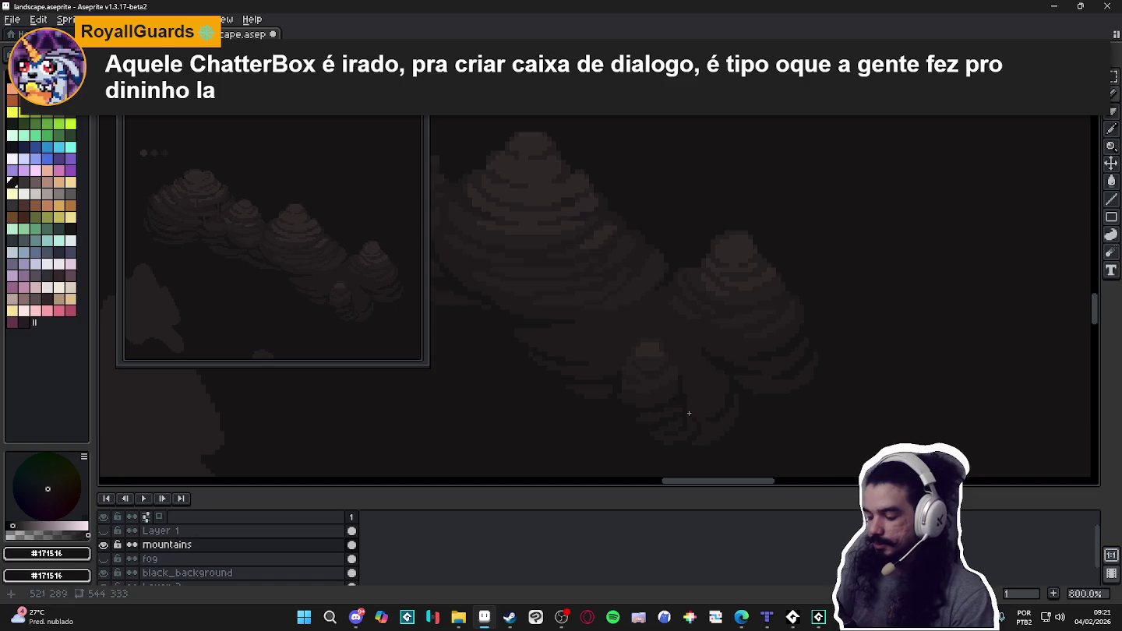
left_click(677, 410, "alt")
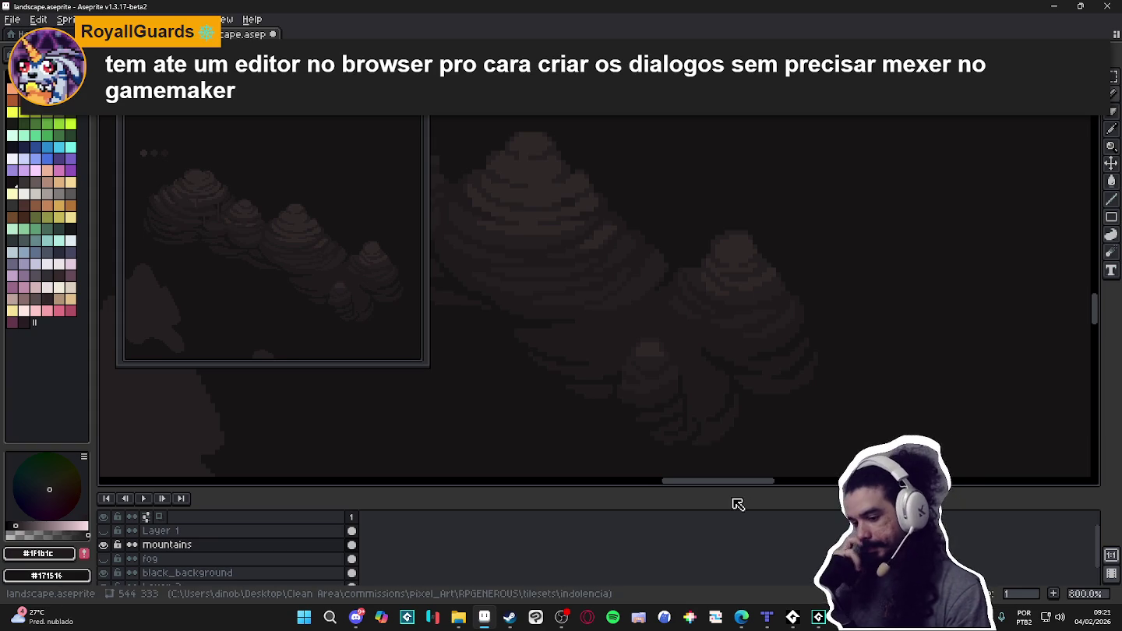
left_click(712, 416, "alt")
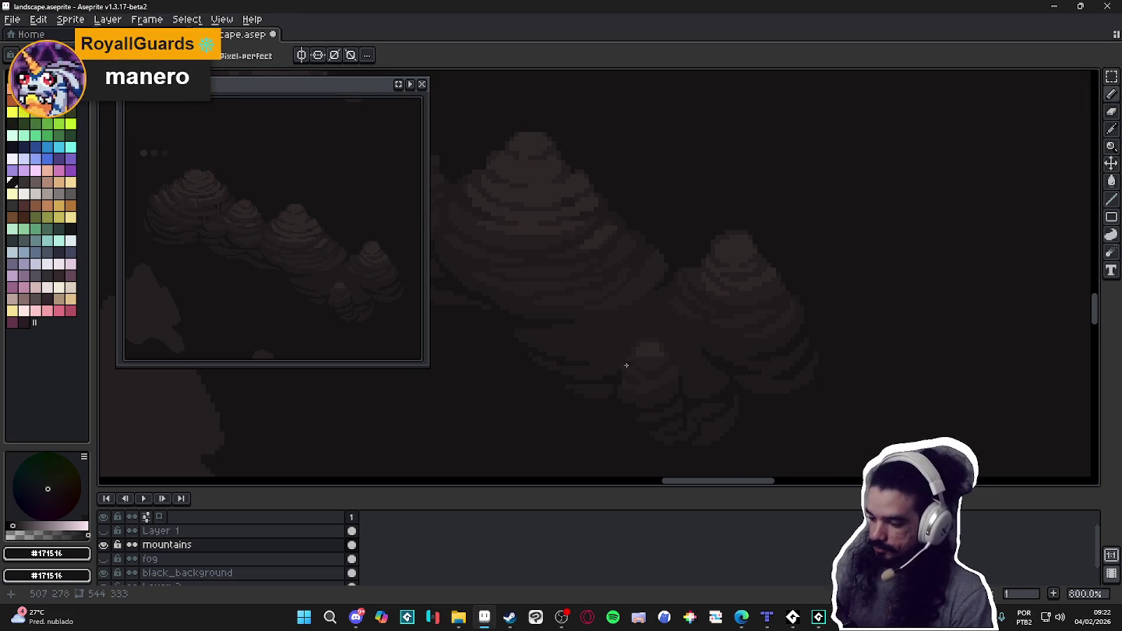
left_click_drag(622, 362, 606, 363)
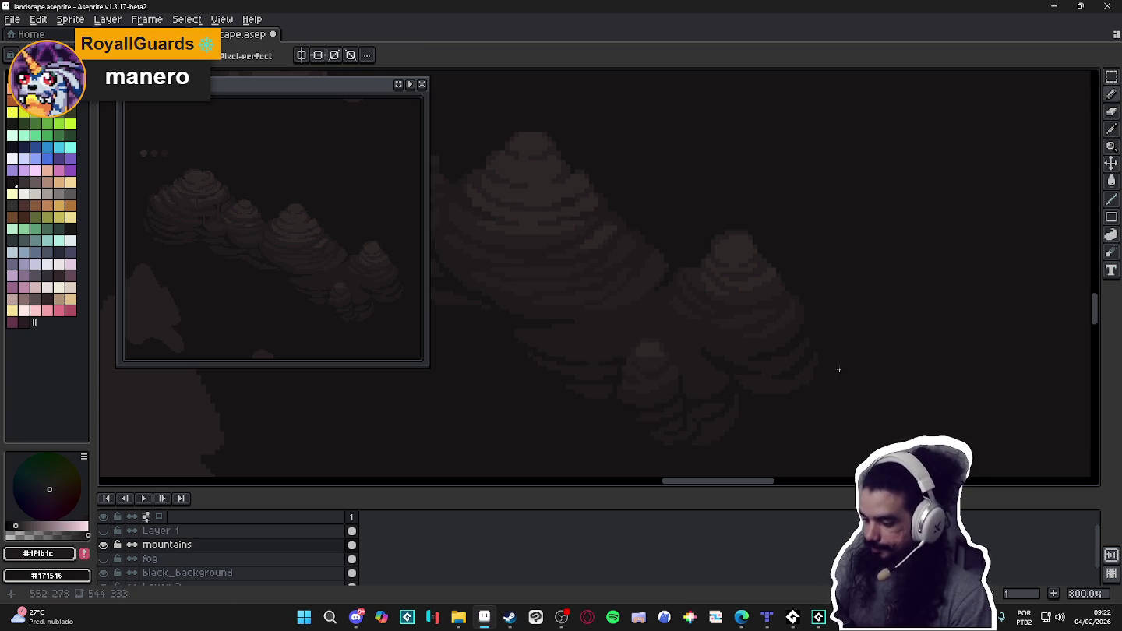
Scroll over to the right-hand peaks and sample #171516 from the rock.
scroll(840, 374, "left", 2)
scroll(834, 397, "left", 2)
scroll(834, 397, "left", 2)
scroll(825, 399, "up", 1)
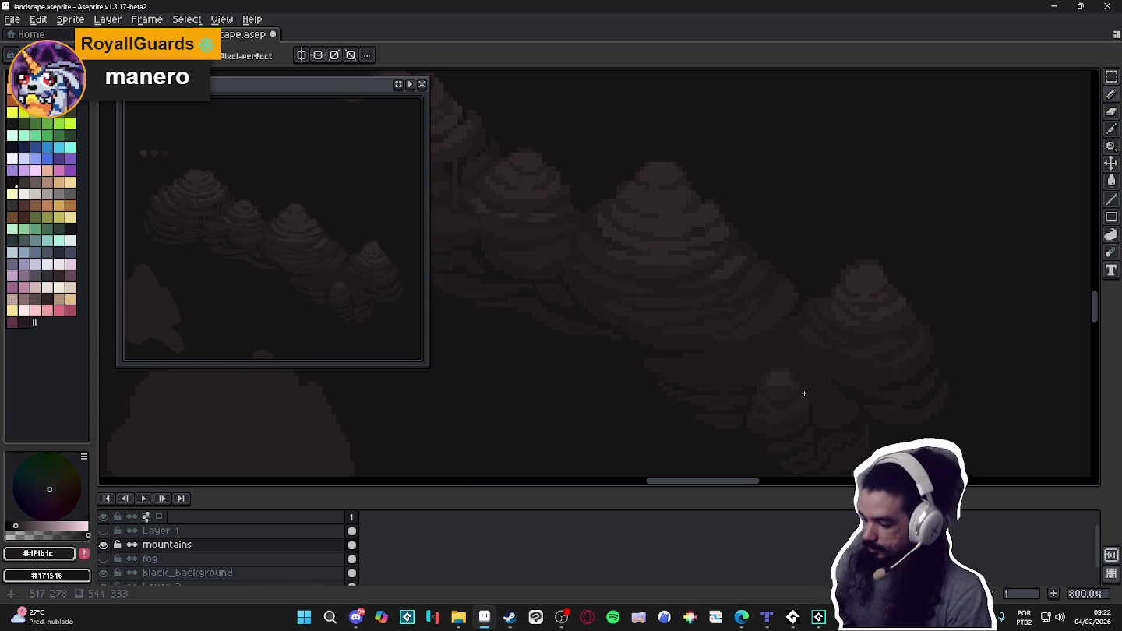
left_click(809, 282, "alt")
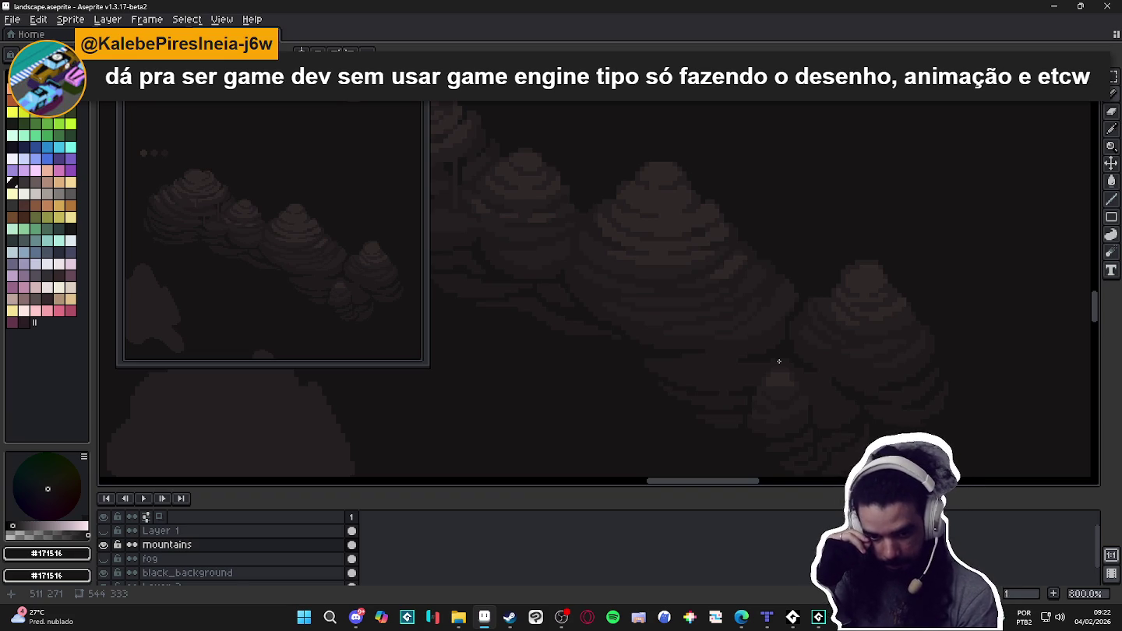
Alternate #1f1b1c and #171516 shading on the rock, then sample the lighter #251f20 shade.
left_click(828, 378, "alt")
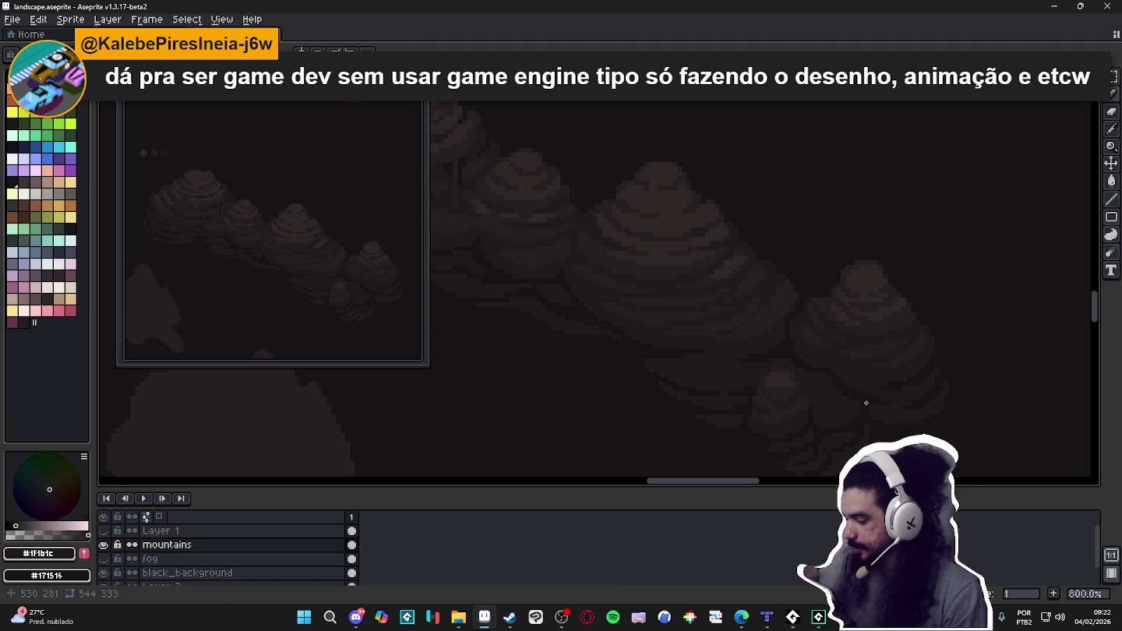
left_click(793, 323, "alt")
left_click(792, 311, "alt")
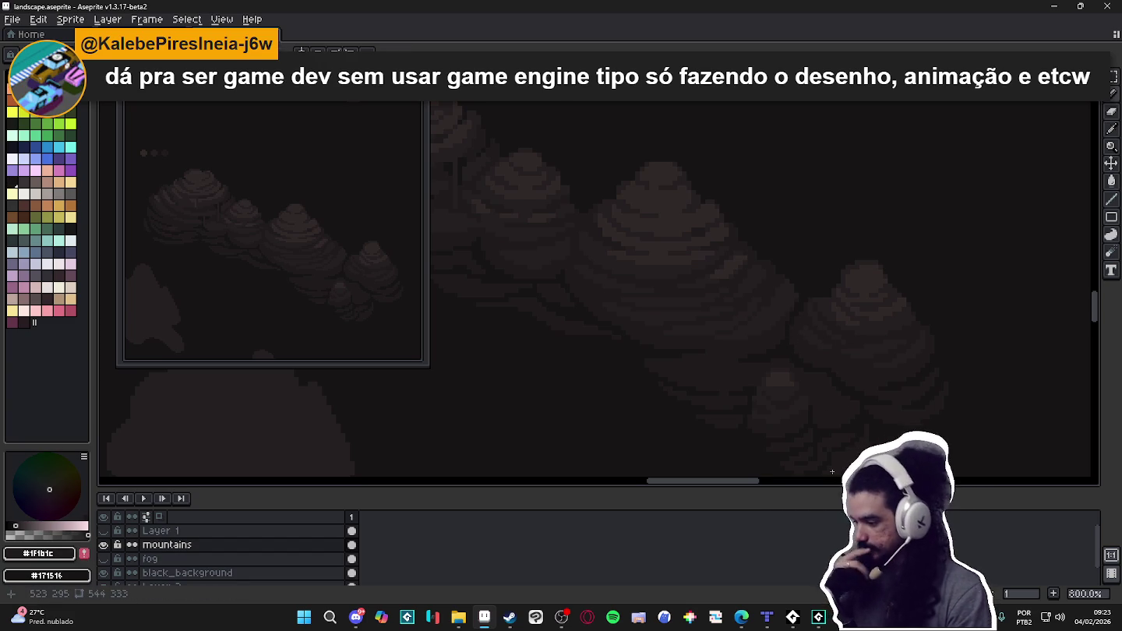
left_click(806, 306, "alt")
key("m")
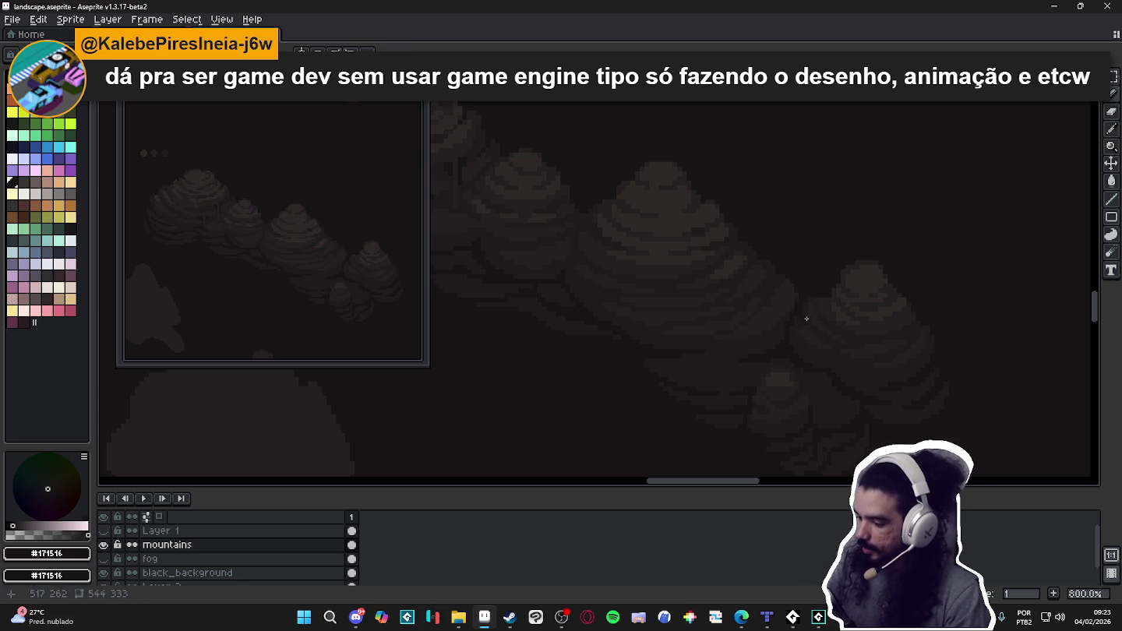
key("b")
left_click(831, 294, "alt")
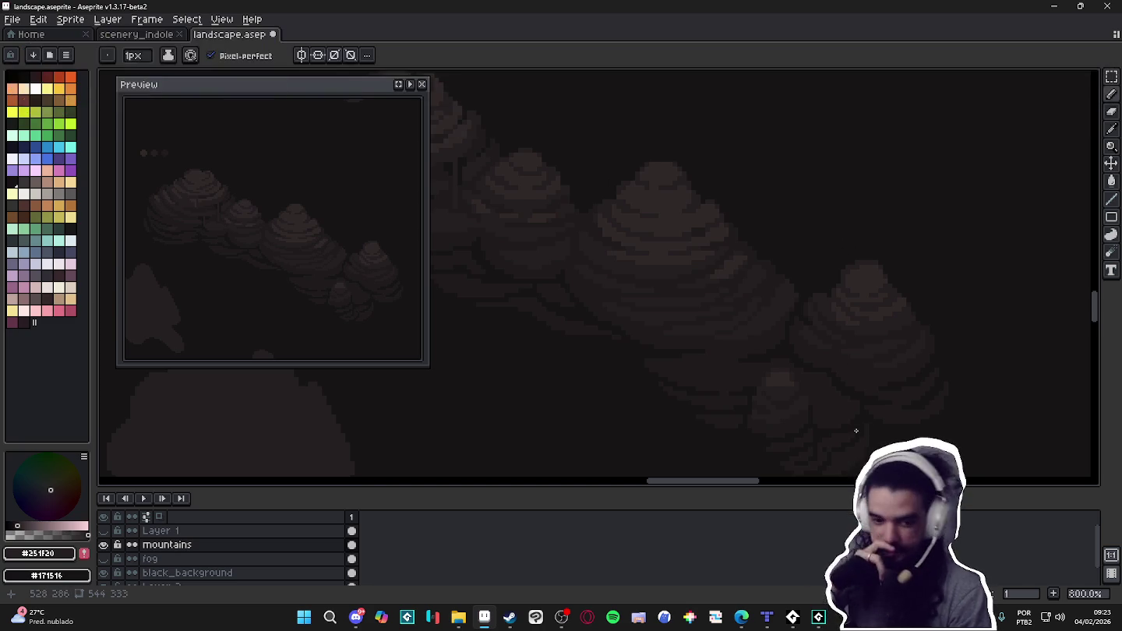
Alternate #171516, #1f1b1c and #251f20, then paint a dark shading line across the rock.
left_click(913, 312, "alt")
left_click(913, 326, "alt")
left_click(908, 330, "alt")
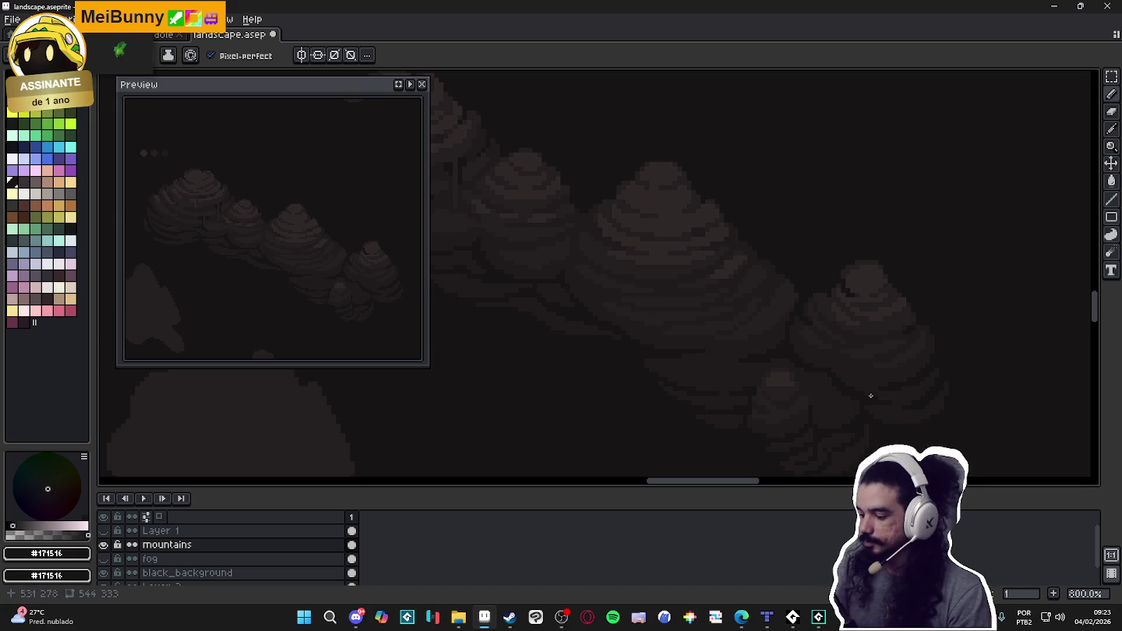
key("i")
left_click(804, 403)
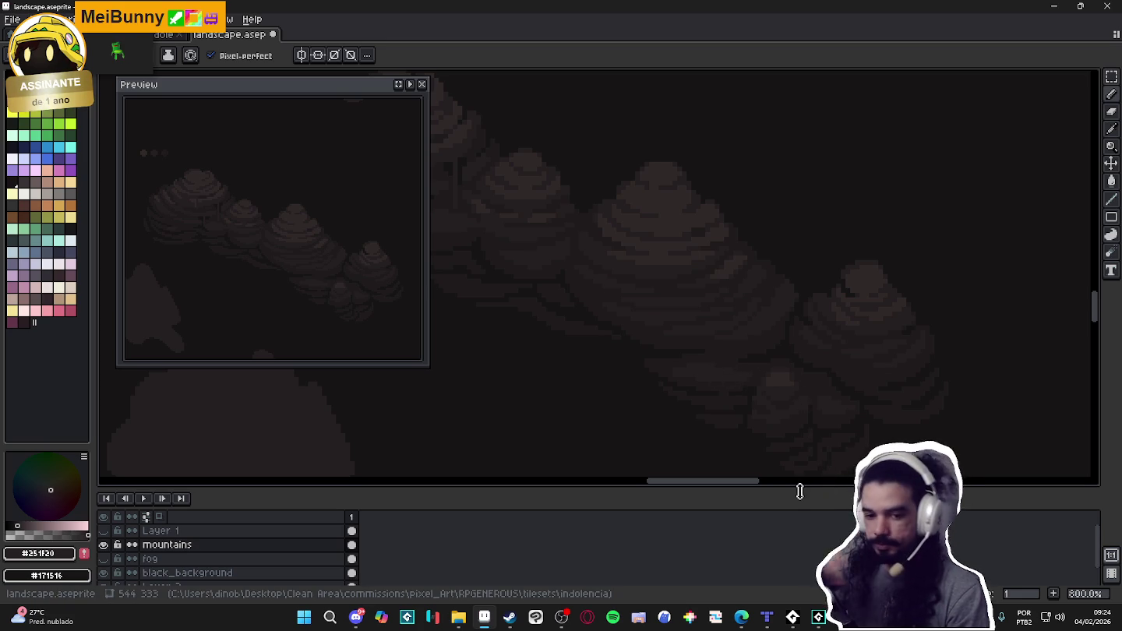
left_click(758, 377, "alt")
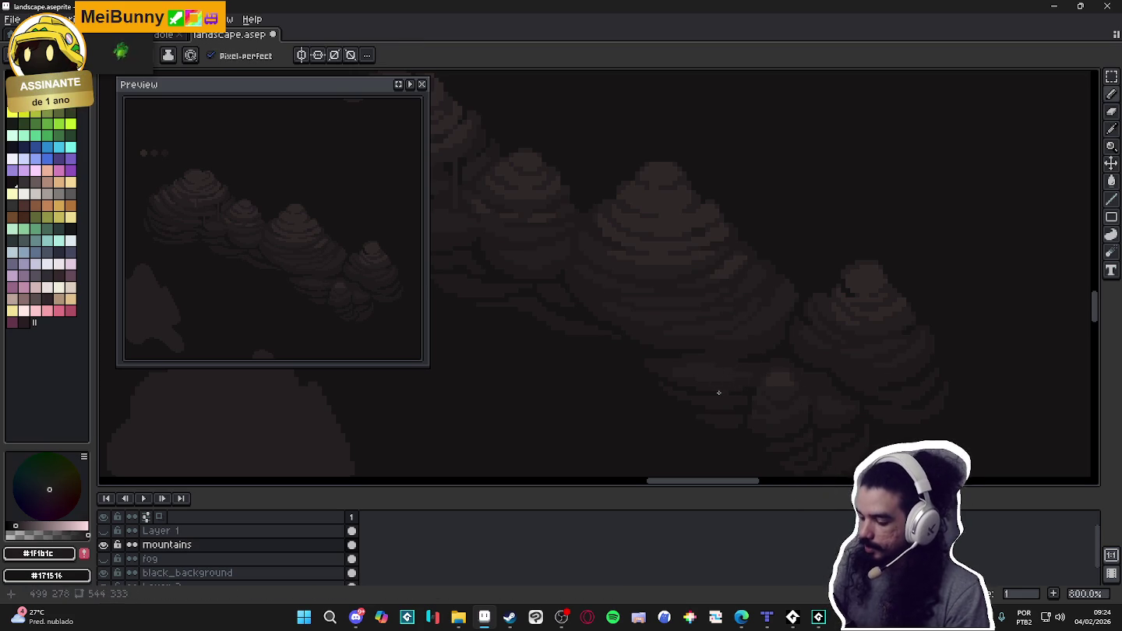
left_click_drag(672, 376, 677, 375)
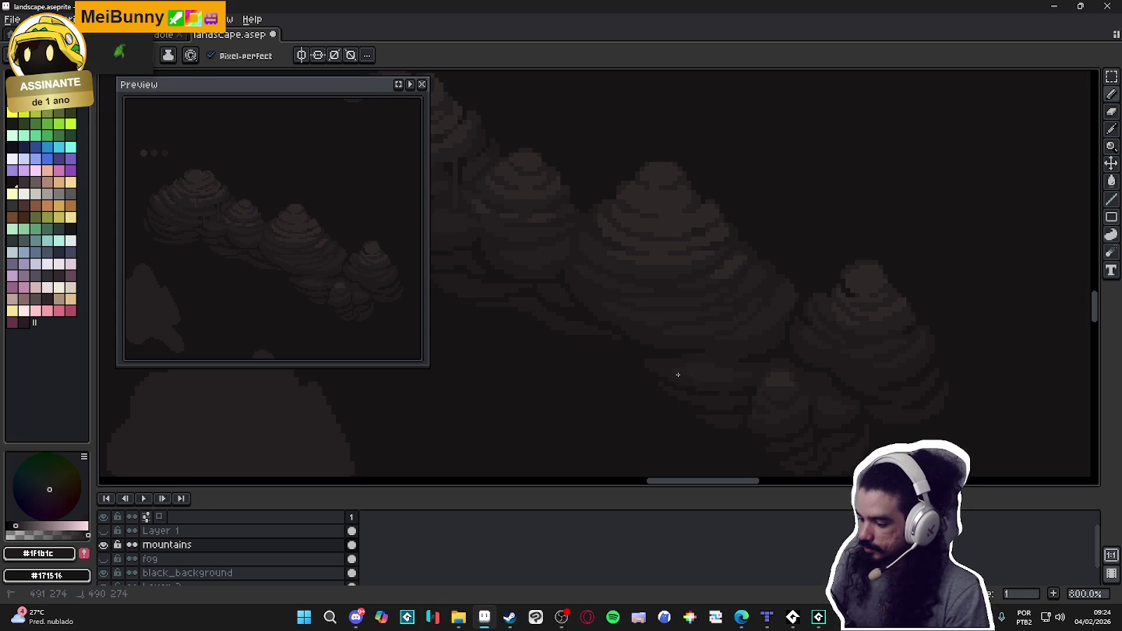
Add #251f20 and #1f1b1c strokes across the foreground rock.
left_click(736, 367, "alt")
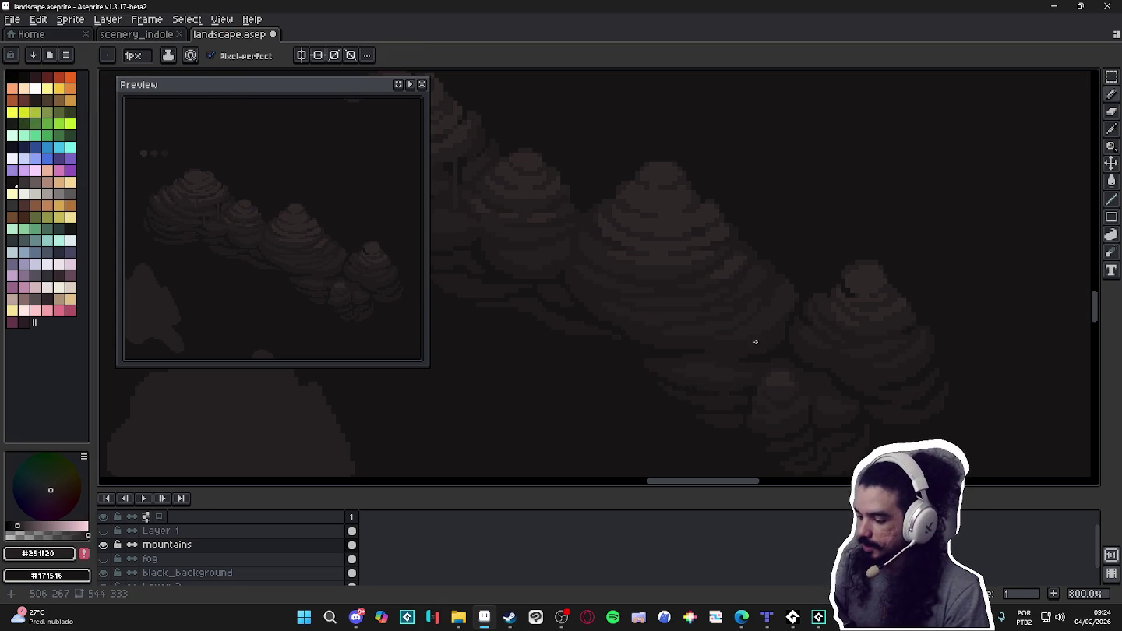
left_click(718, 401)
left_click(731, 404, "alt")
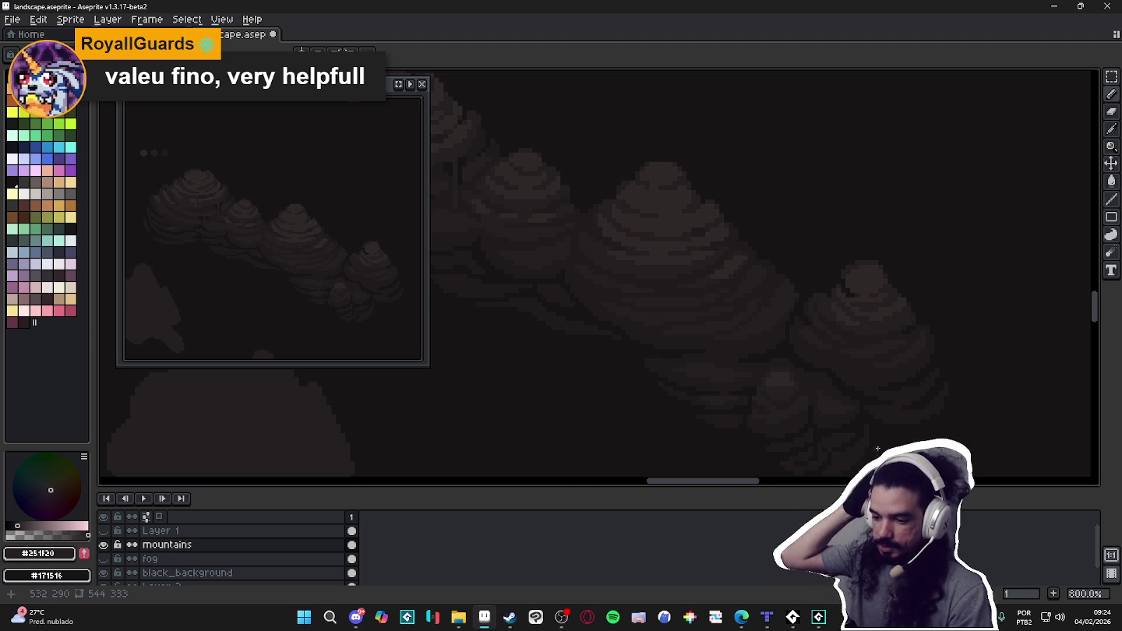
left_click(753, 418, "alt")
left_click(761, 413, "alt")
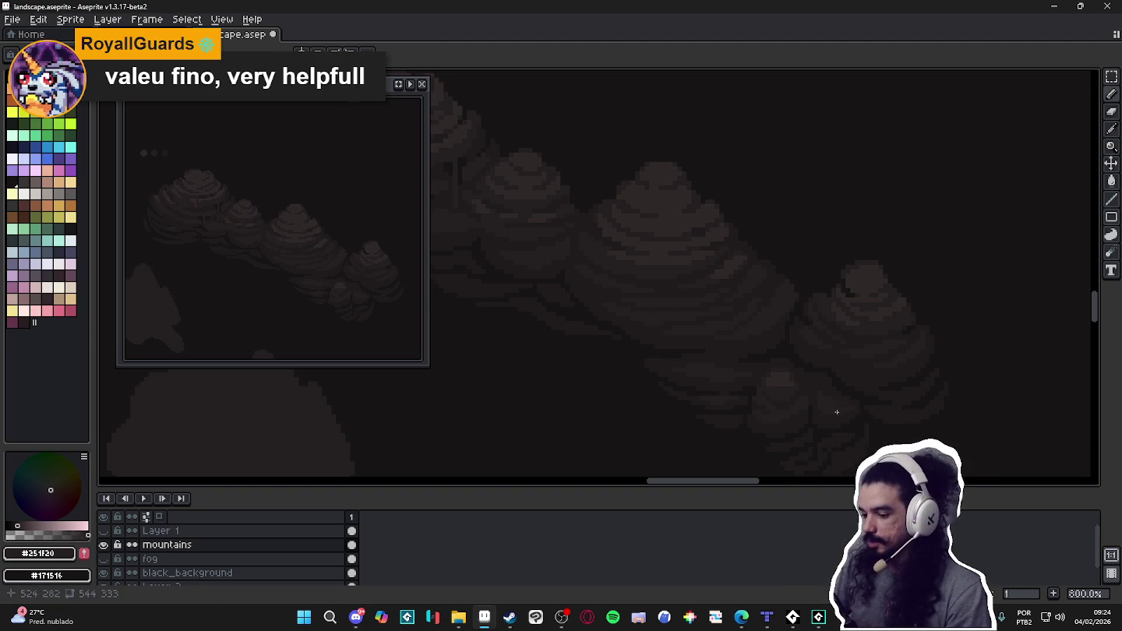
left_click_drag(834, 409, 904, 394)
mouse_move(970, 409)
left_mouse_down()
mouse_move(924, 399)
mouse_move(907, 414)
mouse_move(924, 400)
mouse_move(916, 423)
left_mouse_up()
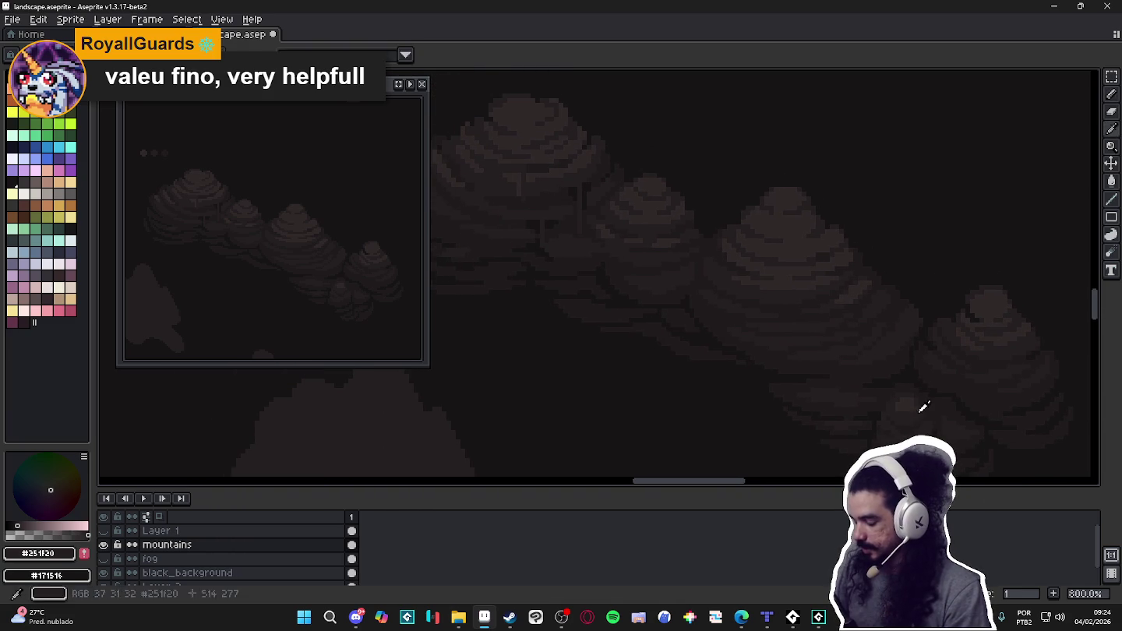
Bring the lower mountains into view and work in #302828 highlights with #1f1b1c shading.
left_click(916, 416, "alt")
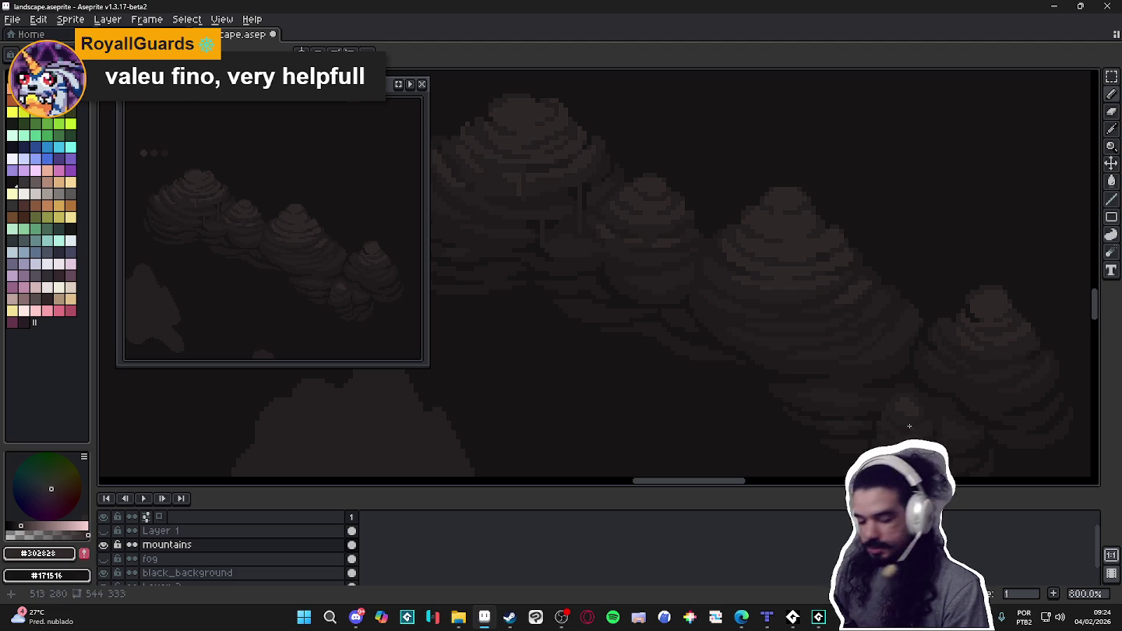
mouse_move(875, 401)
left_mouse_down()
mouse_move(909, 424)
mouse_move(873, 402)
mouse_move(880, 383)
mouse_move(836, 409)
mouse_move(907, 409)
mouse_move(879, 417)
mouse_move(907, 426)
mouse_move(949, 420)
left_mouse_up()
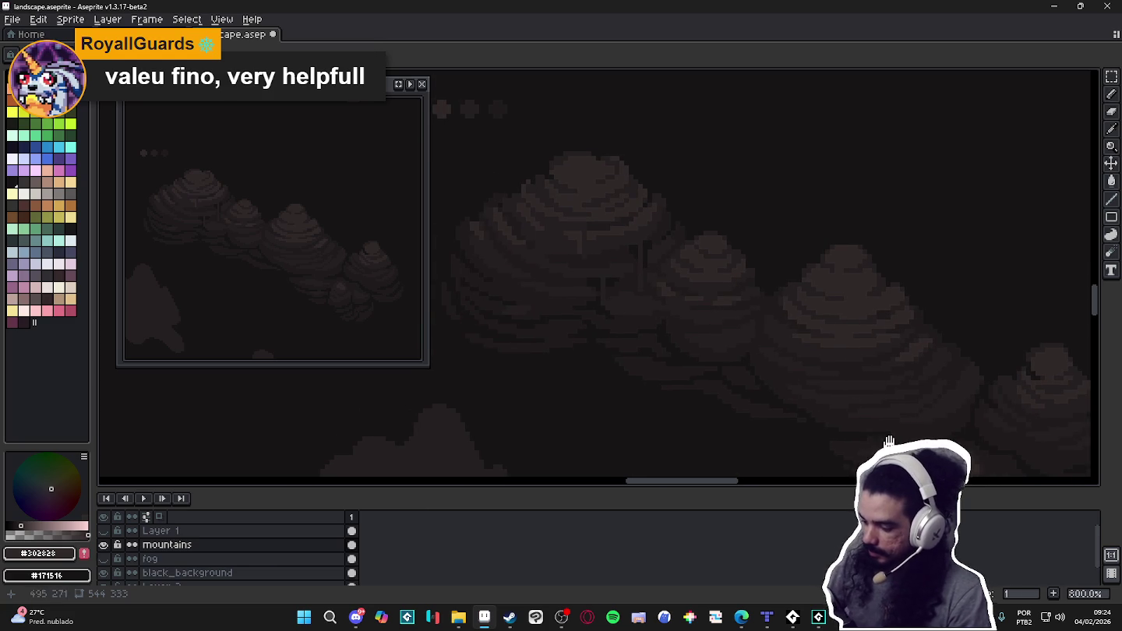
left_click_drag(838, 435, 826, 389)
left_click(824, 389, "alt")
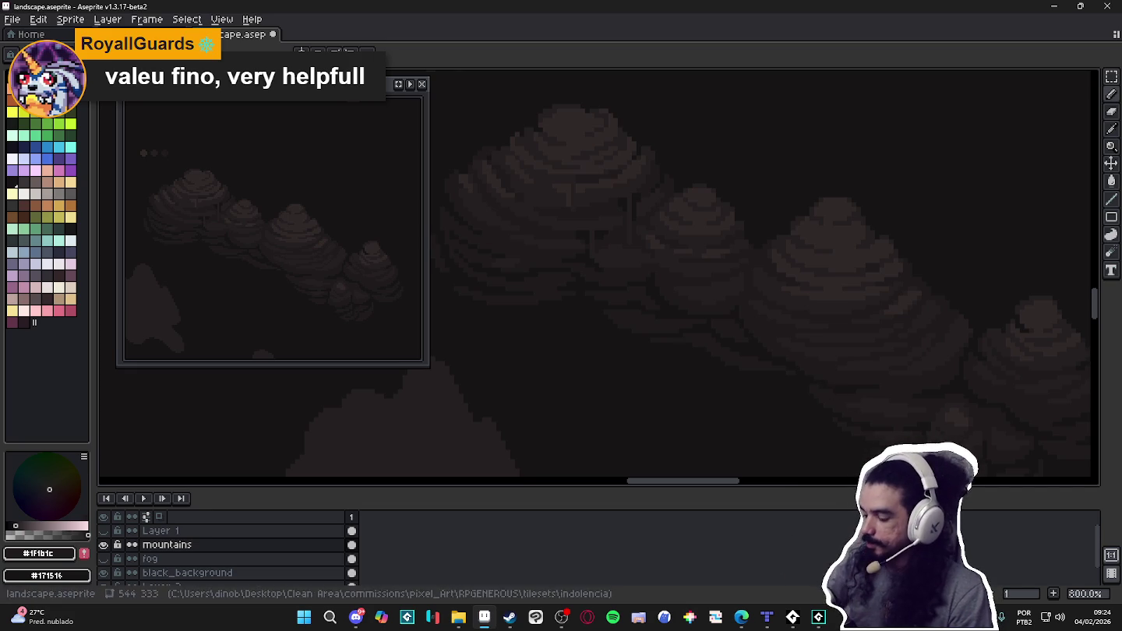
left_click_drag(892, 431, 908, 417)
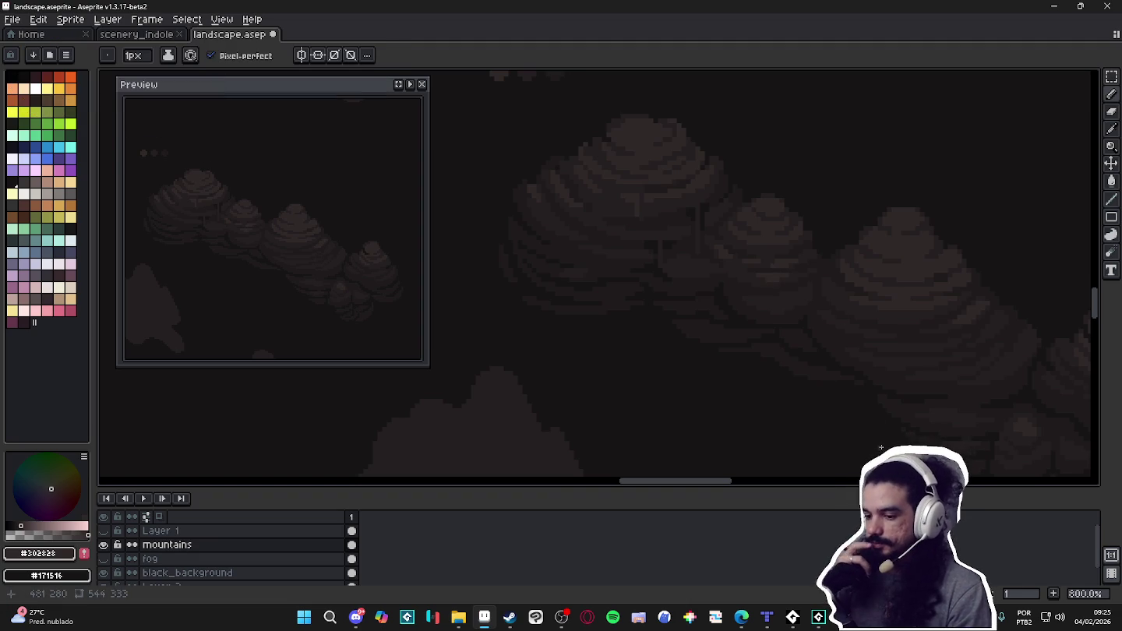
left_click(773, 287, "alt")
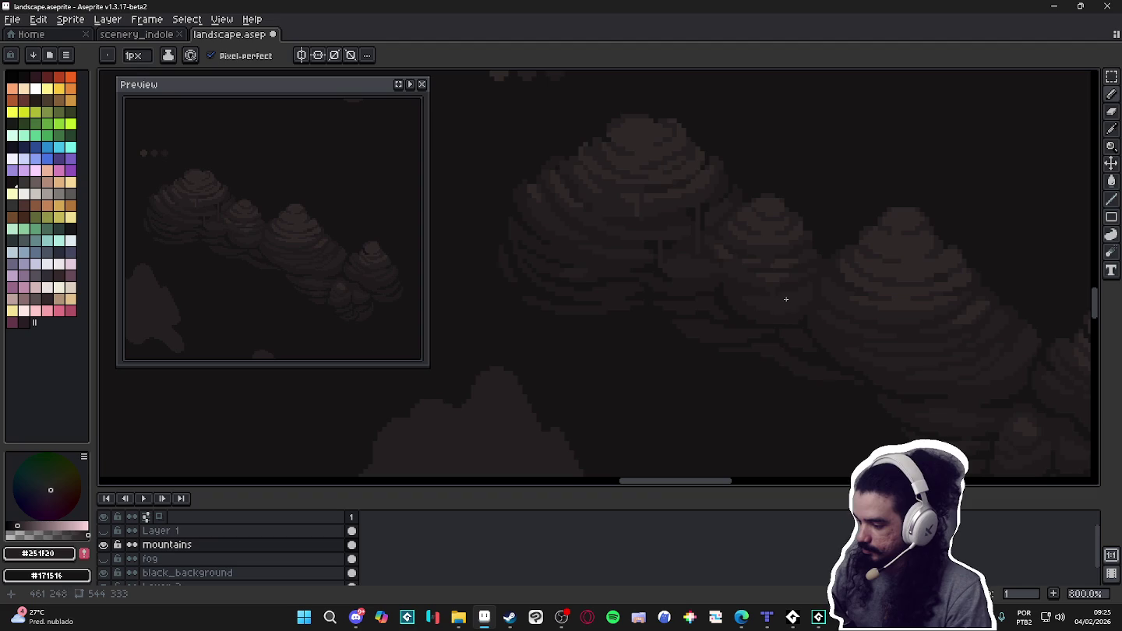
Touch up the mountain in darker and mid browns and save landscape.aseprite.
left_click_drag(811, 409, 877, 417)
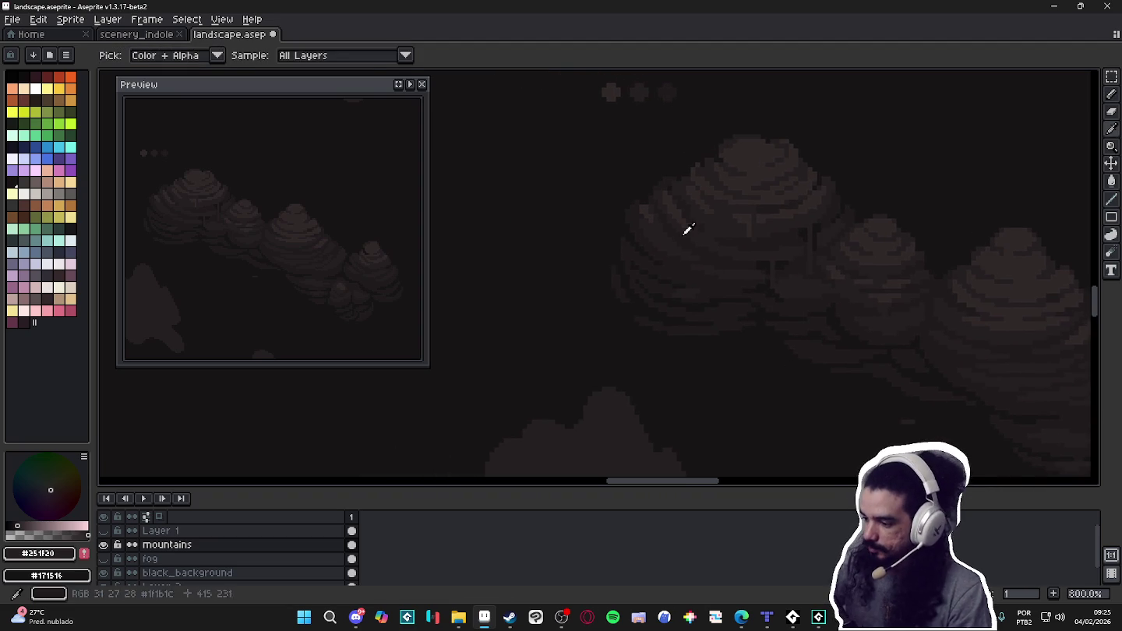
left_click(684, 208, "alt")
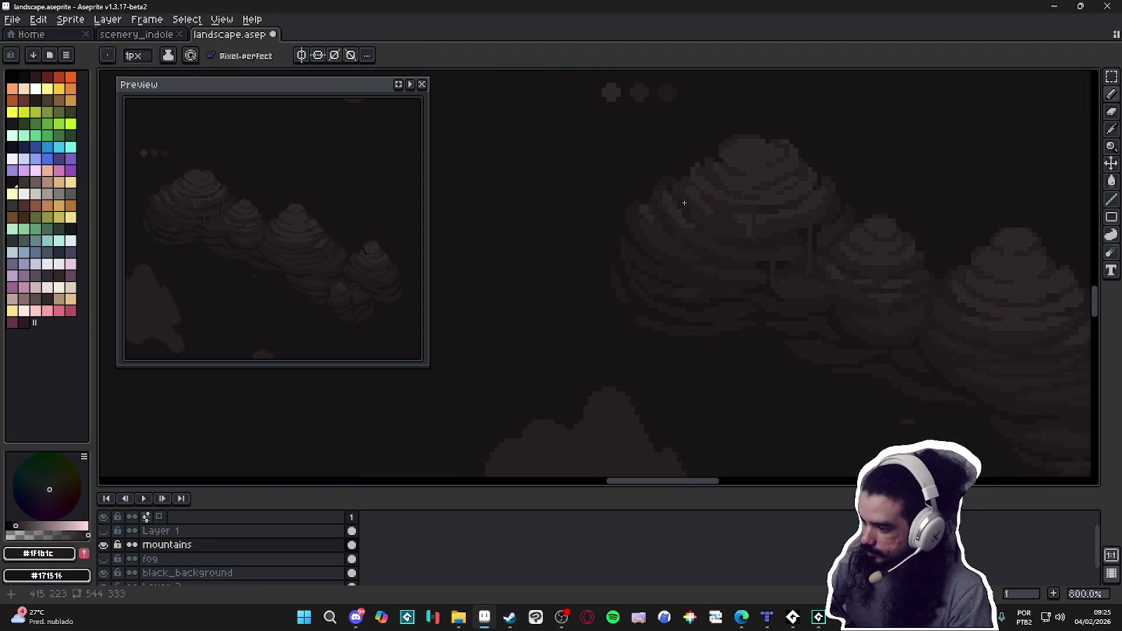
left_click(684, 213, "alt")
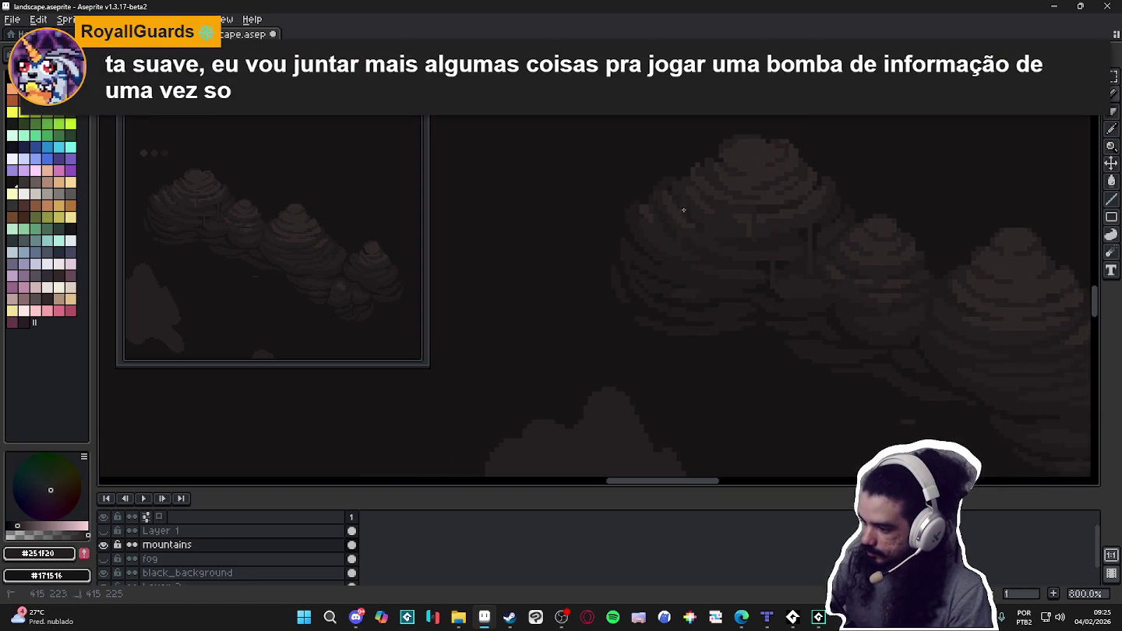
left_click_drag(840, 386, 805, 370)
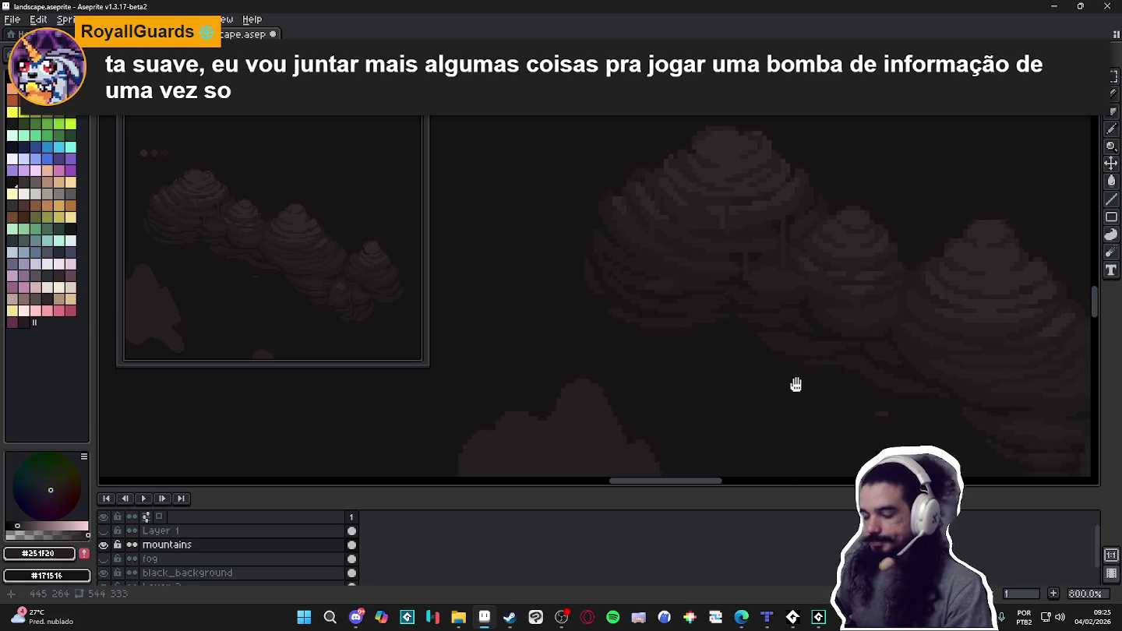
key("ctrl+s")
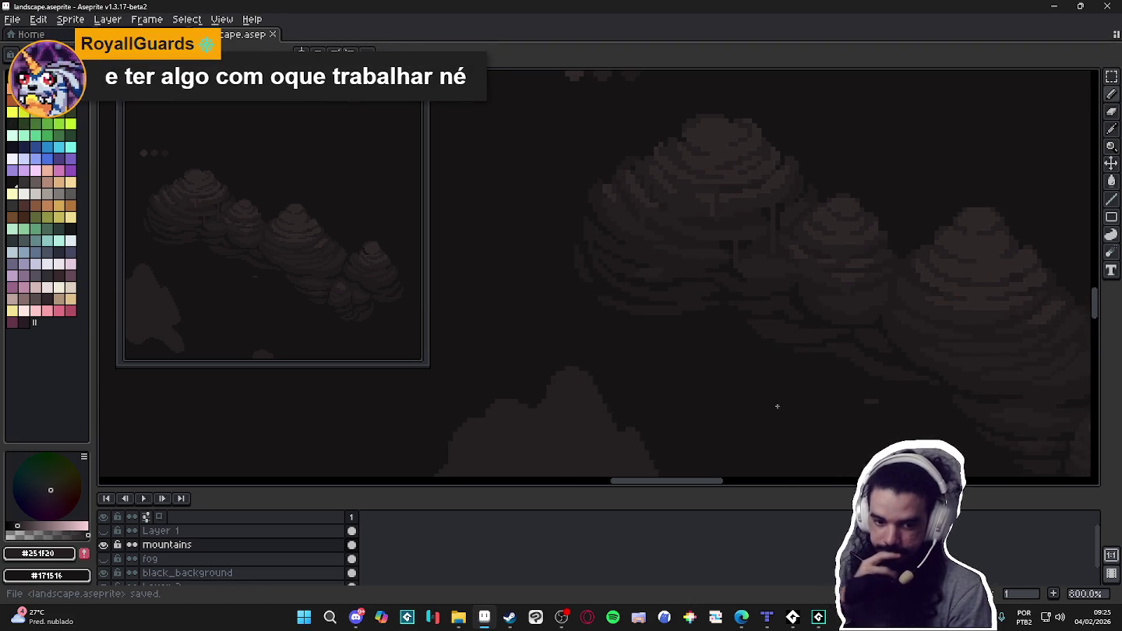
left_click_drag(769, 413, 789, 417)
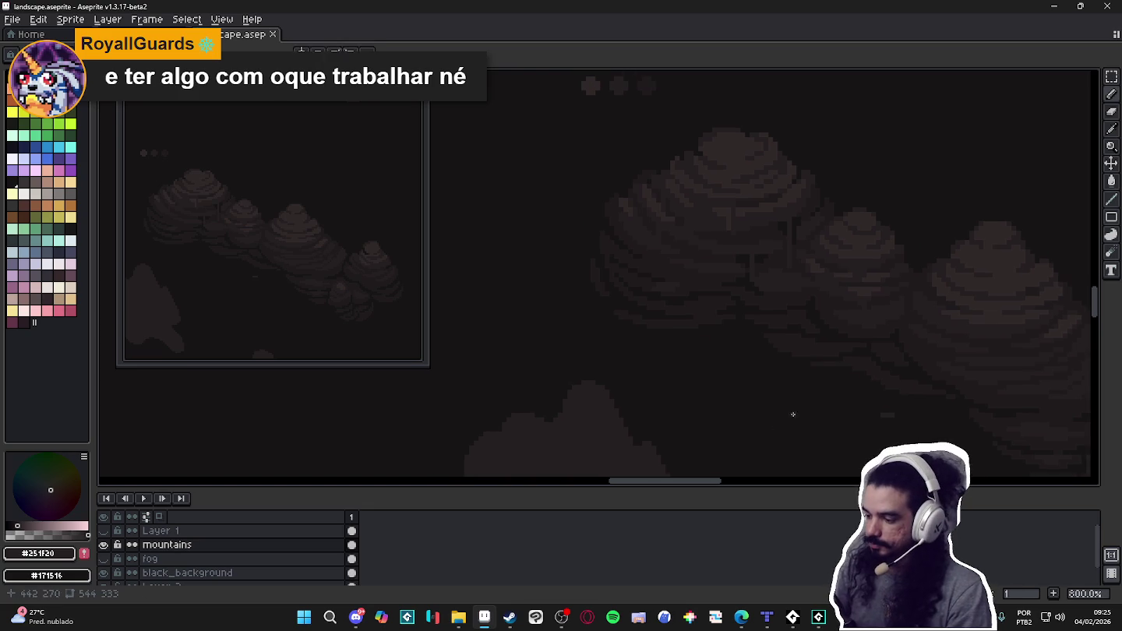
scroll(749, 318, "down", 3)
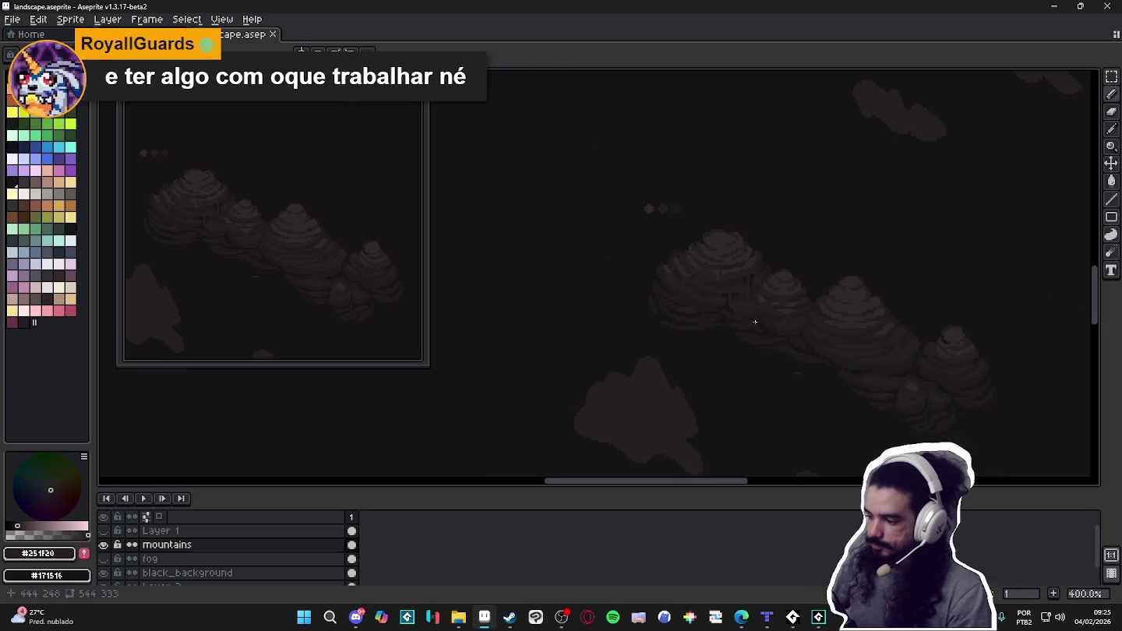
Sample the darkest background tone and save landscape.aseprite.
scroll(759, 337, "down", 1)
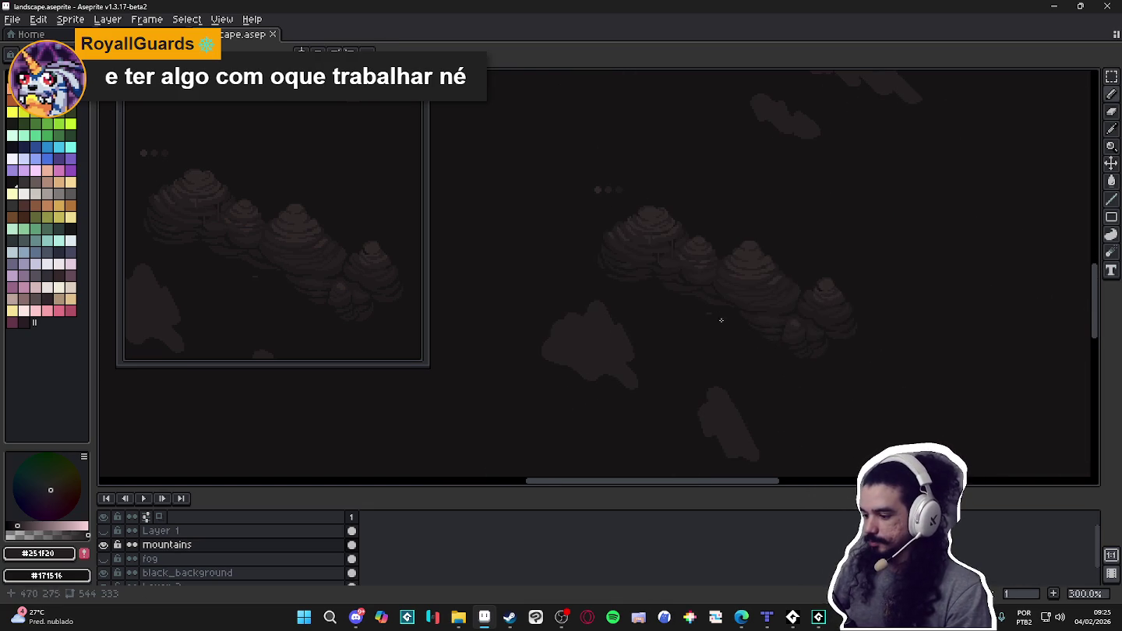
scroll(724, 328, "up", 6)
left_click(713, 330, "alt")
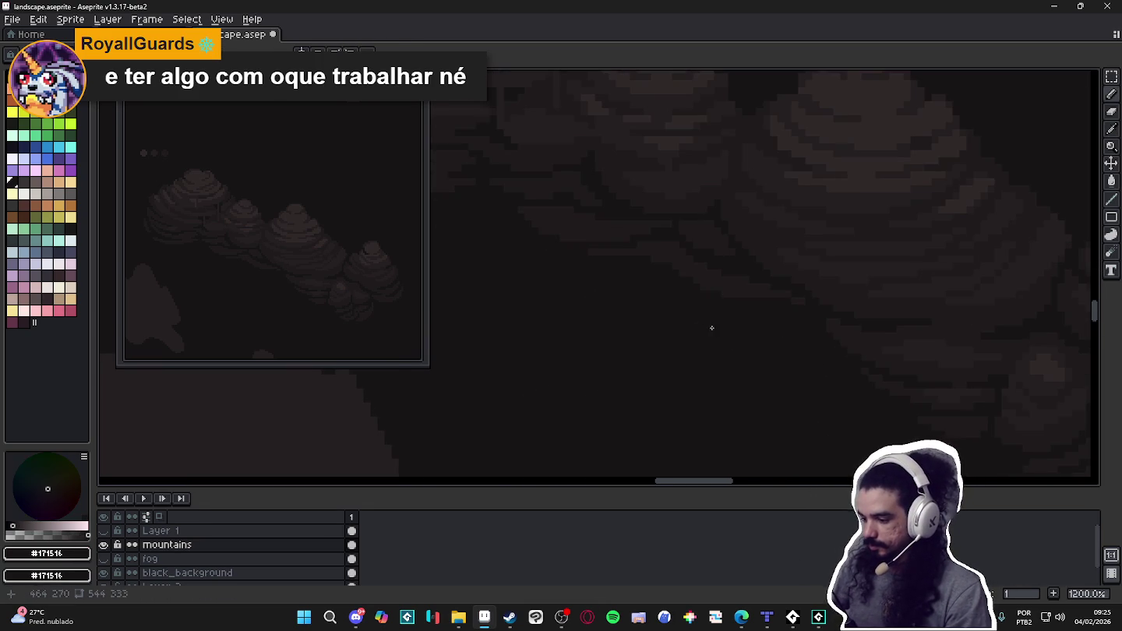
scroll(711, 328, "down", 7)
scroll(698, 320, "up", 1)
key("ctrl+s")
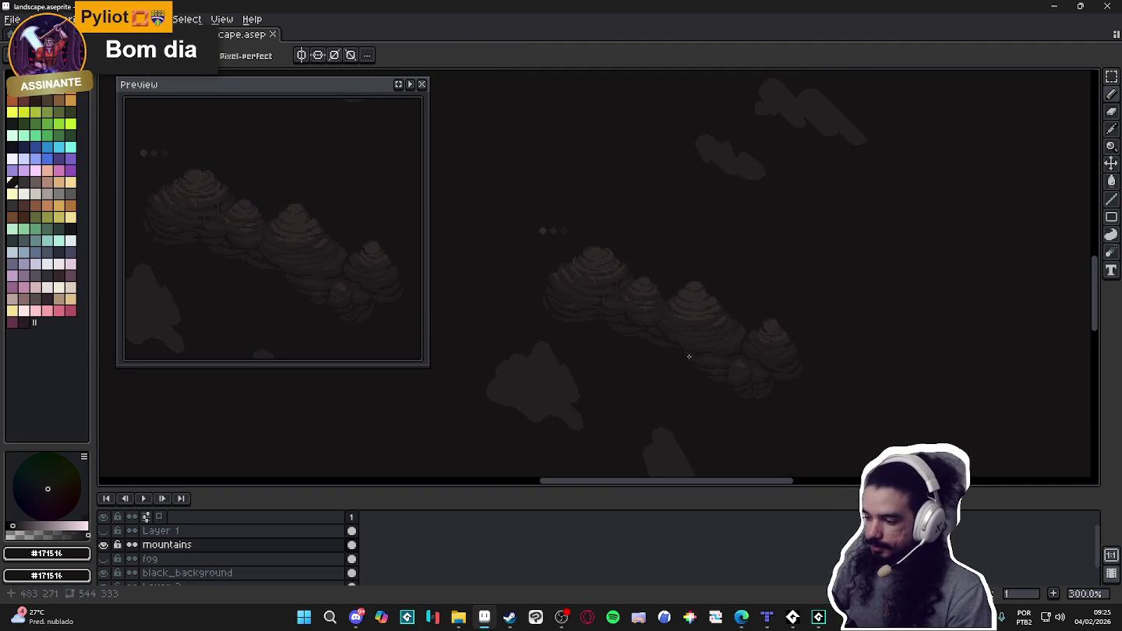
Zoom in and paint a lighter brown pixel on the leftmost mountain.
scroll(655, 335, "up", 2)
scroll(636, 334, "down", 2)
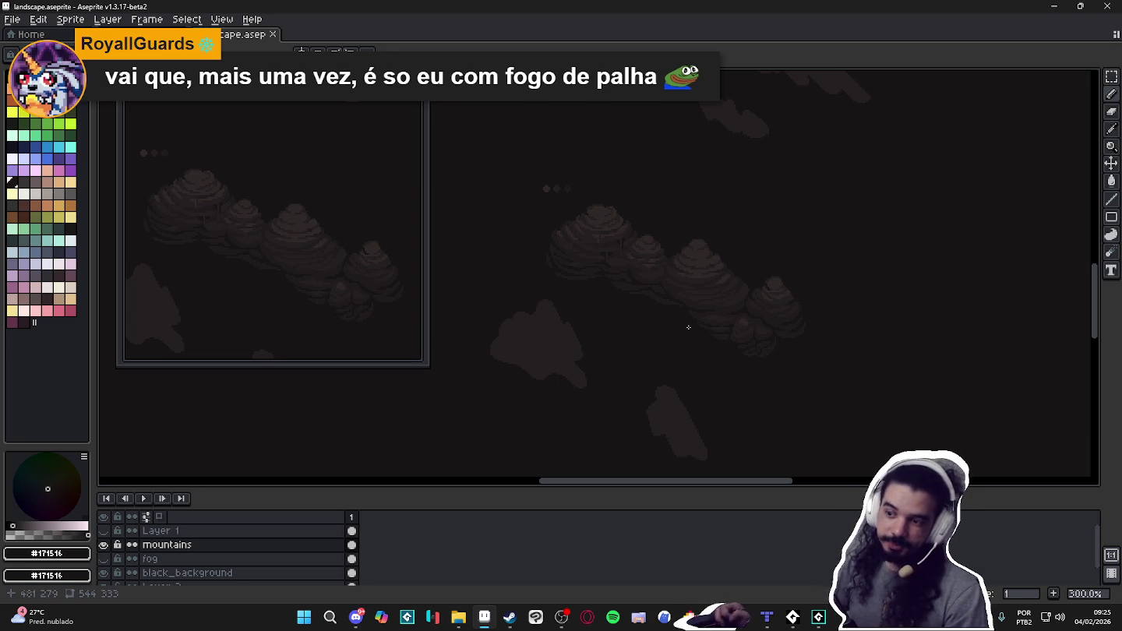
scroll(578, 249, "up", 2)
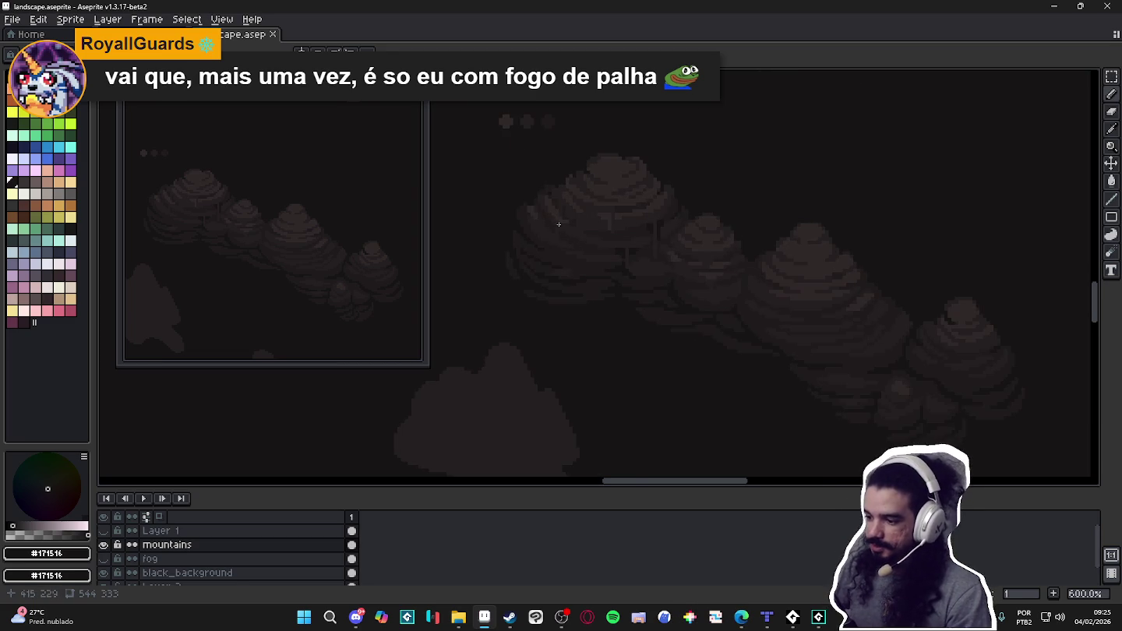
scroll(557, 224, "up", 2)
left_click(557, 224, "alt")
left_click(557, 226)
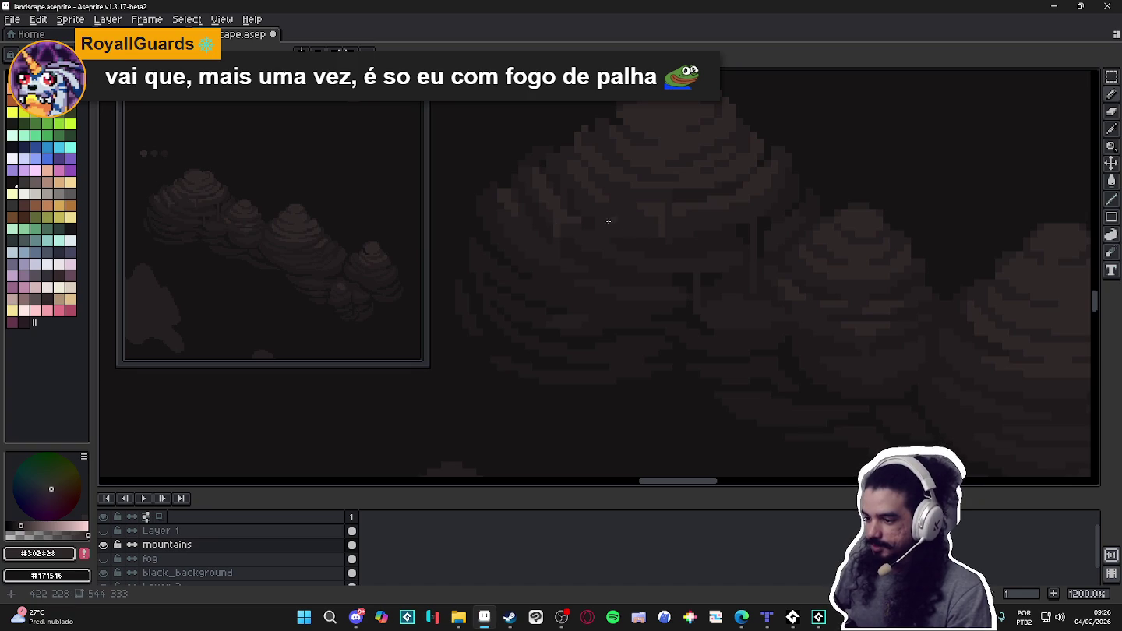
Save landscape.aseprite with the lighter touch on the left mountain.
scroll(612, 297, "down", 4)
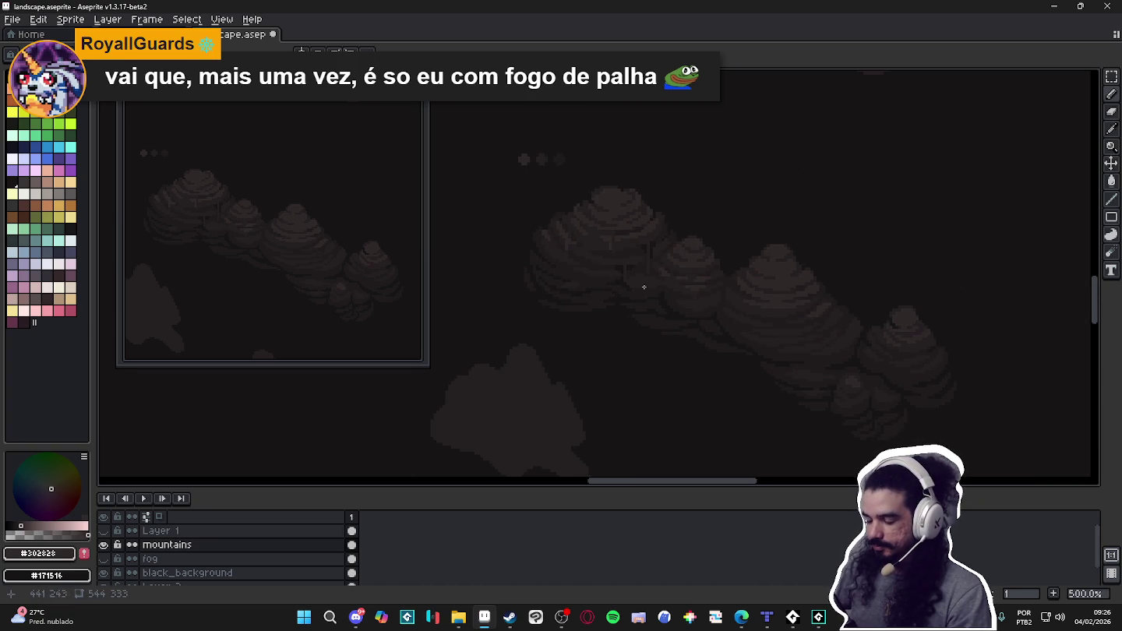
scroll(644, 287, "up", 2)
scroll(647, 255, "up", 2)
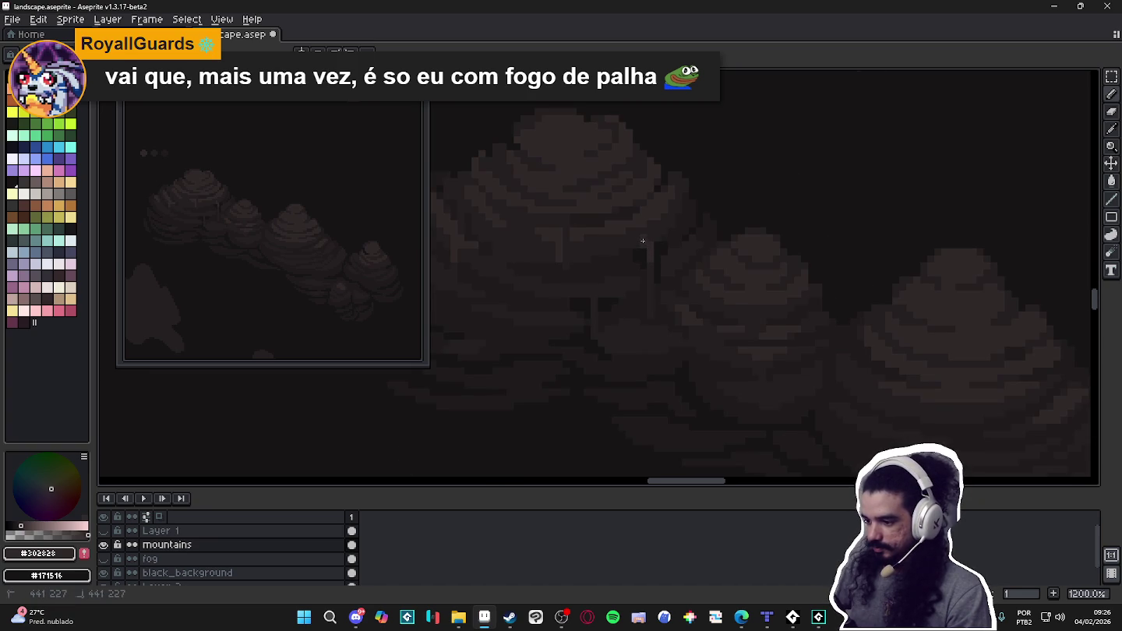
scroll(644, 241, "down", 4)
scroll(647, 312, "down", 1)
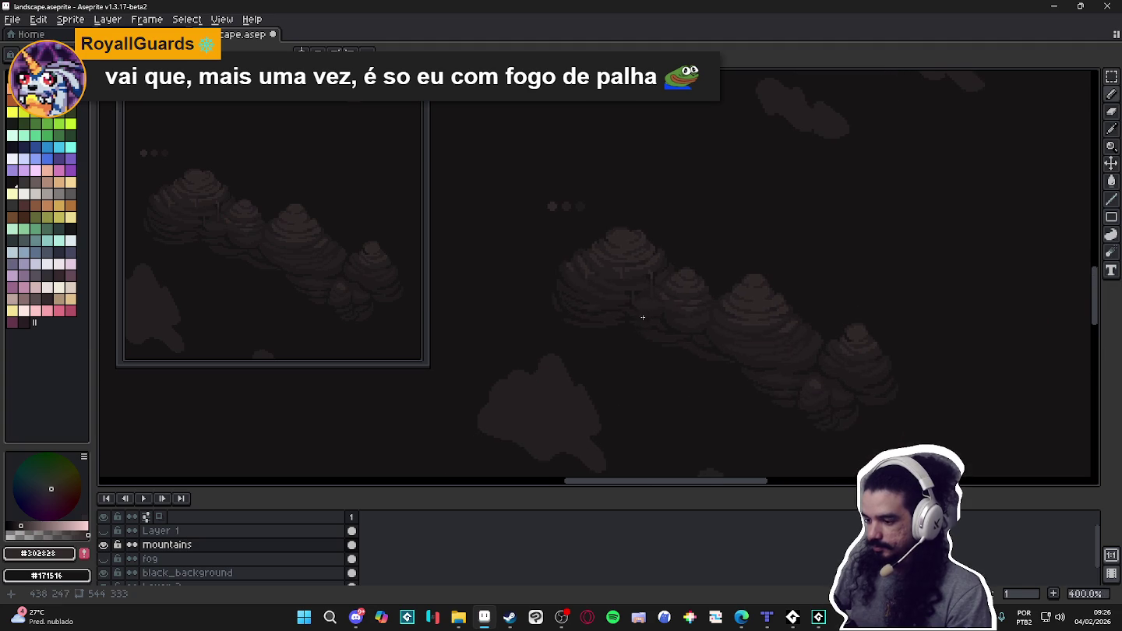
scroll(712, 296, "up", 1)
scroll(669, 300, "down", 1)
key("ctrl+s")
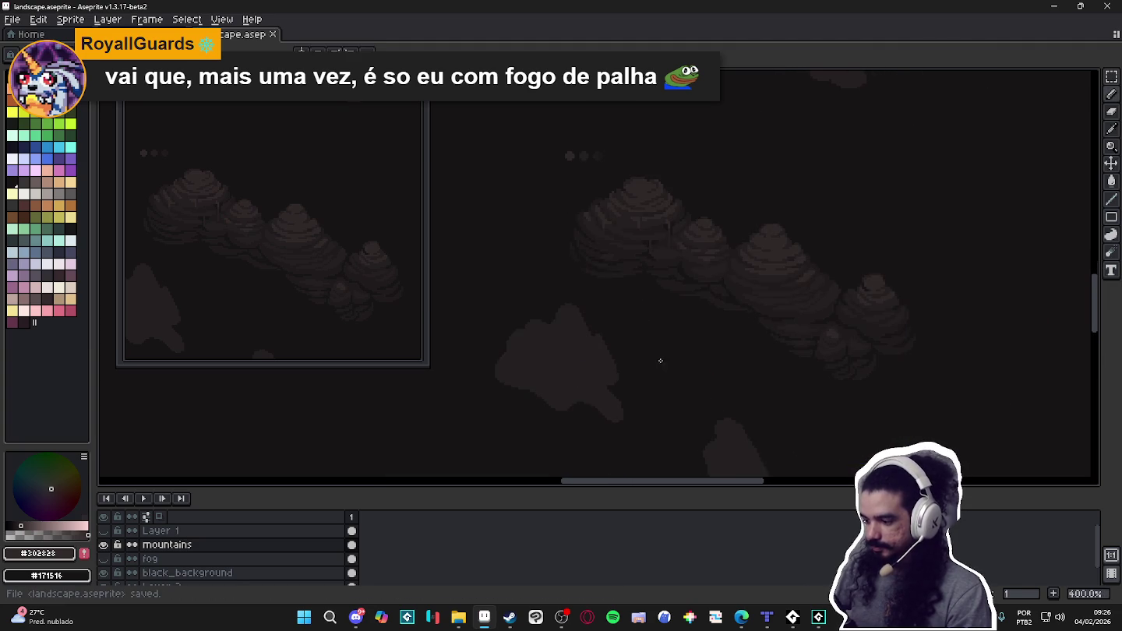
scroll(660, 360, "down", 1)
scroll(653, 335, "down", 1)
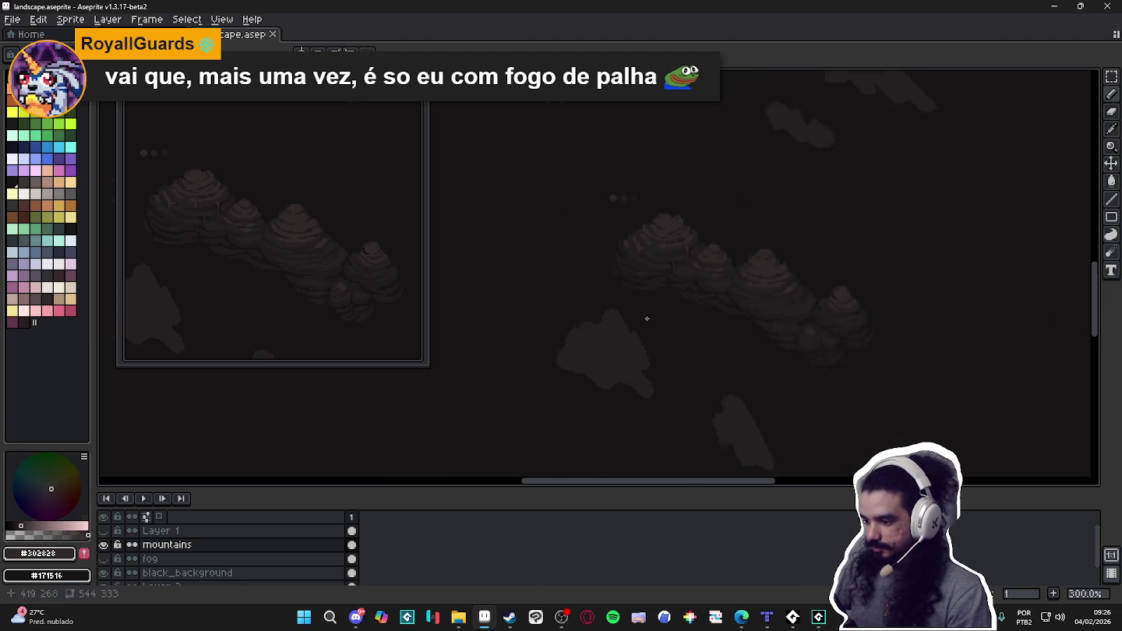
scroll(649, 319, "up", 1)
scroll(621, 333, "up", 1)
scroll(579, 319, "up", 2)
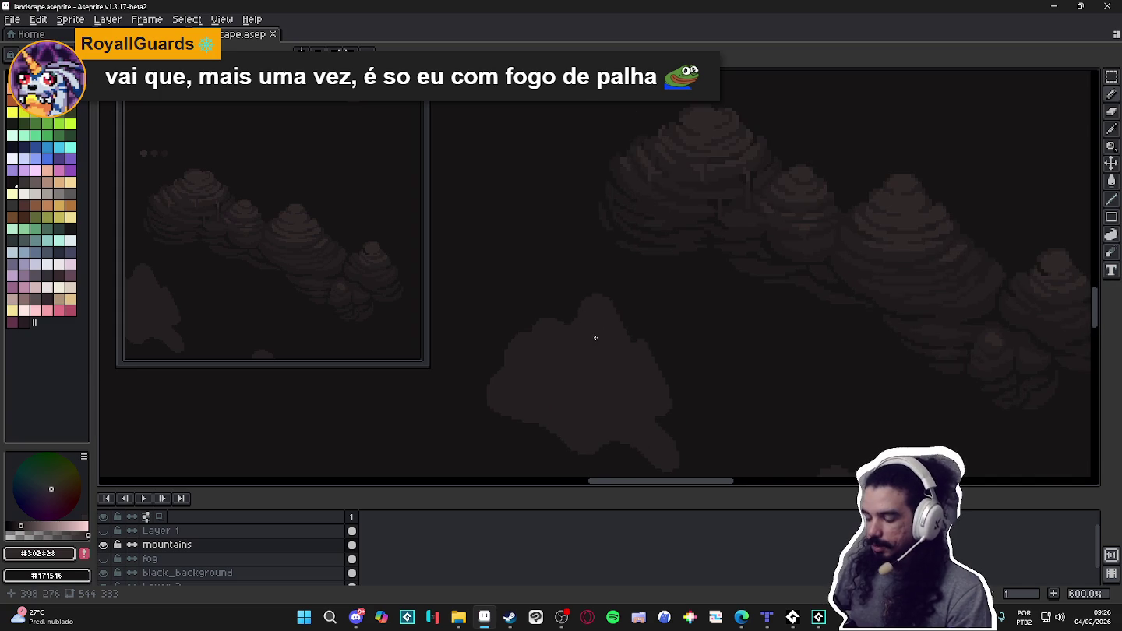
scroll(664, 214, "up", 1)
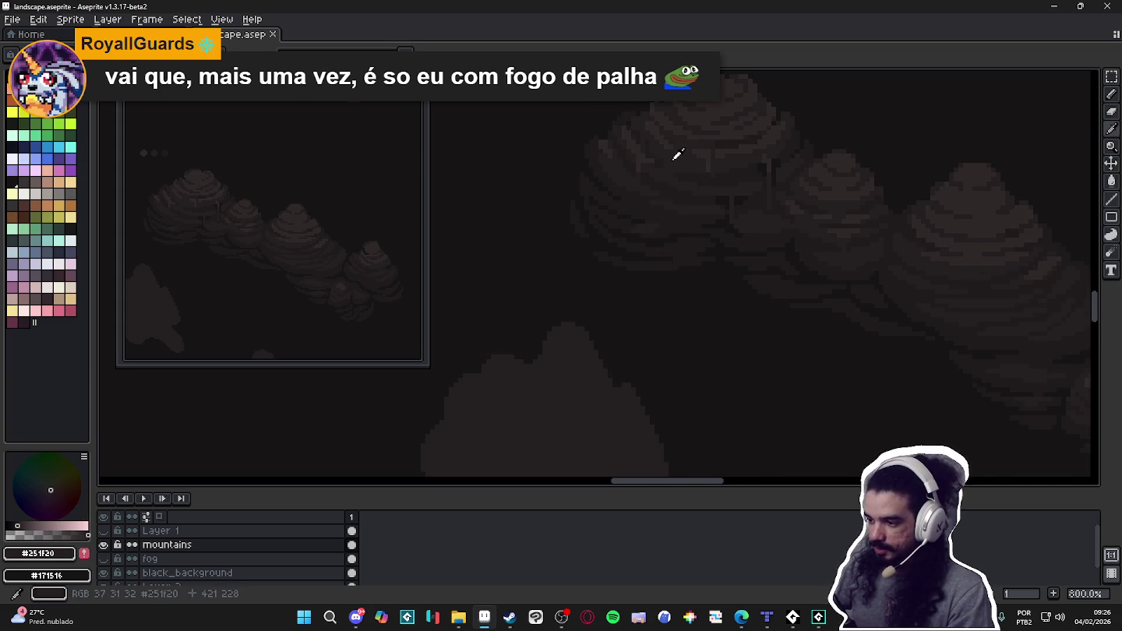
Try a mid-brown fill on the mountain with the bucket, then undo it.
key("g")
scroll(624, 312, "down", 1)
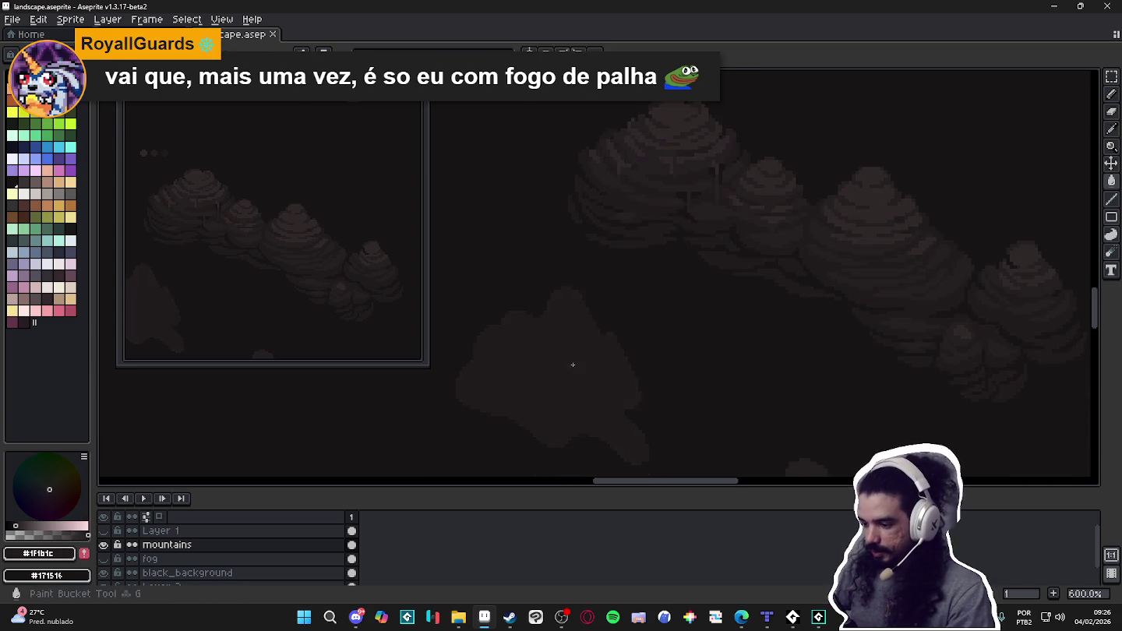
scroll(601, 343, "down", 2)
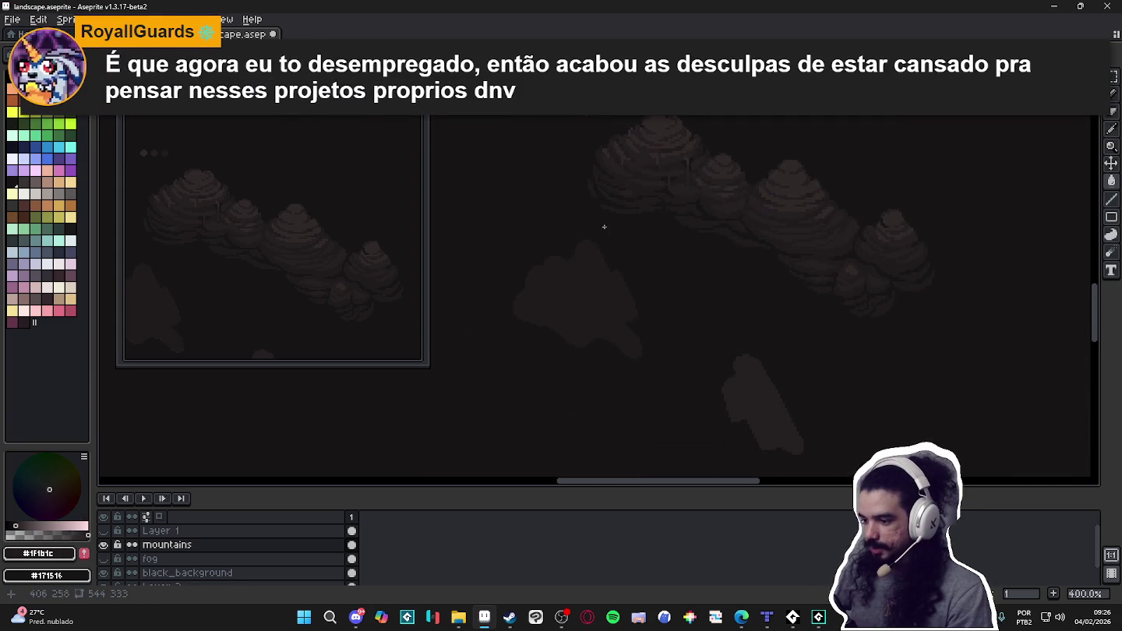
scroll(594, 265, "up", 1)
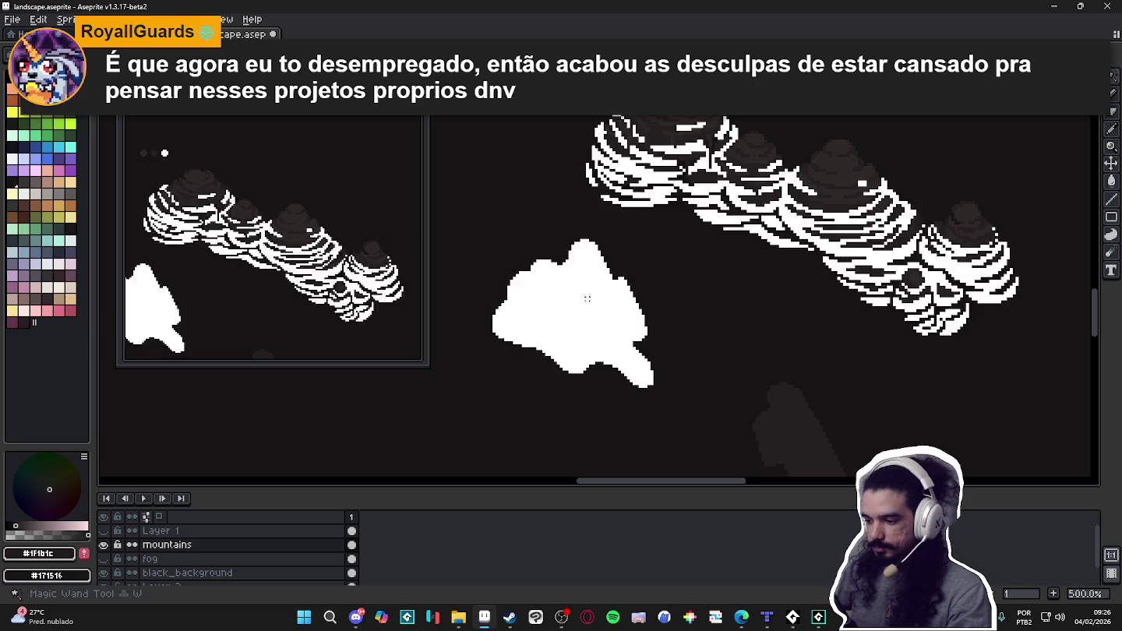
scroll(653, 150, "up", 1)
key("b")
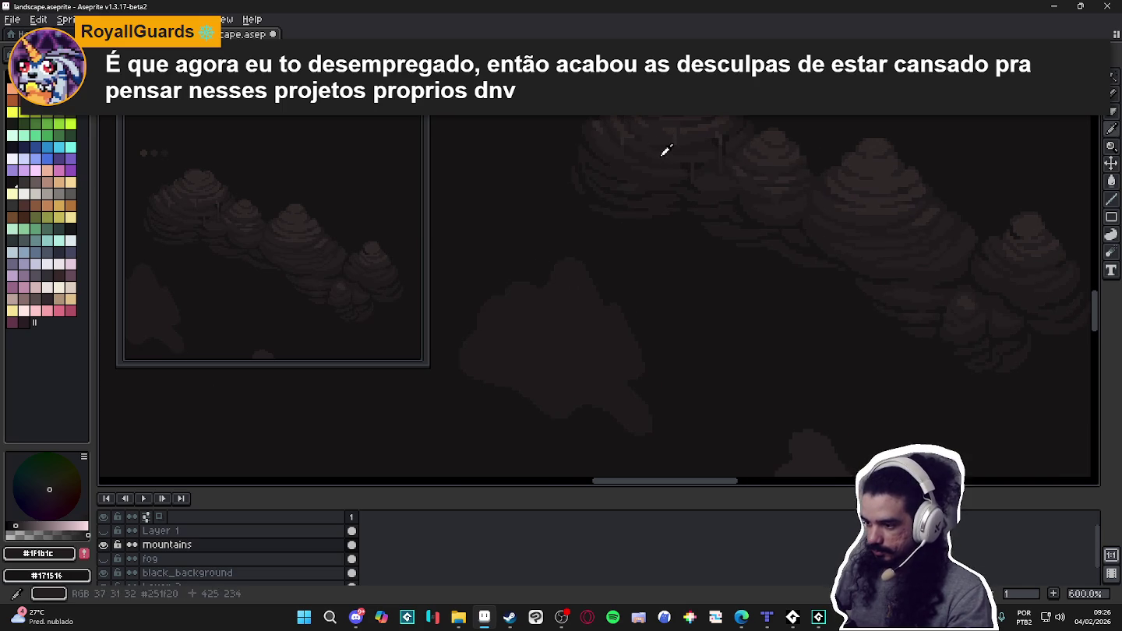
left_click(667, 151, "alt")
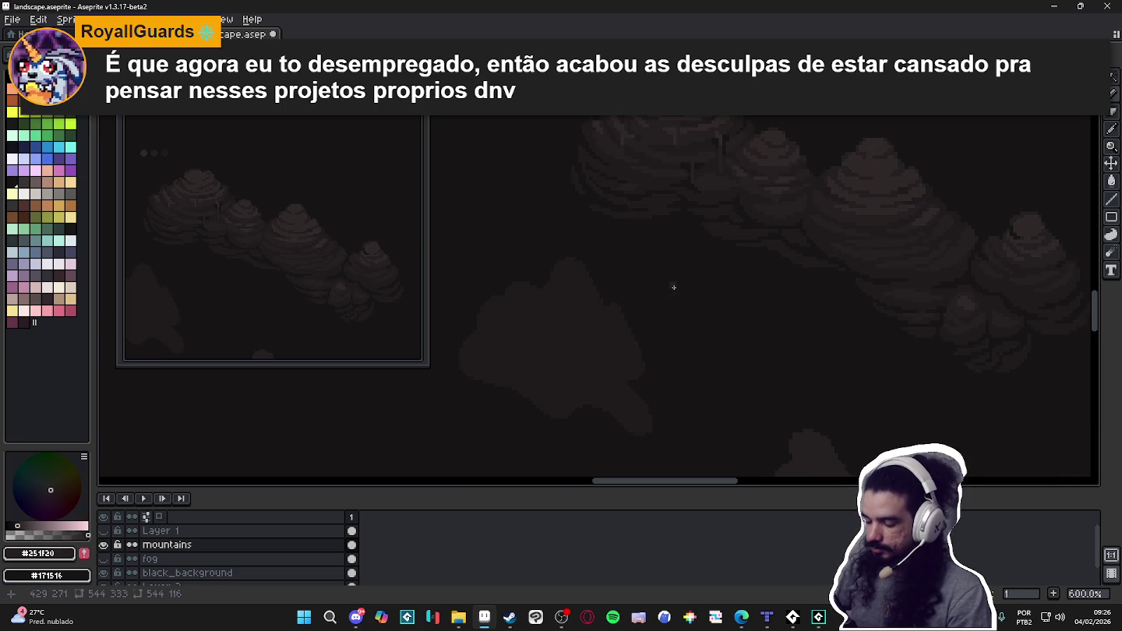
key("ctrl+z")
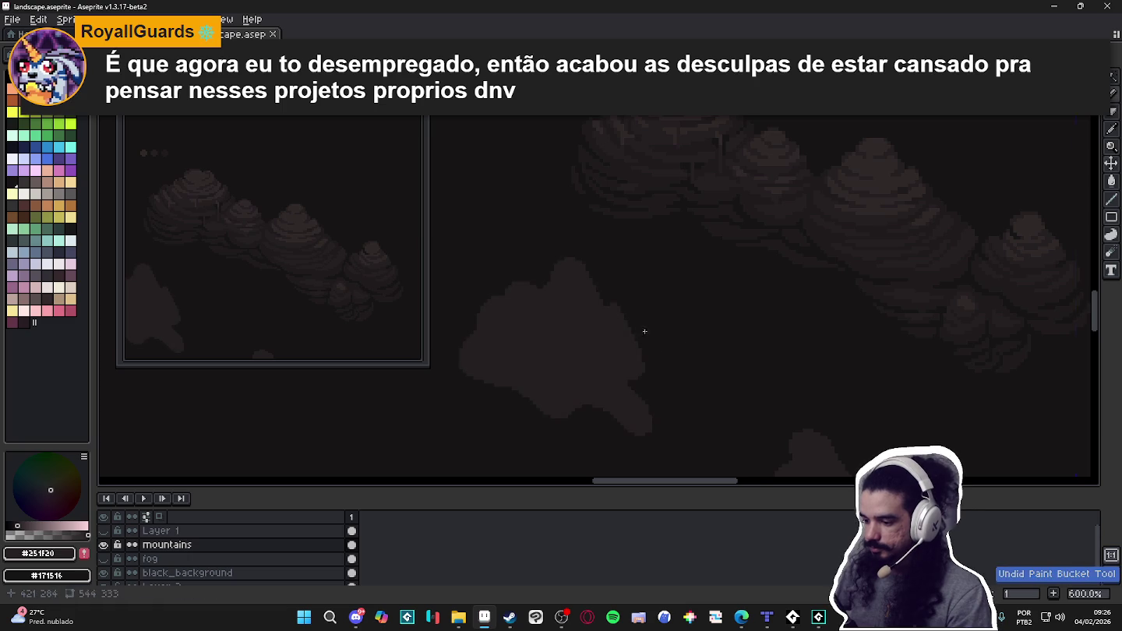
Draw a dark wavy dividing line across the foreground rock, then pick the mid rock shade.
left_click(656, 179, "alt")
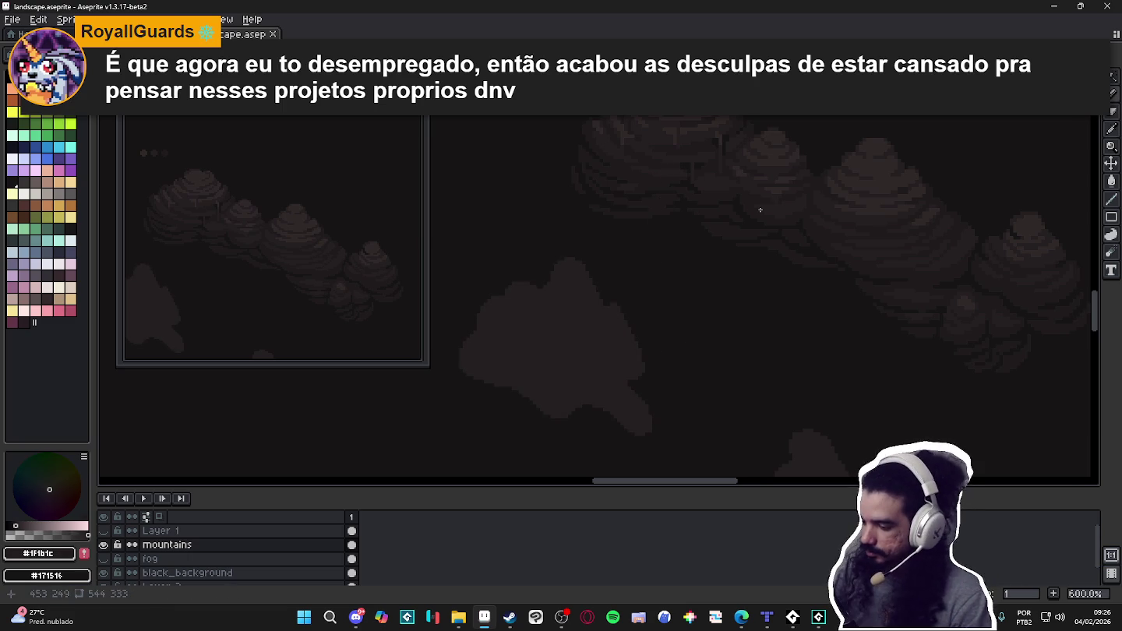
left_click(599, 347)
key("ctrl+z")
key("b")
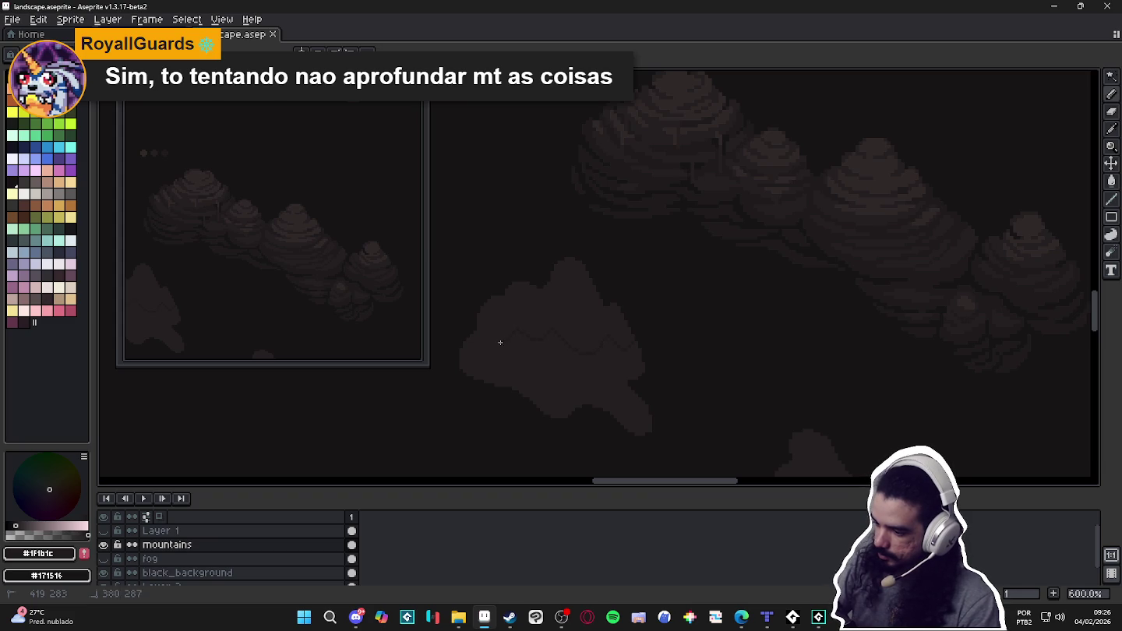
left_click(541, 414)
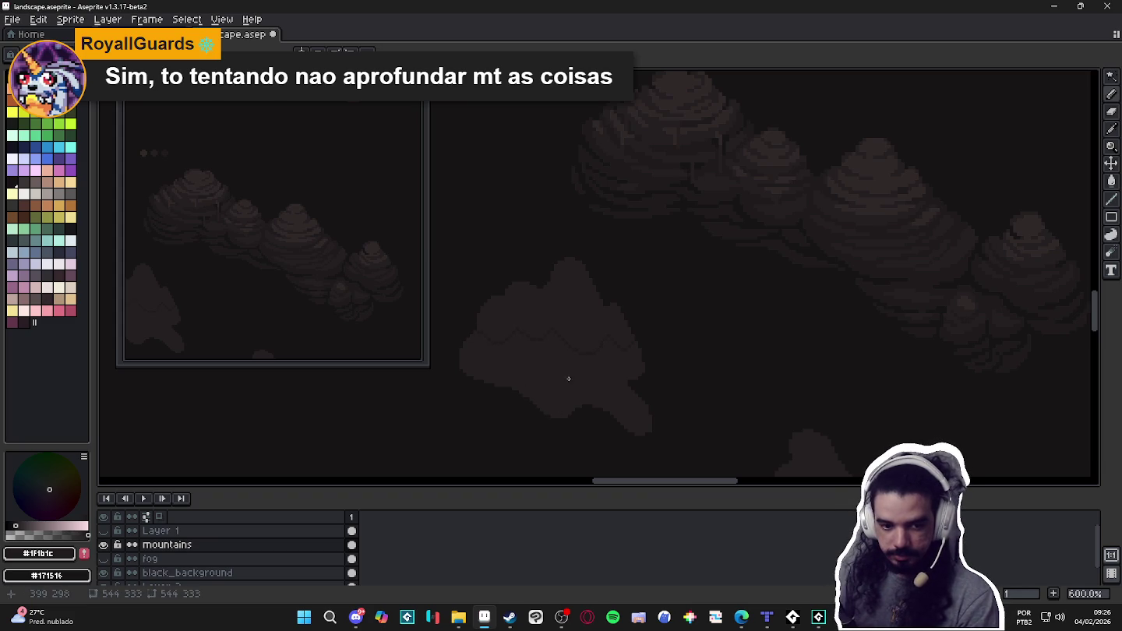
key("b")
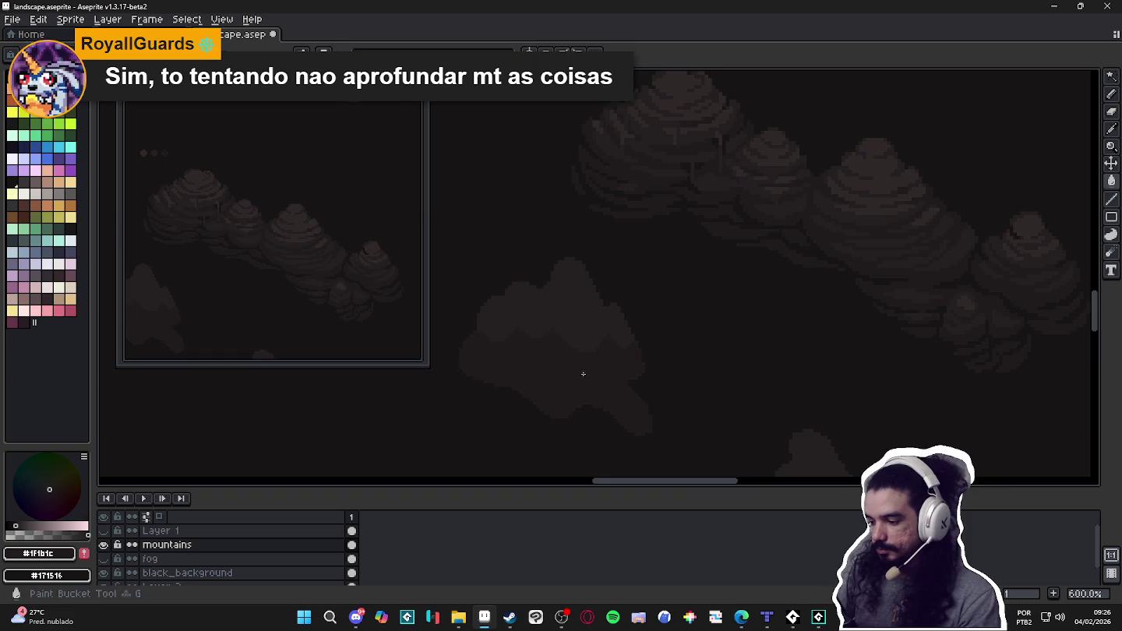
left_click(628, 348, "alt")
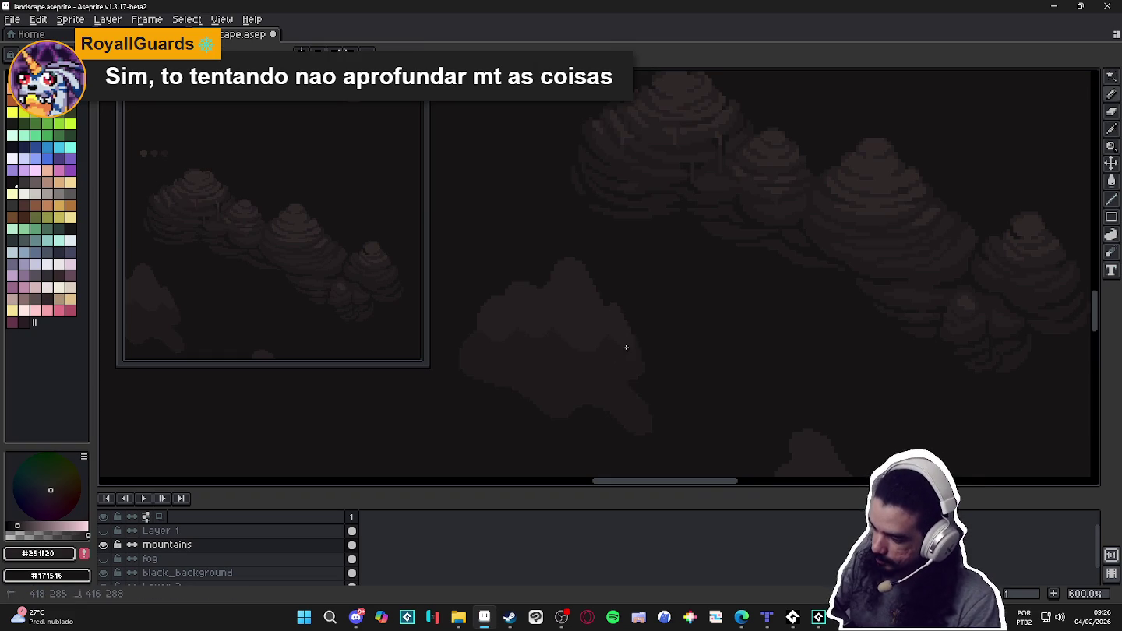
Paint another mid-brown #251f20 wavy band across the rock's lower slope, alternating with #1f1b1c.
key("ctrl+a")
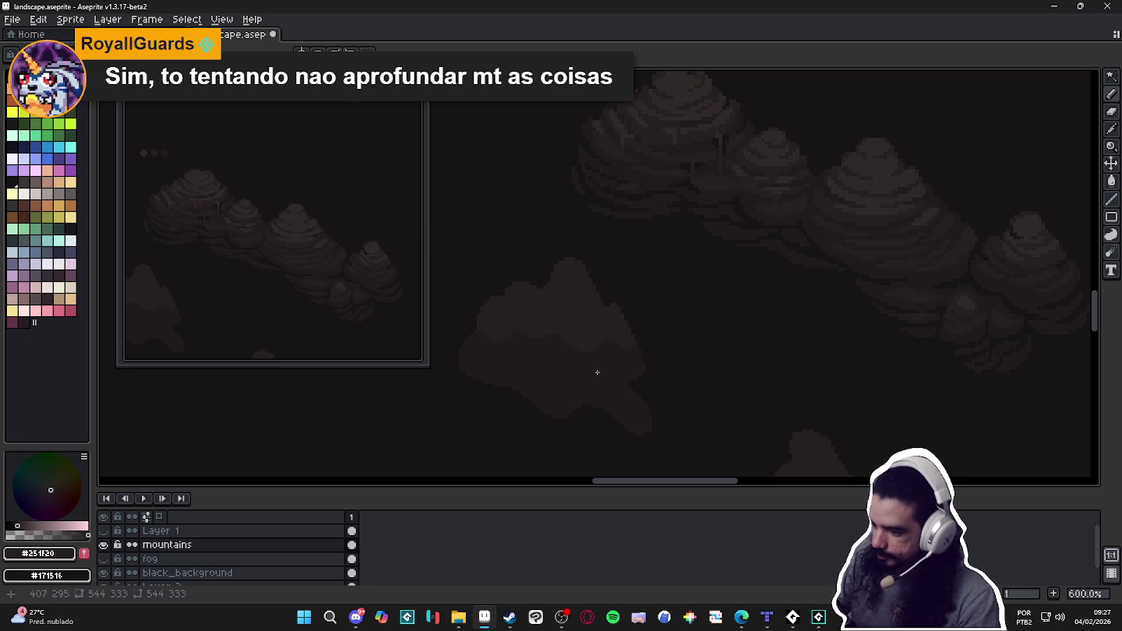
left_click(544, 293, "alt")
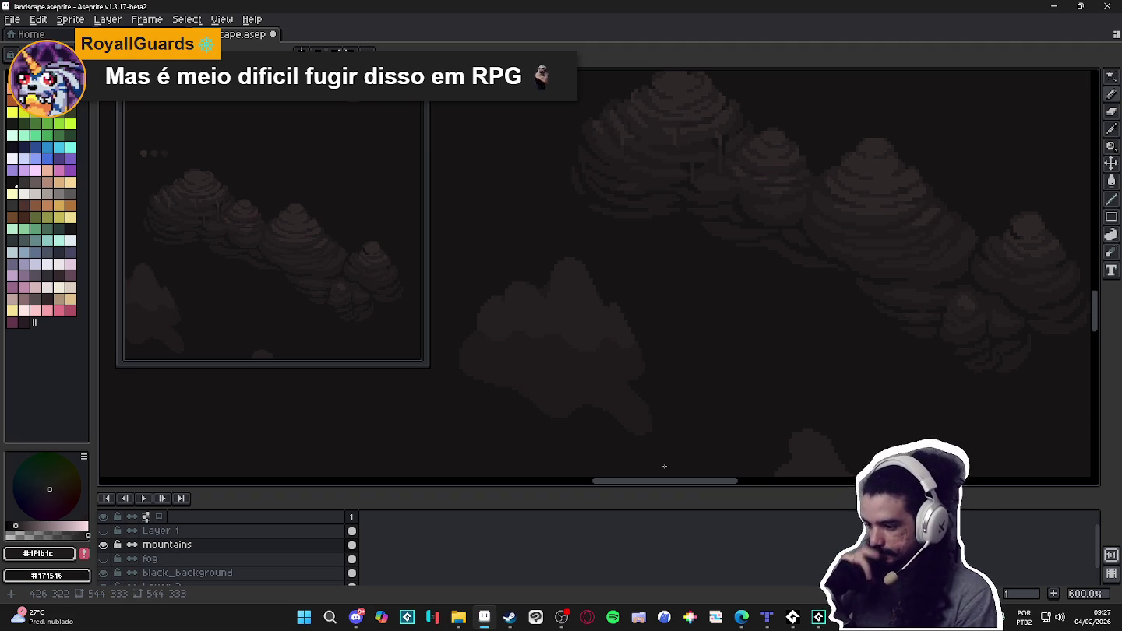
left_click(718, 250, "alt")
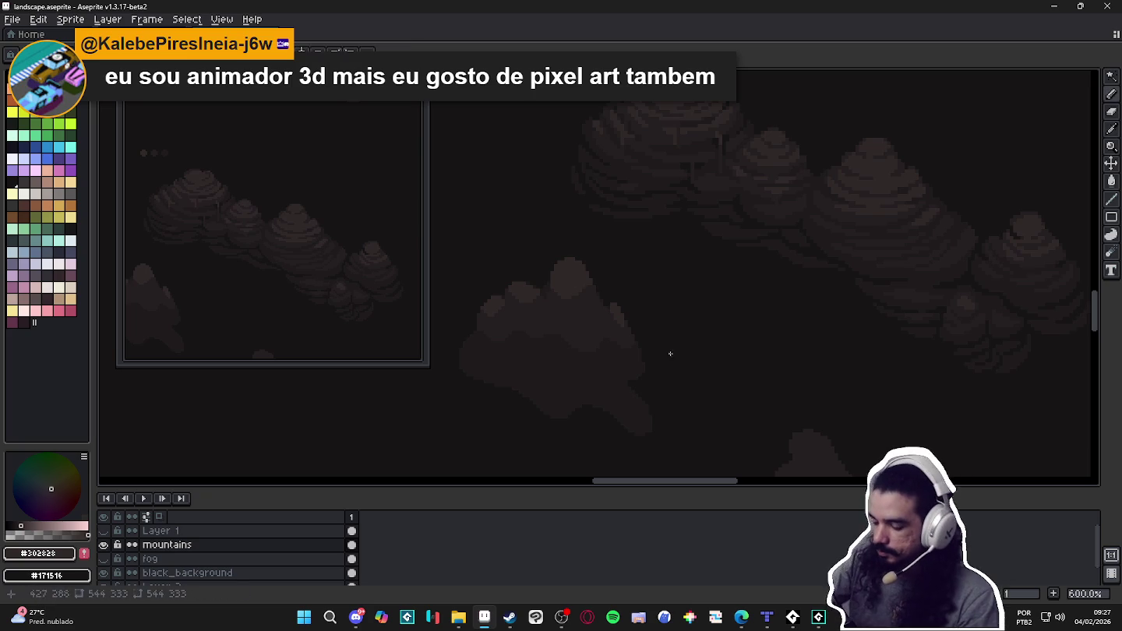
left_click(640, 336, "alt")
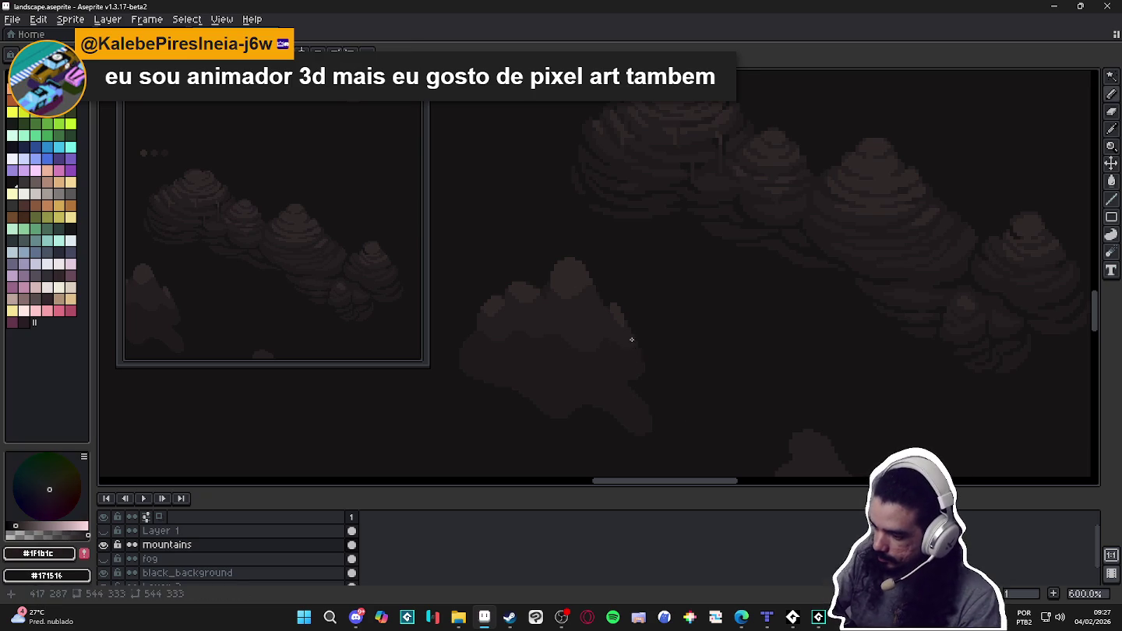
left_click(636, 339, "alt")
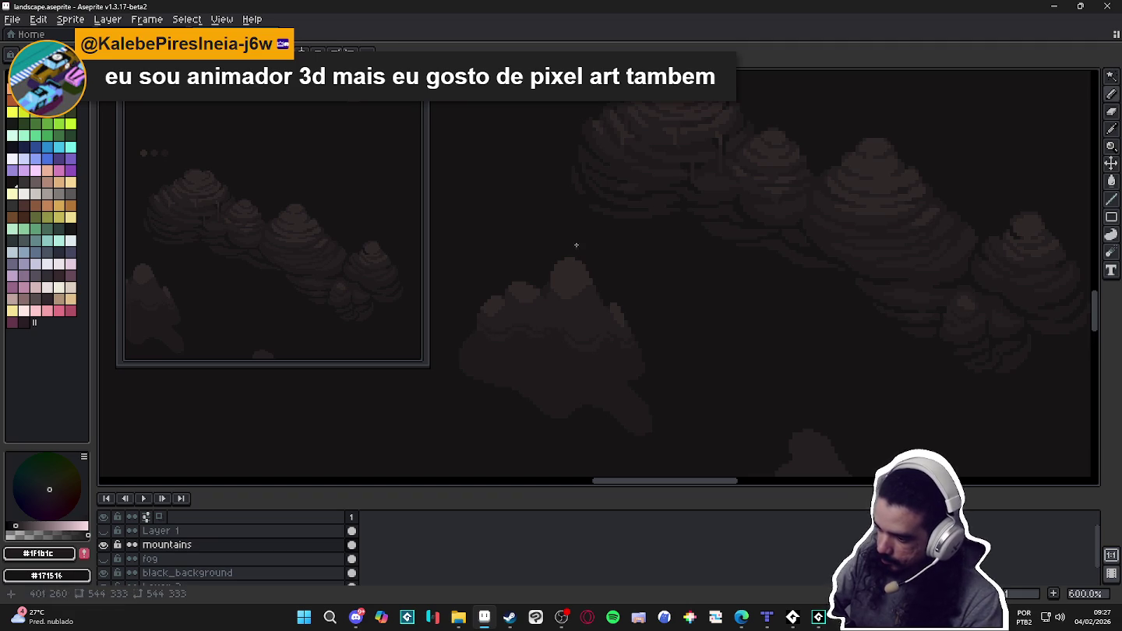
left_click(638, 348, "alt")
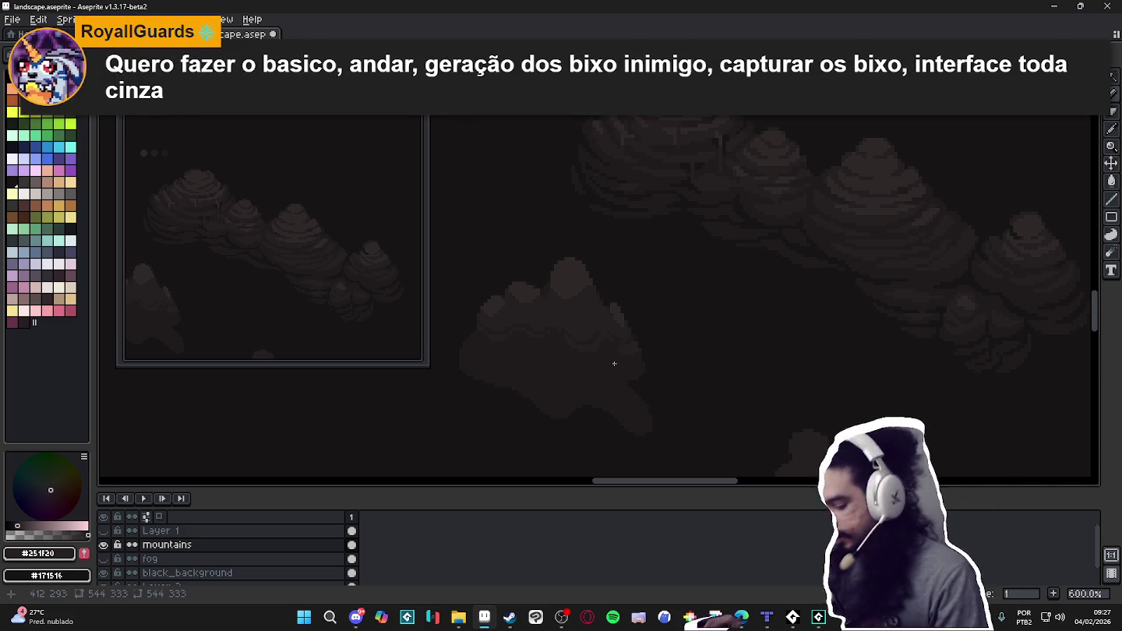
scroll(628, 397, "up", 3)
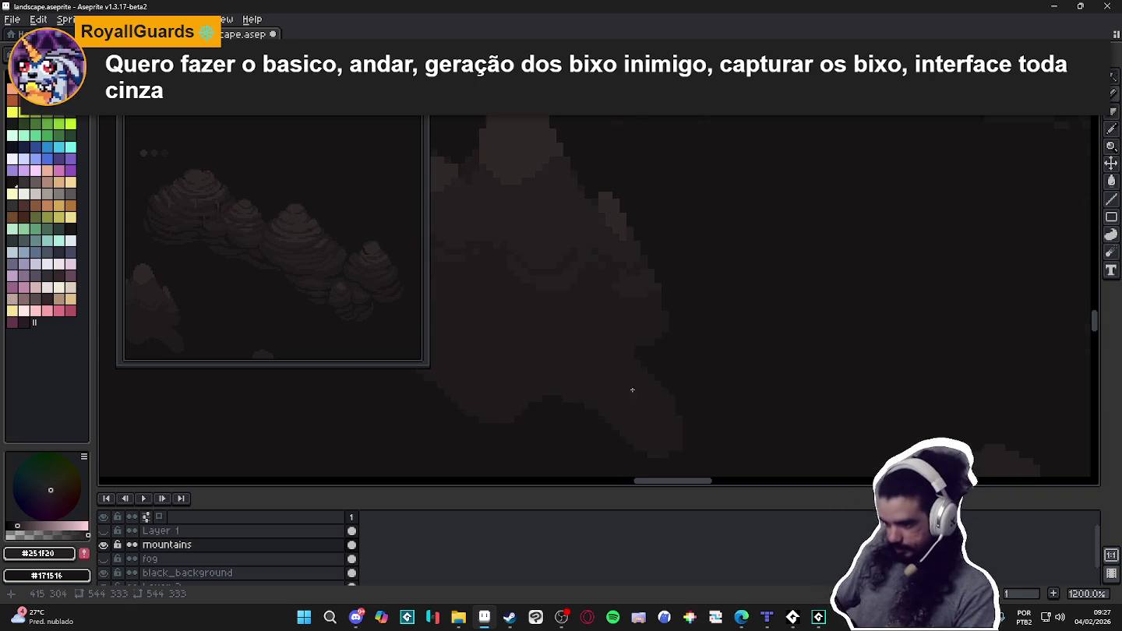
Undo the last two pencil strokes and bring the mountain's left slopes into view.
scroll(633, 319, "up", 1)
key("ctrl+z")
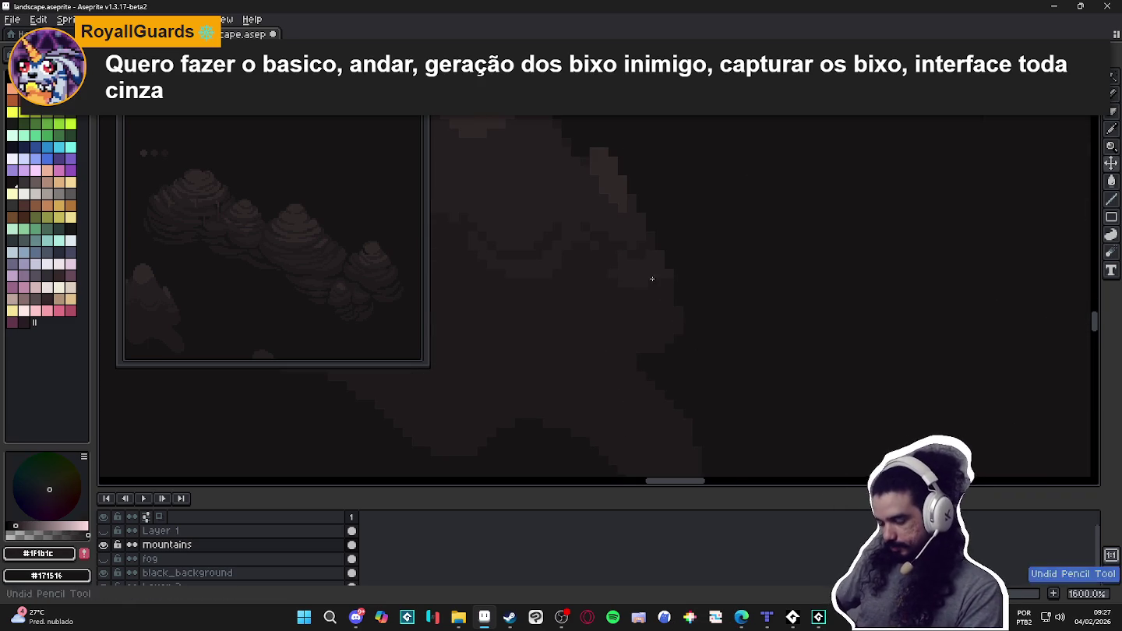
key("ctrl+z")
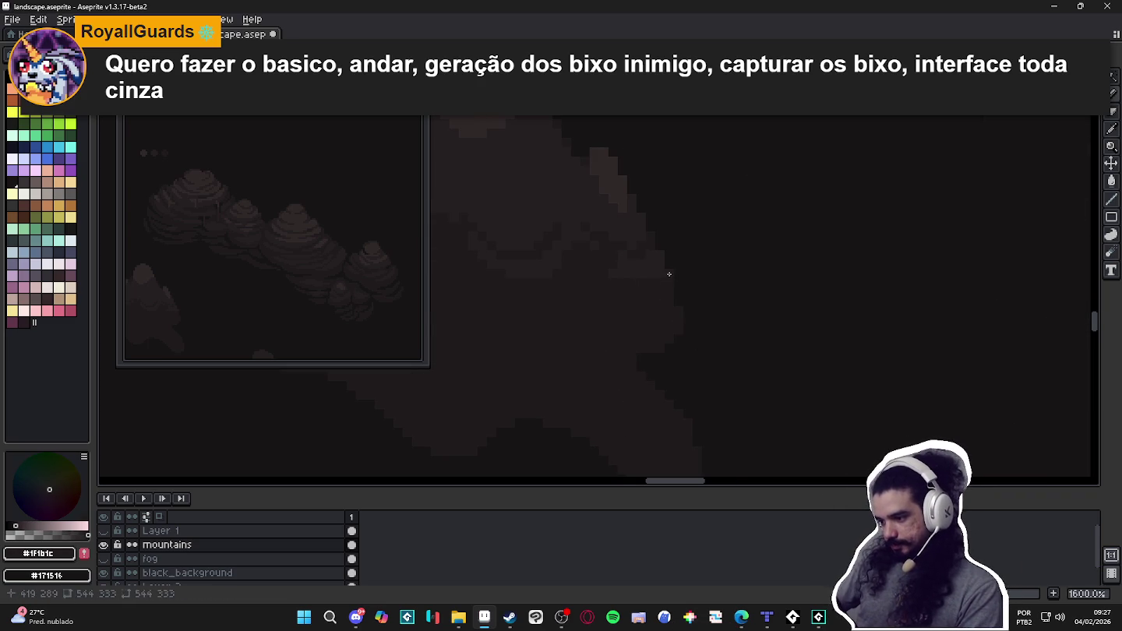
left_click_drag(616, 280, 709, 327)
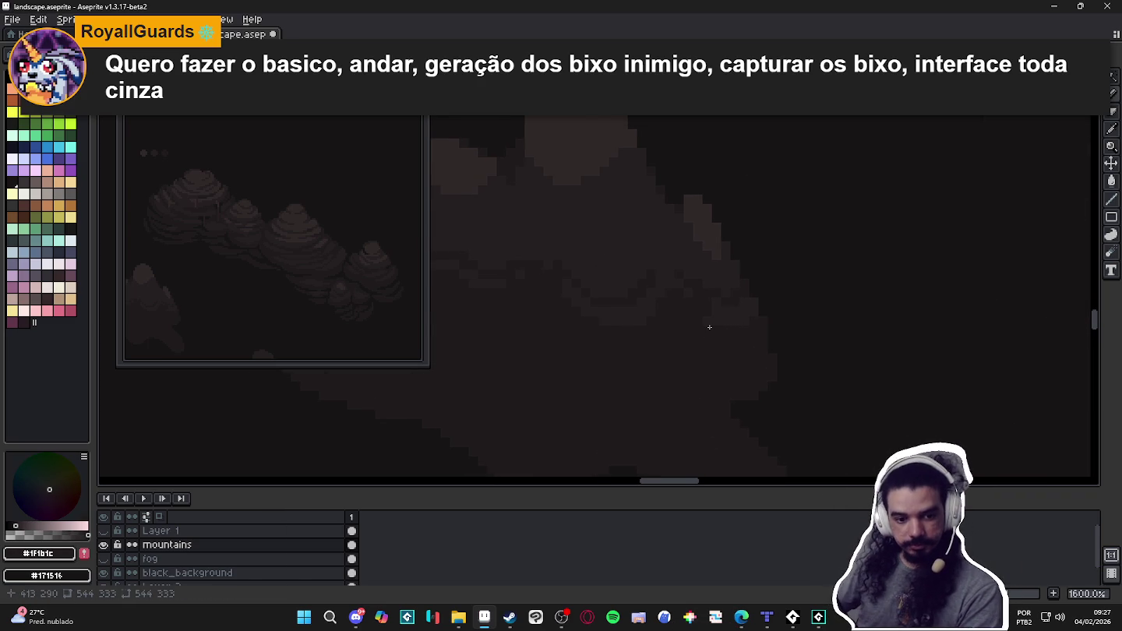
scroll(710, 326, "down", 1)
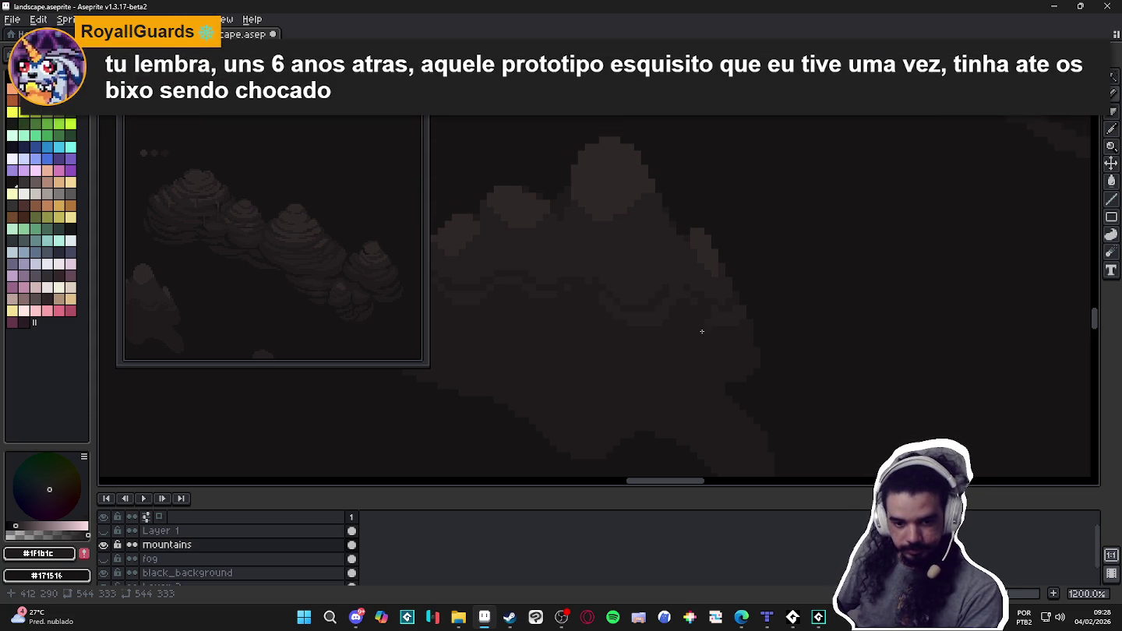
scroll(705, 327, "up", 1)
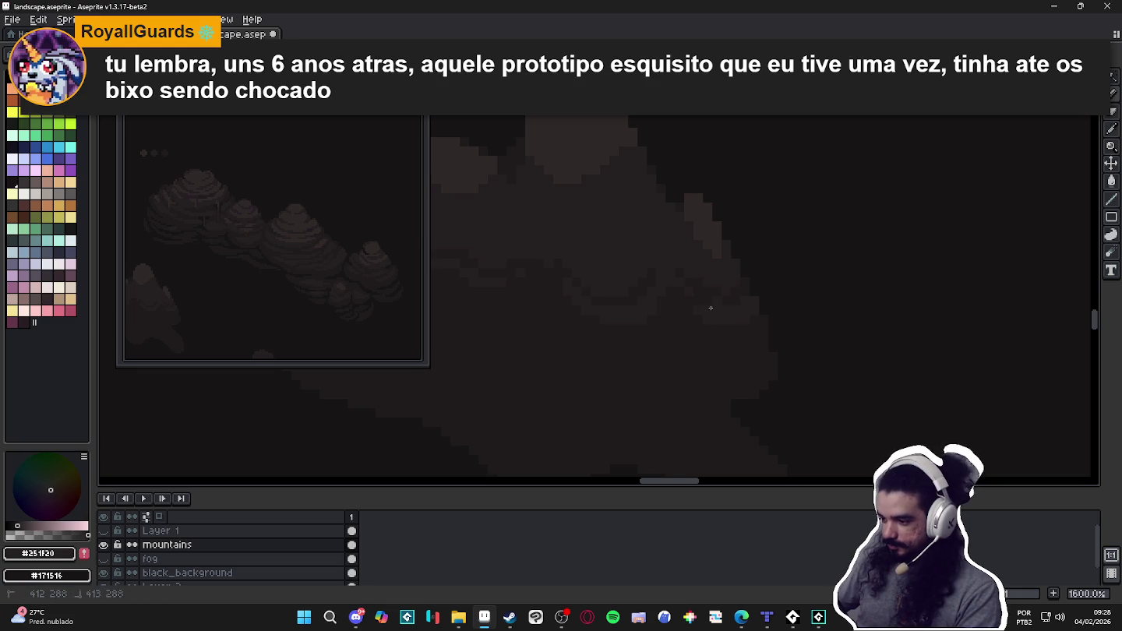
Redraw wavy shading bands down the slope, alternating #1f1b1c and #251f20.
left_click(736, 296, "alt")
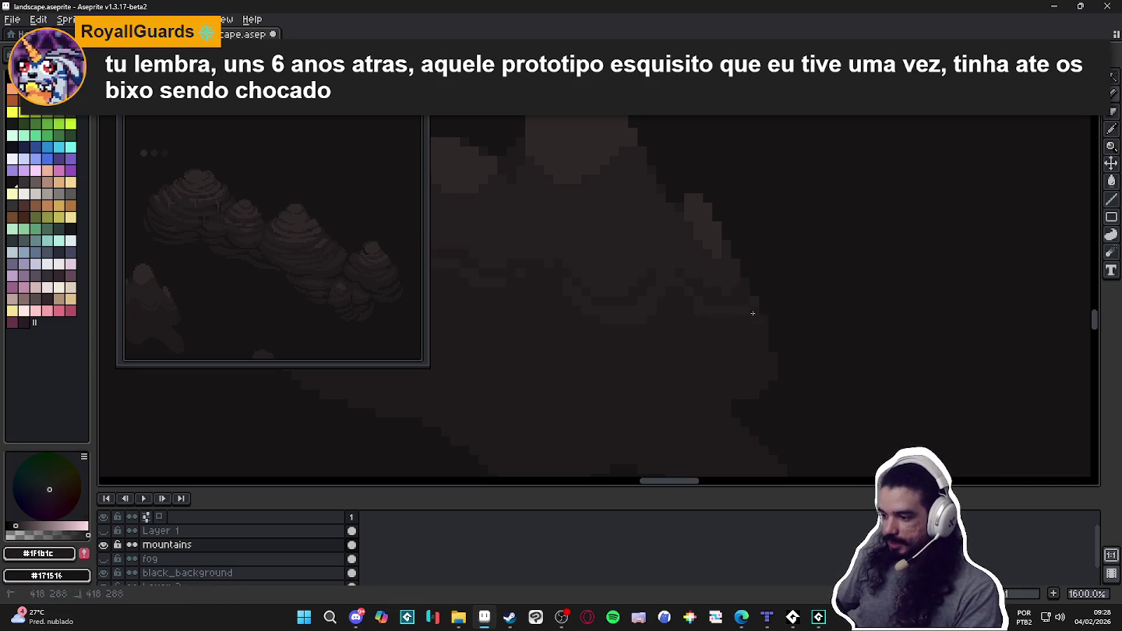
left_click(734, 314, "alt")
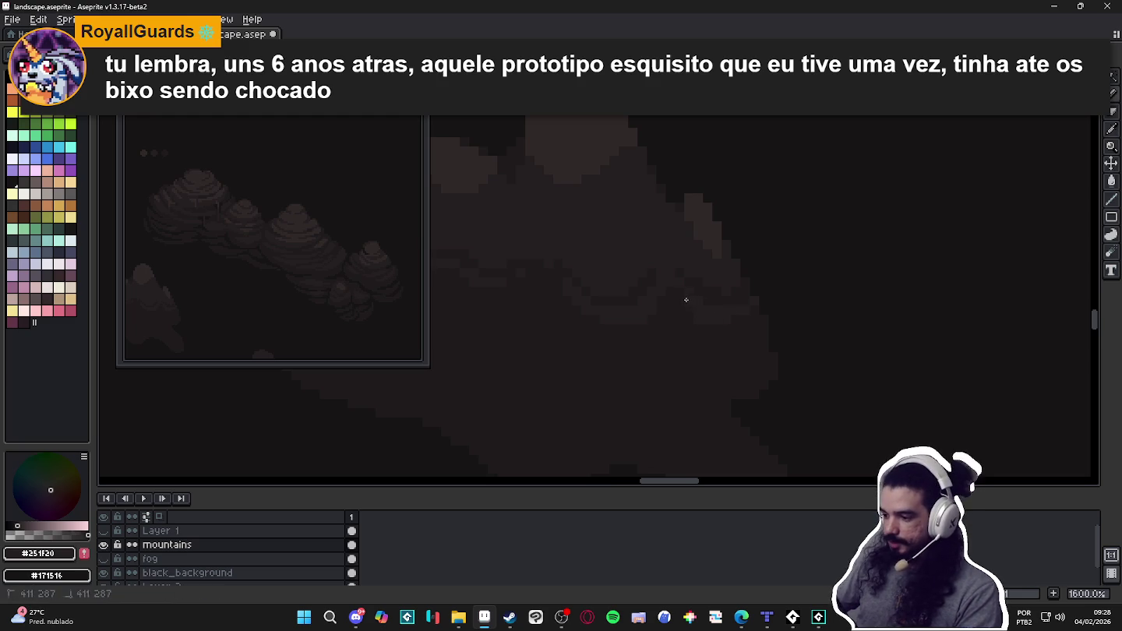
left_click(695, 322, "alt")
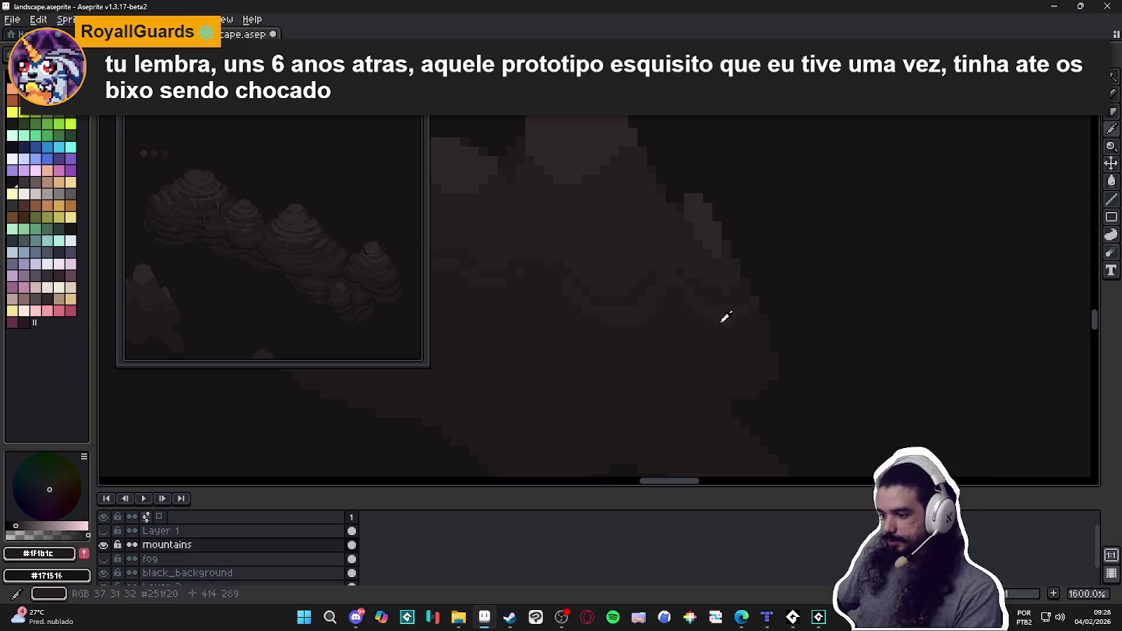
left_click(724, 310, "alt")
scroll(736, 316, "down", 1)
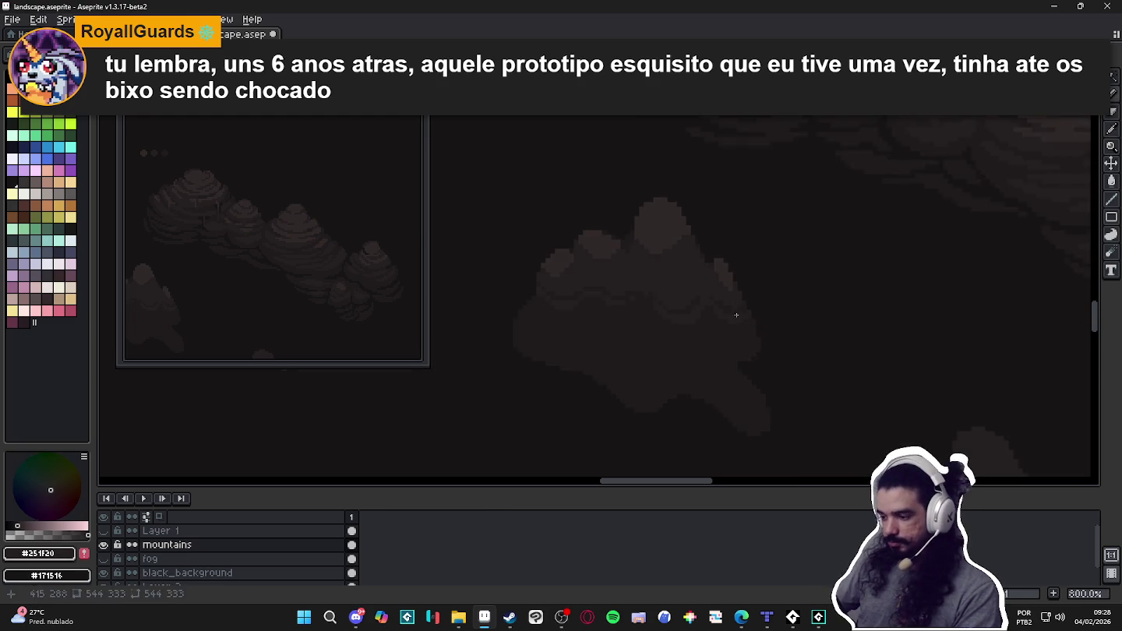
scroll(736, 316, "up", 1)
left_click(680, 324, "alt")
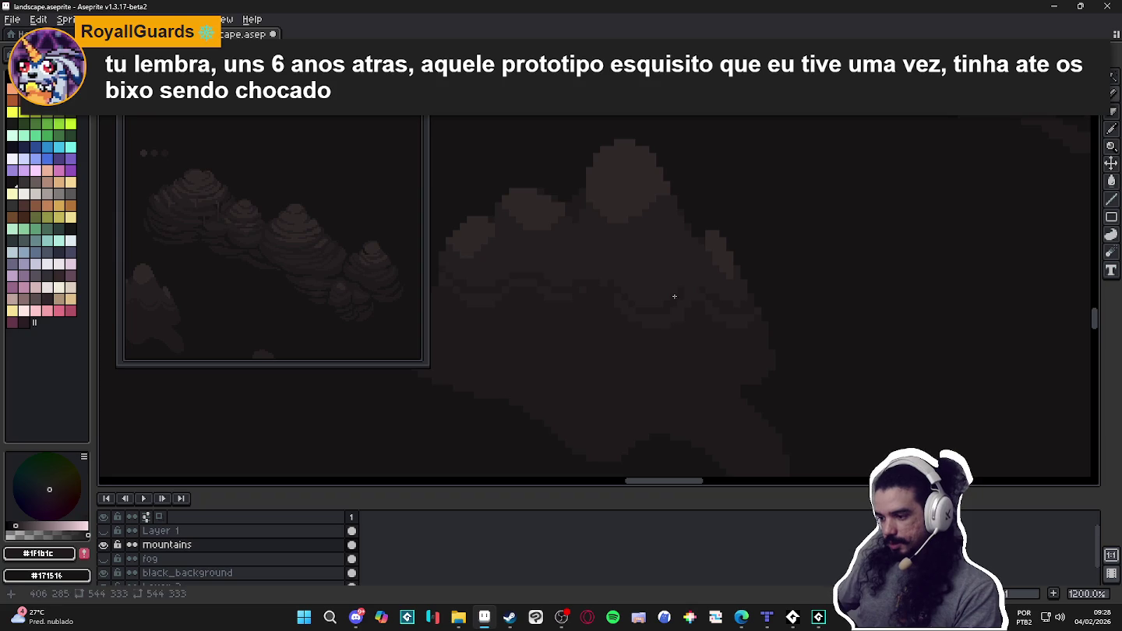
left_click(610, 289, "alt")
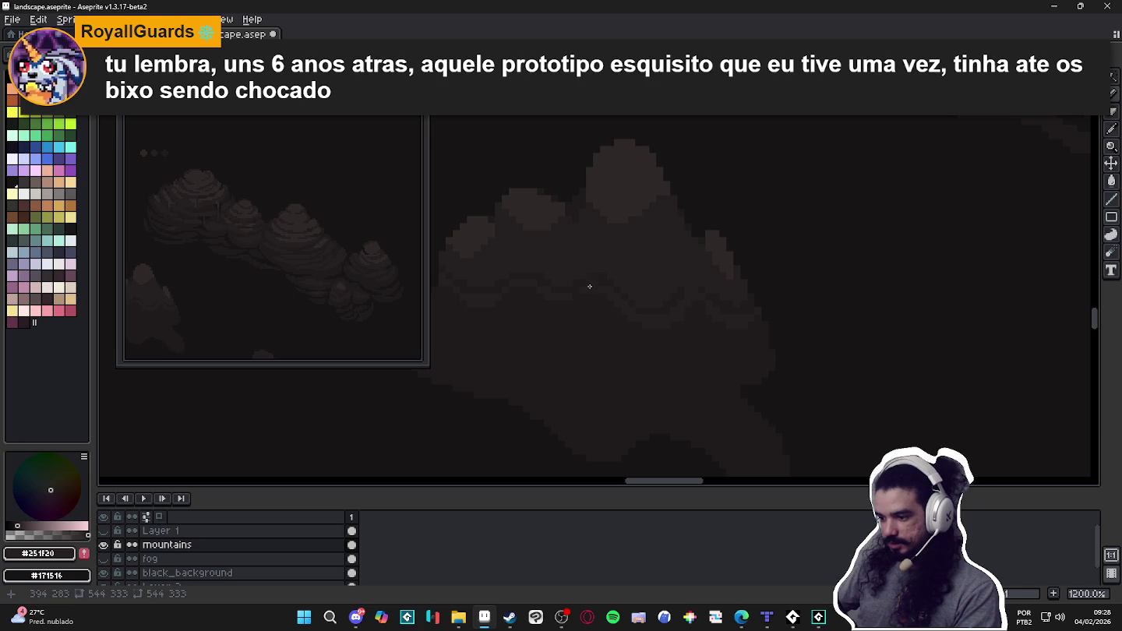
left_click(590, 284, "alt")
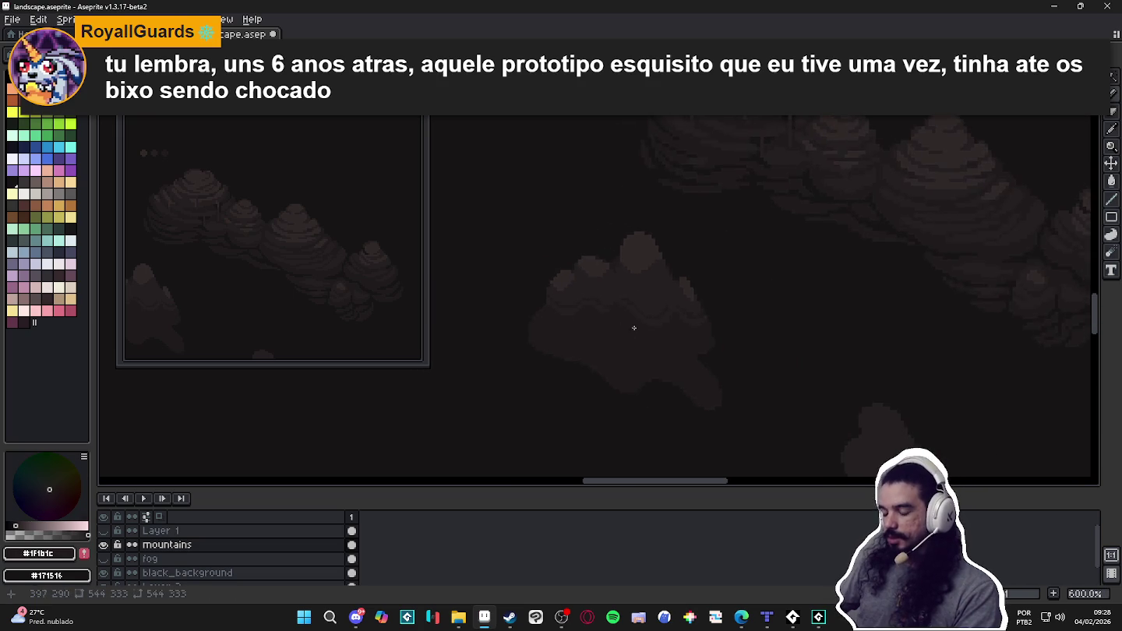
scroll(630, 327, "up", 1)
left_click(681, 338, "alt")
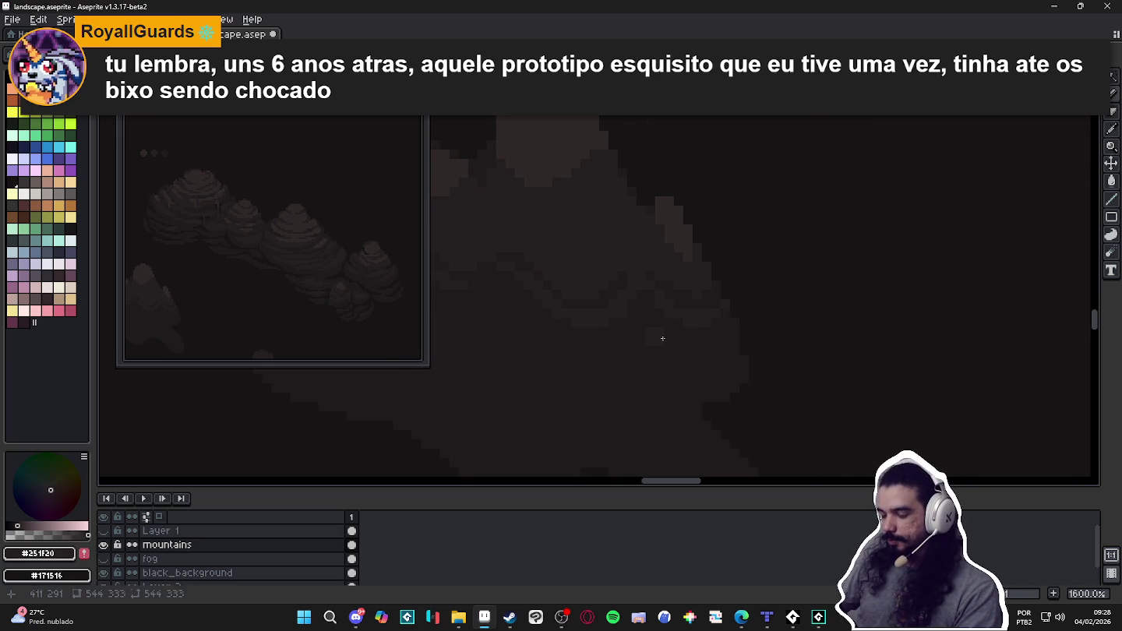
Undo the last pencil stroke and zoom out from 2400% to 600% to see the mountain cluster.
key("ctrl+z")
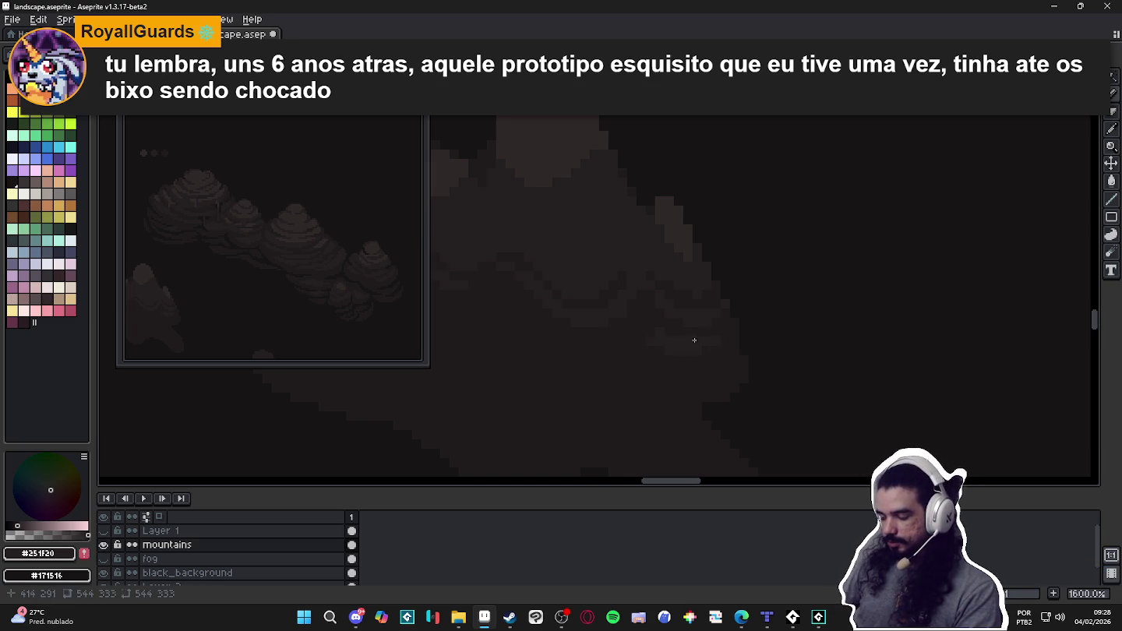
scroll(772, 371, "down", 1)
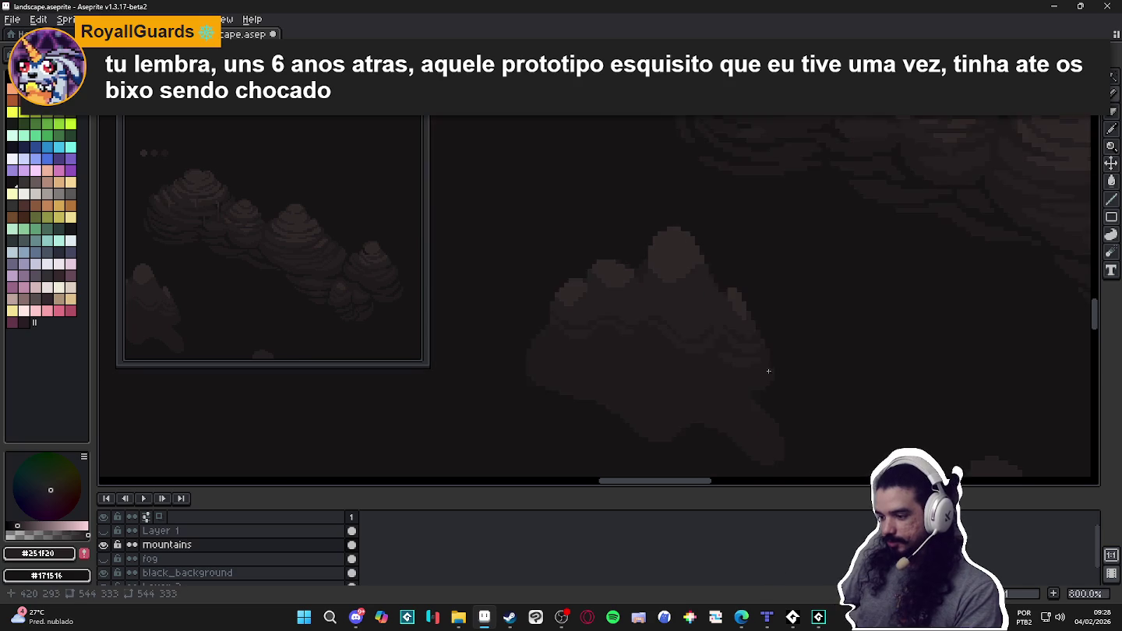
scroll(772, 371, "up", 1)
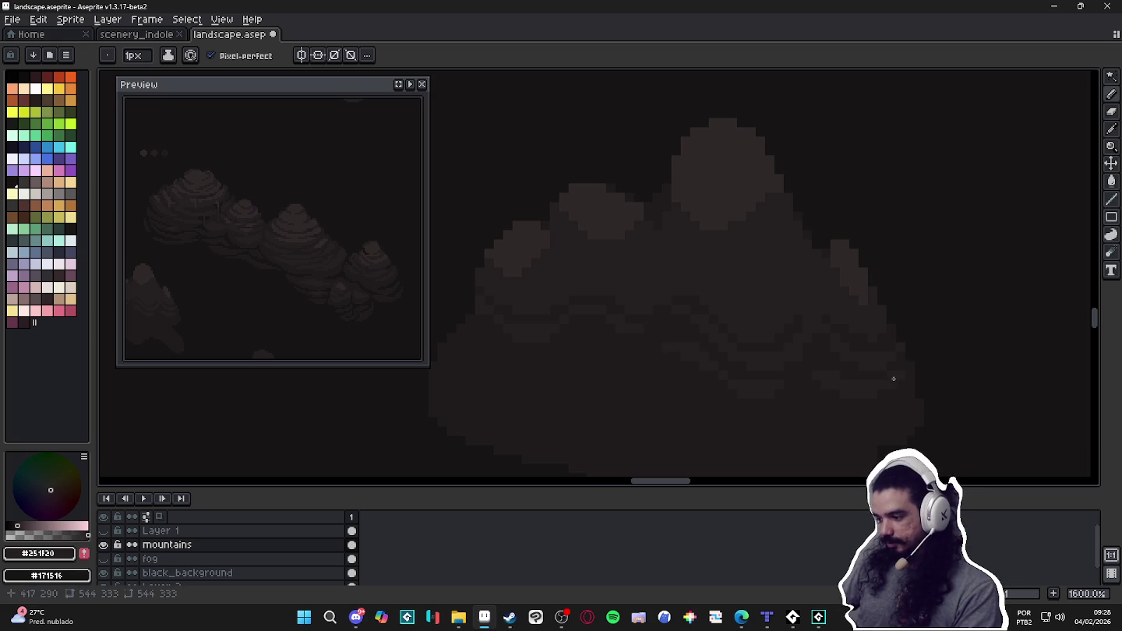
scroll(664, 368, "down", 2)
scroll(685, 351, "up", 2)
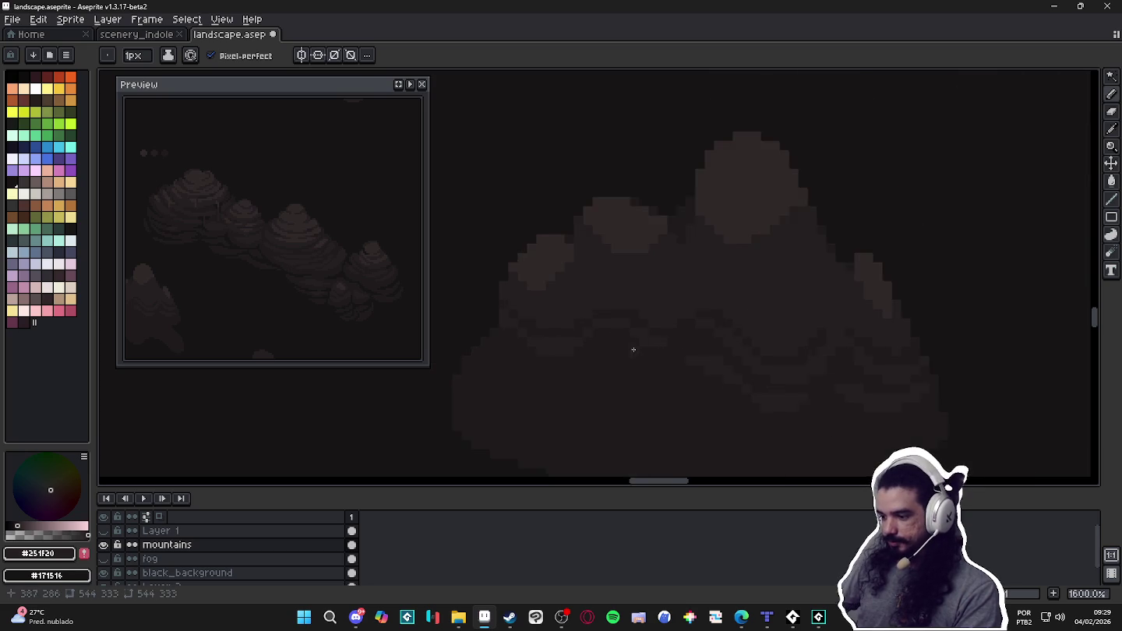
scroll(647, 351, "up", 1)
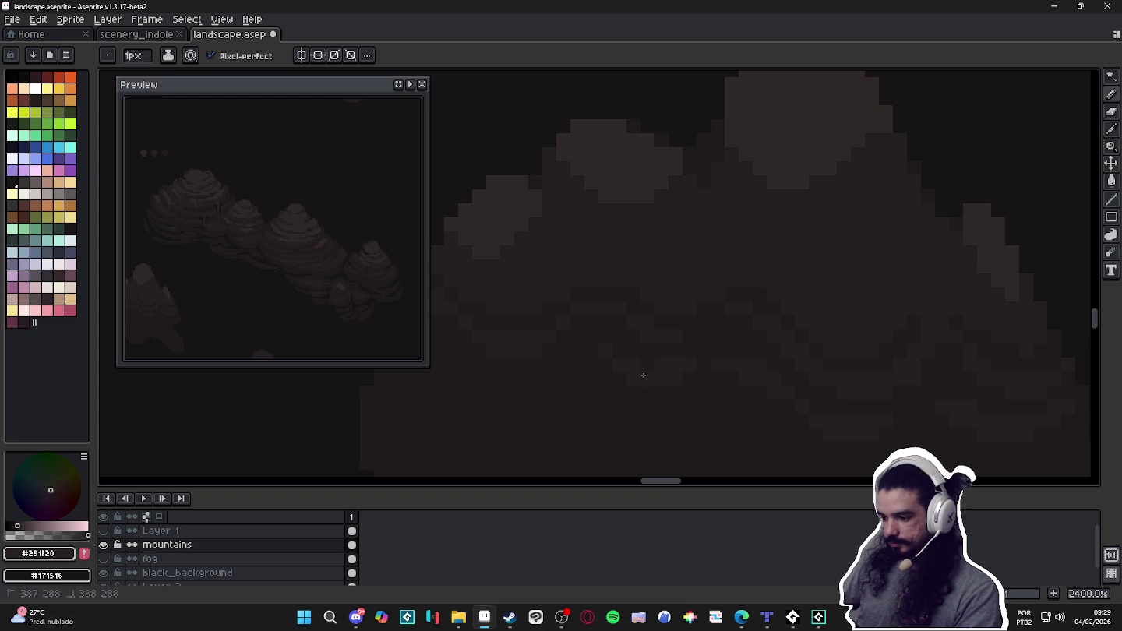
scroll(633, 383, "down", 2)
scroll(646, 375, "down", 1)
scroll(582, 371, "up", 1)
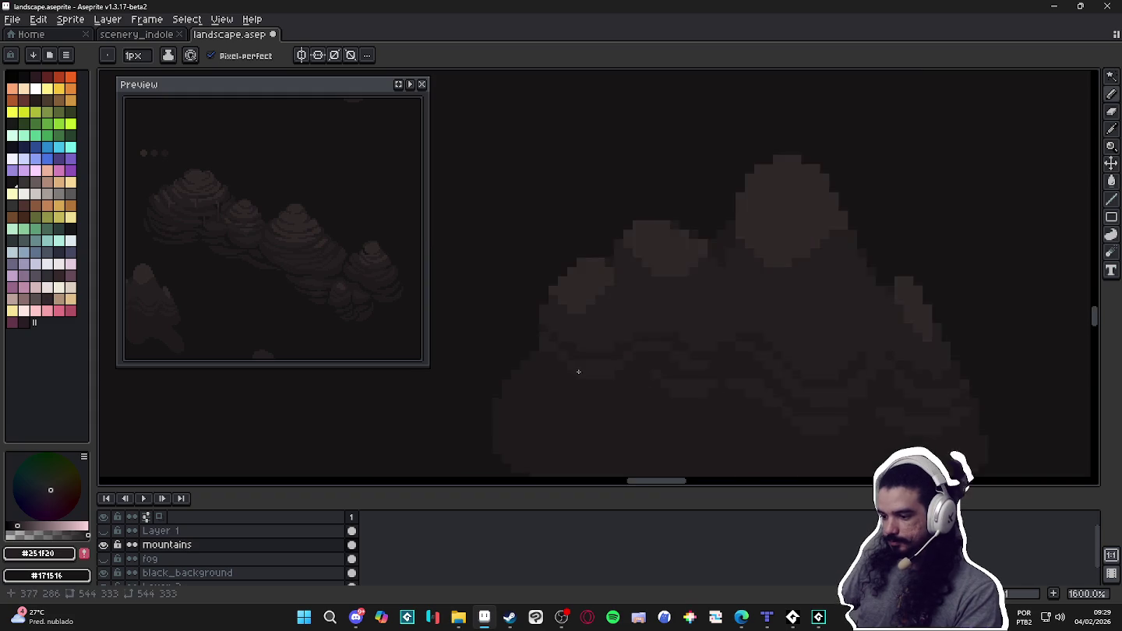
scroll(595, 402, "up", 3)
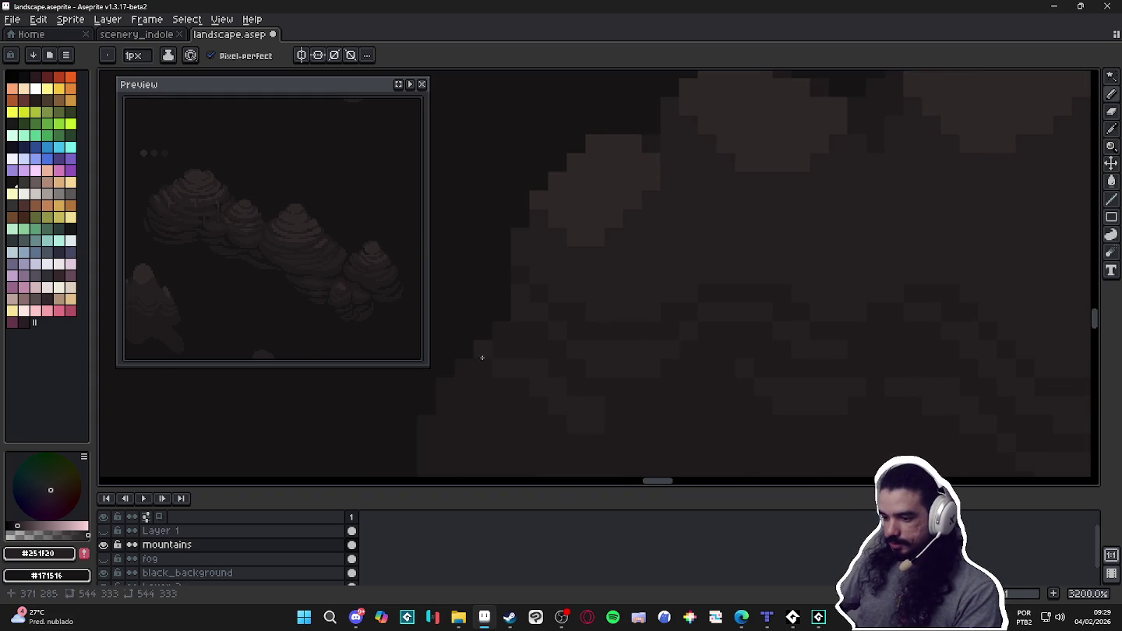
scroll(506, 380, "down", 3)
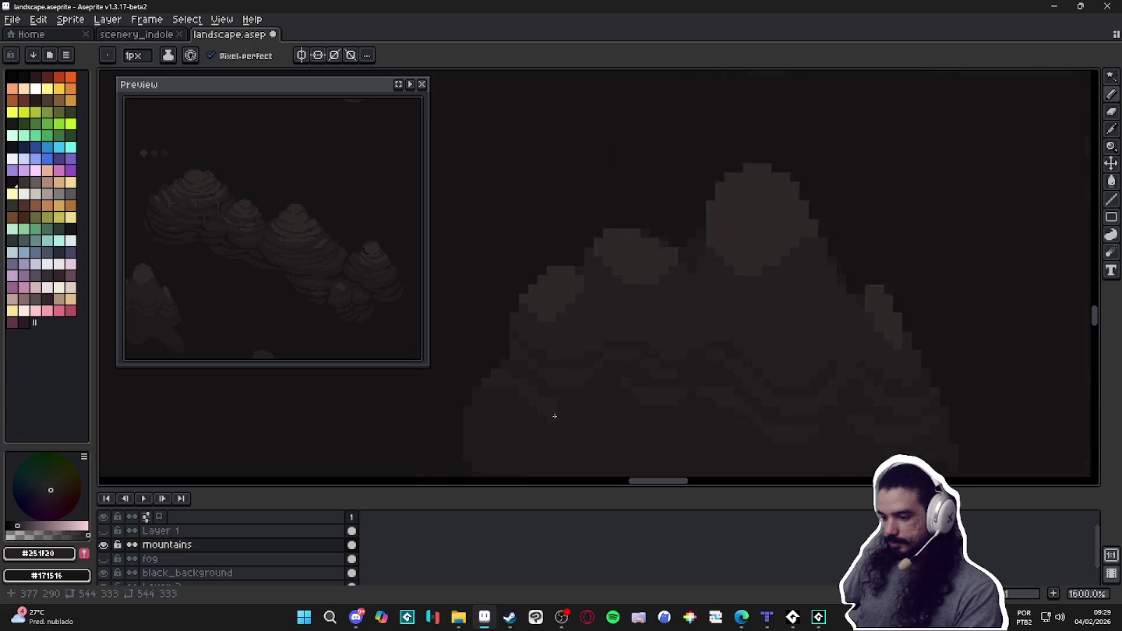
scroll(553, 413, "up", 2)
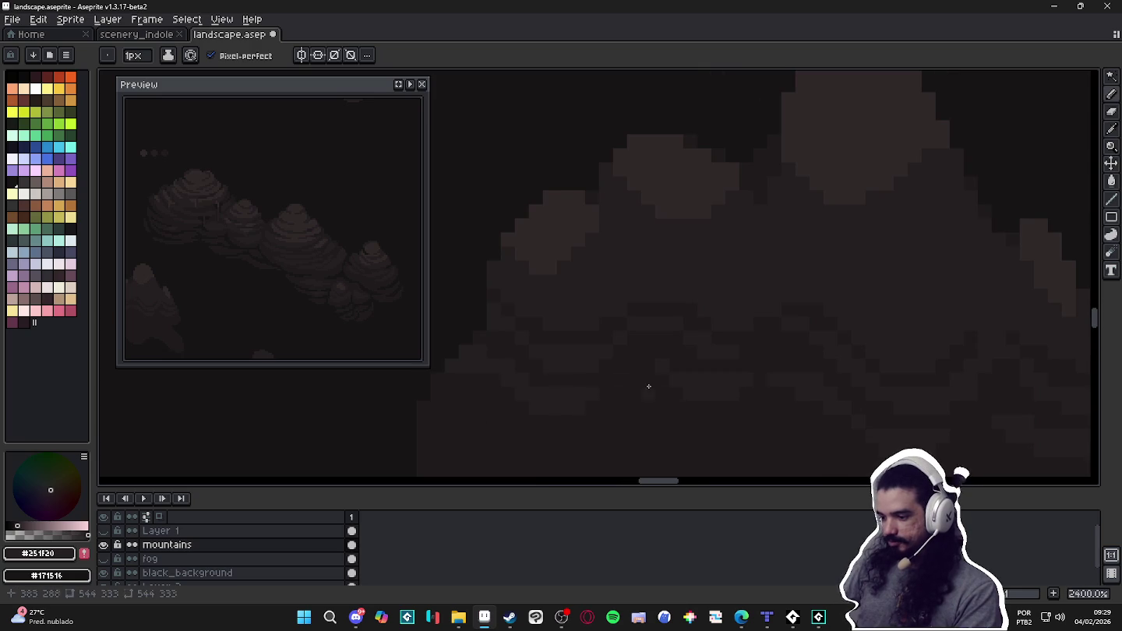
scroll(665, 373, "down", 5)
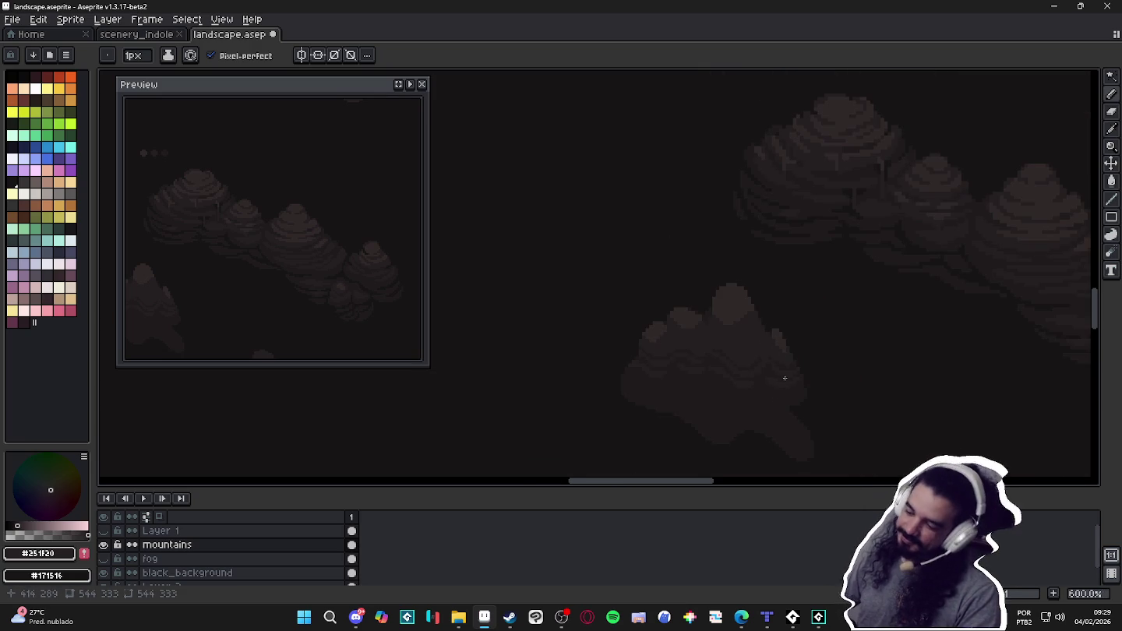
Pan toward the foreground rock and save landscape.aseprite.
left_click_drag(784, 375, 755, 331)
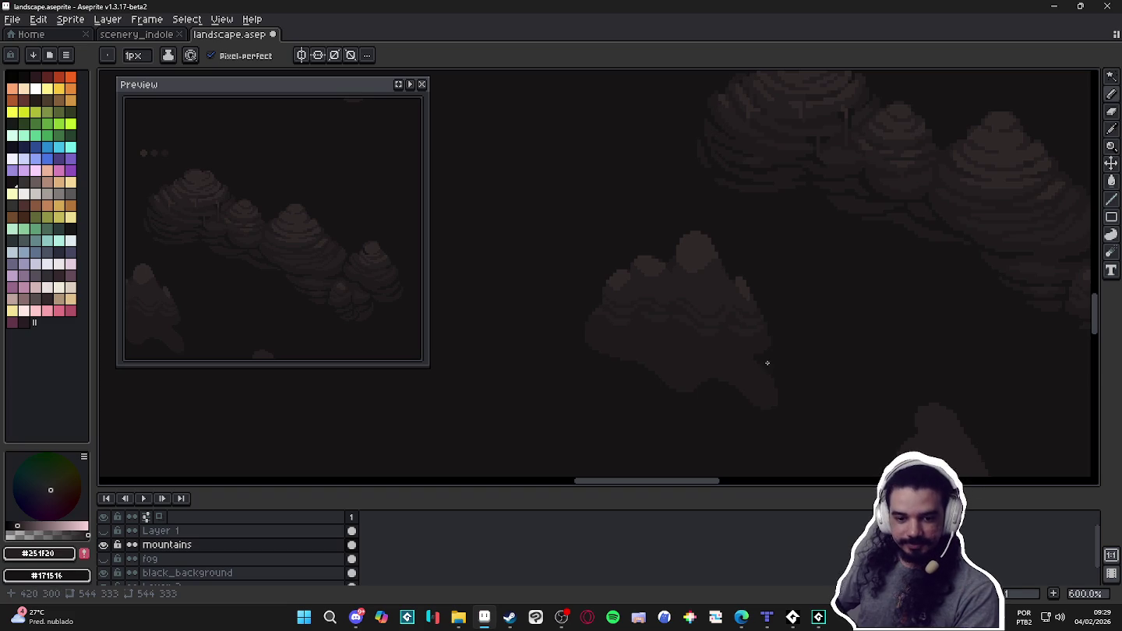
left_click_drag(762, 380, 772, 383)
key("ctrl+s")
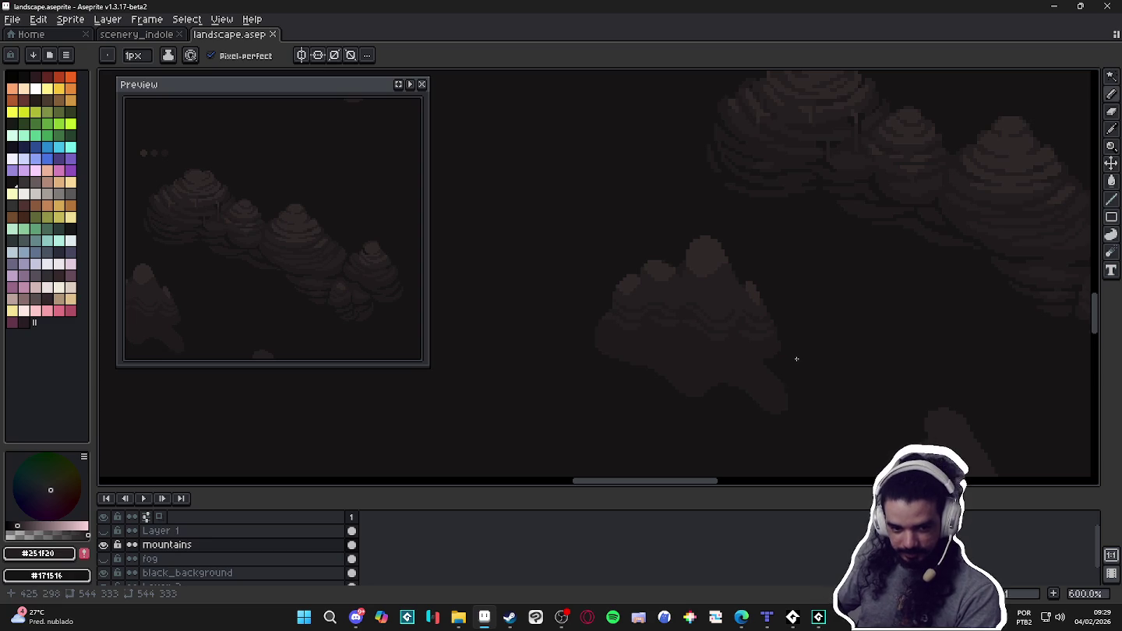
Zoom to 1200% on the rock and pick the darkest #171516 shadow colour.
scroll(797, 358, "up", 4)
key("alt")
scroll(829, 357, "down", 1)
left_click(826, 358, "alt")
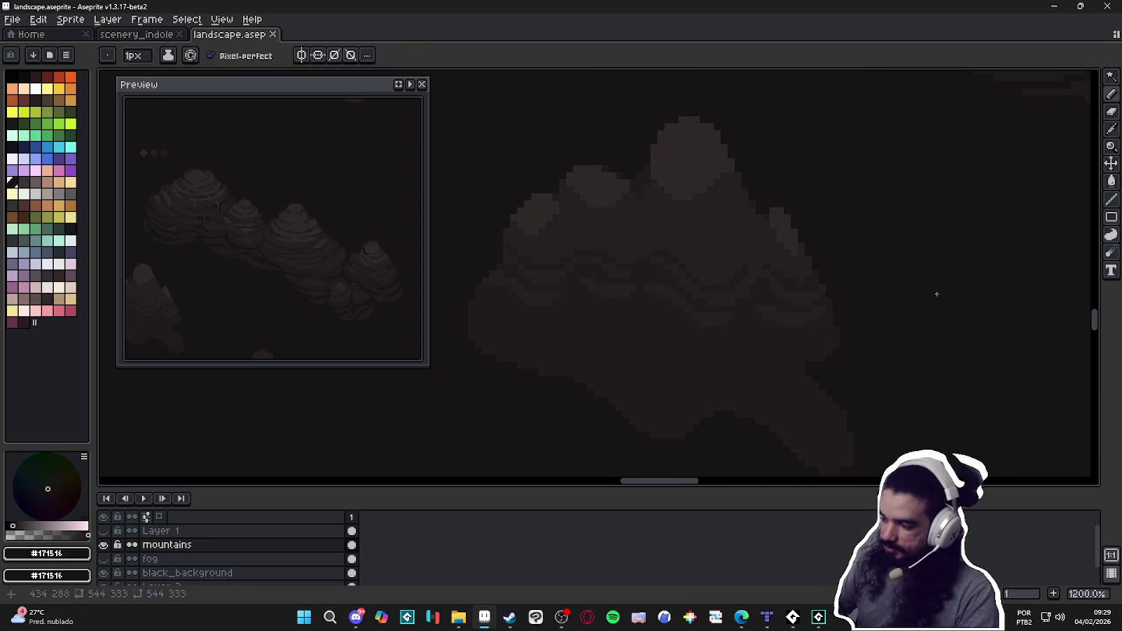
Draw near-black #171516 shadow lines along the rock's lower band edges, alternating with #1F1B1C.
mouse_move(833, 328)
left_mouse_down()
mouse_move(769, 348)
mouse_move(839, 333)
left_mouse_up()
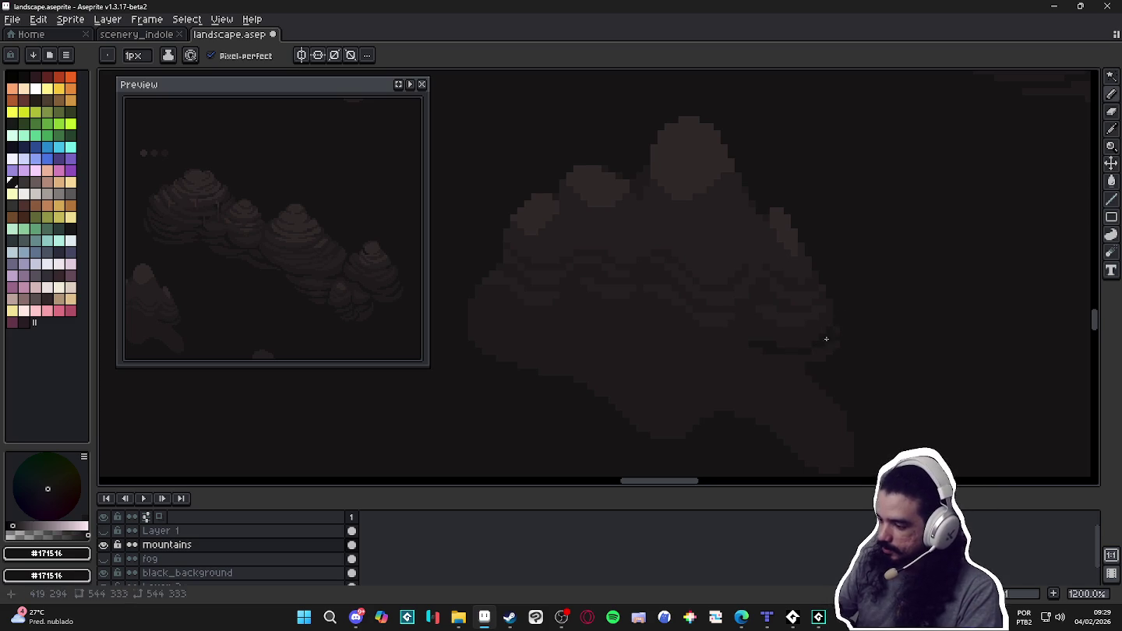
left_click(761, 340)
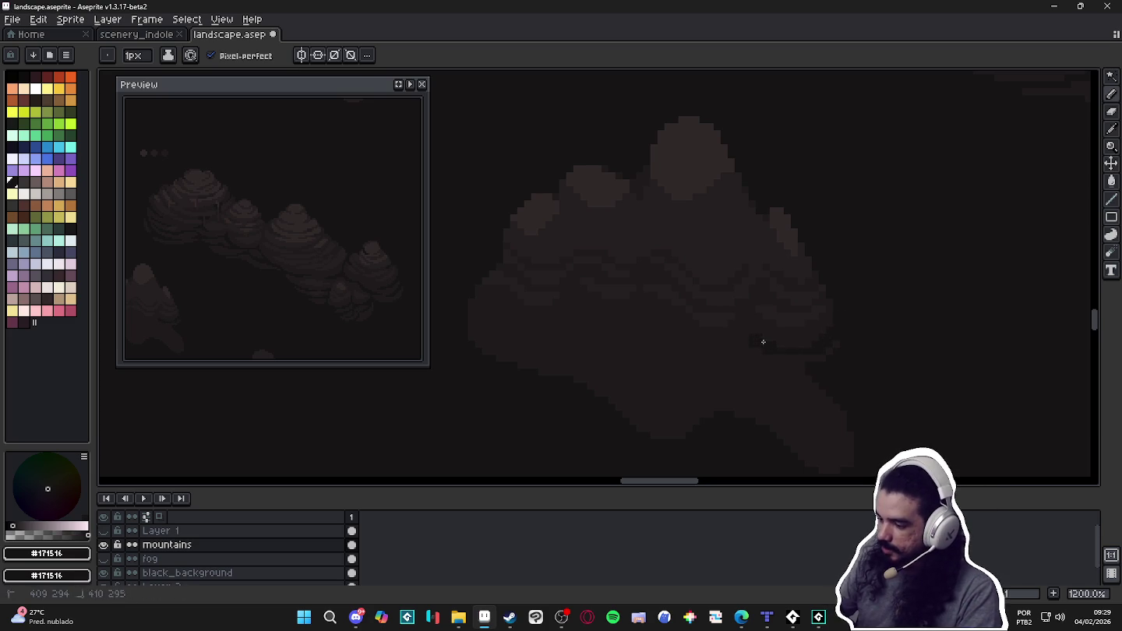
left_click_drag(738, 347, 744, 341)
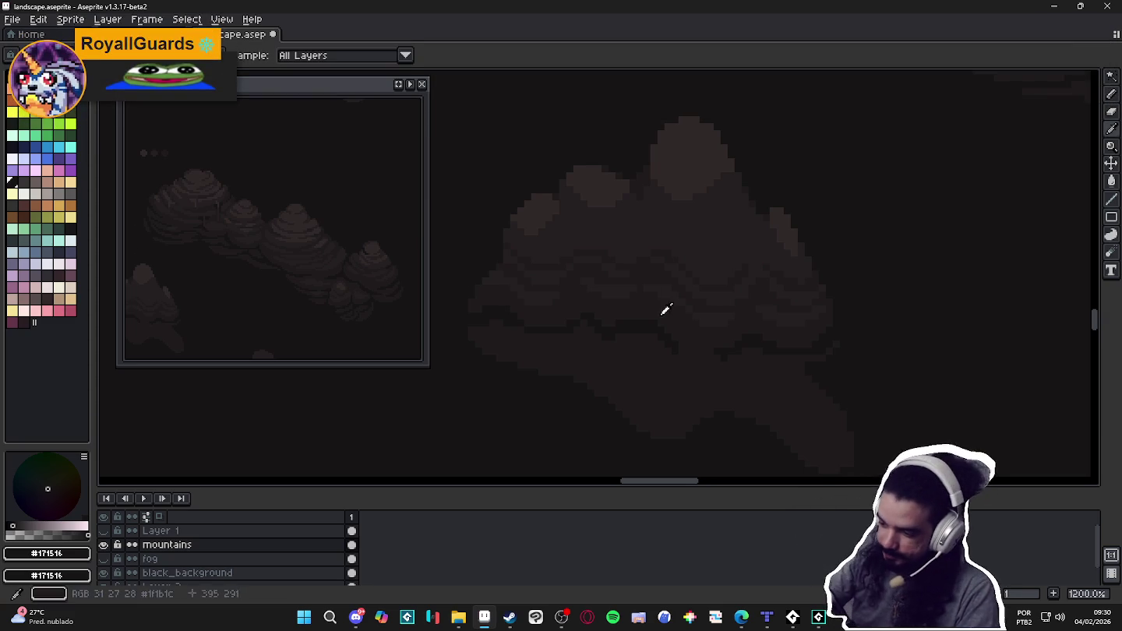
left_click(627, 316, "alt")
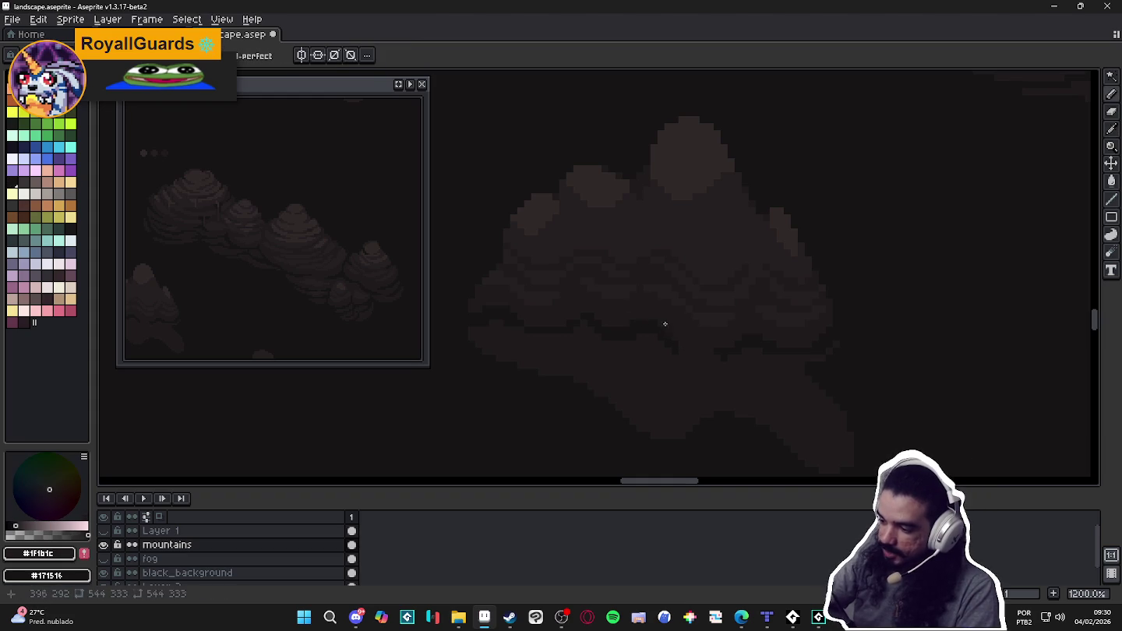
left_click(599, 323, "alt")
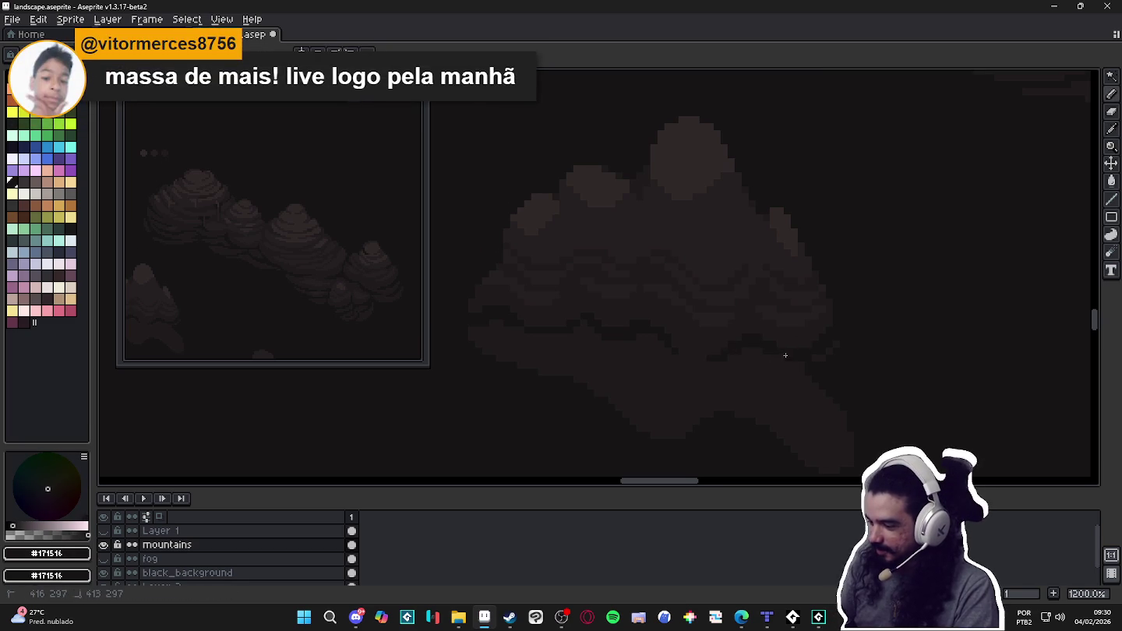
left_click(823, 353, "alt")
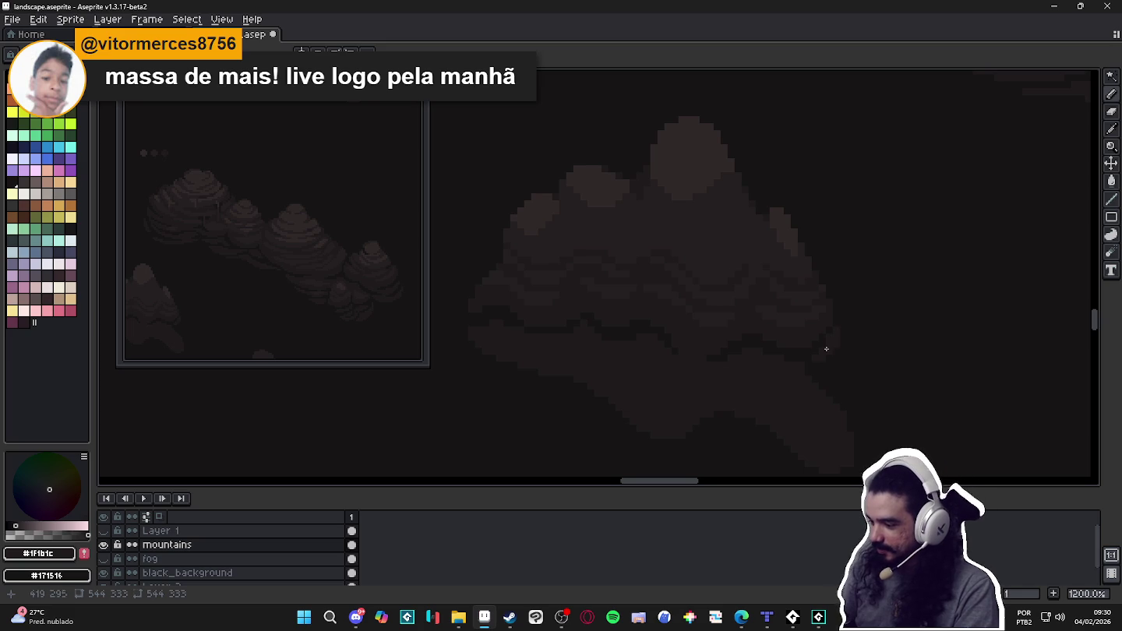
left_click(783, 357, "alt")
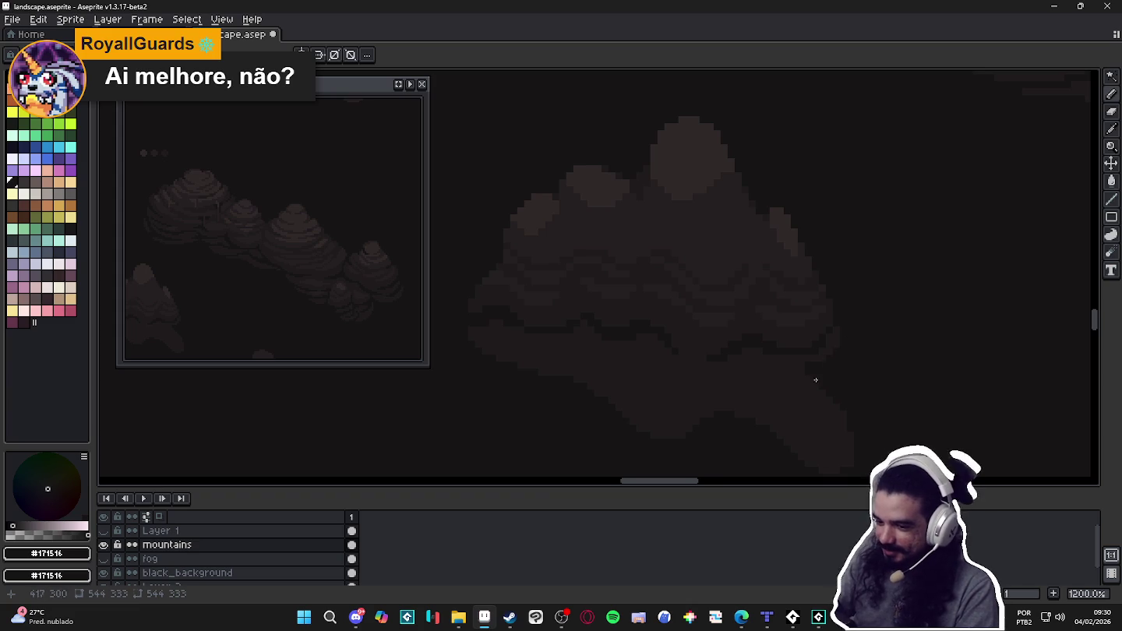
left_click_drag(280, 327, 367, 300)
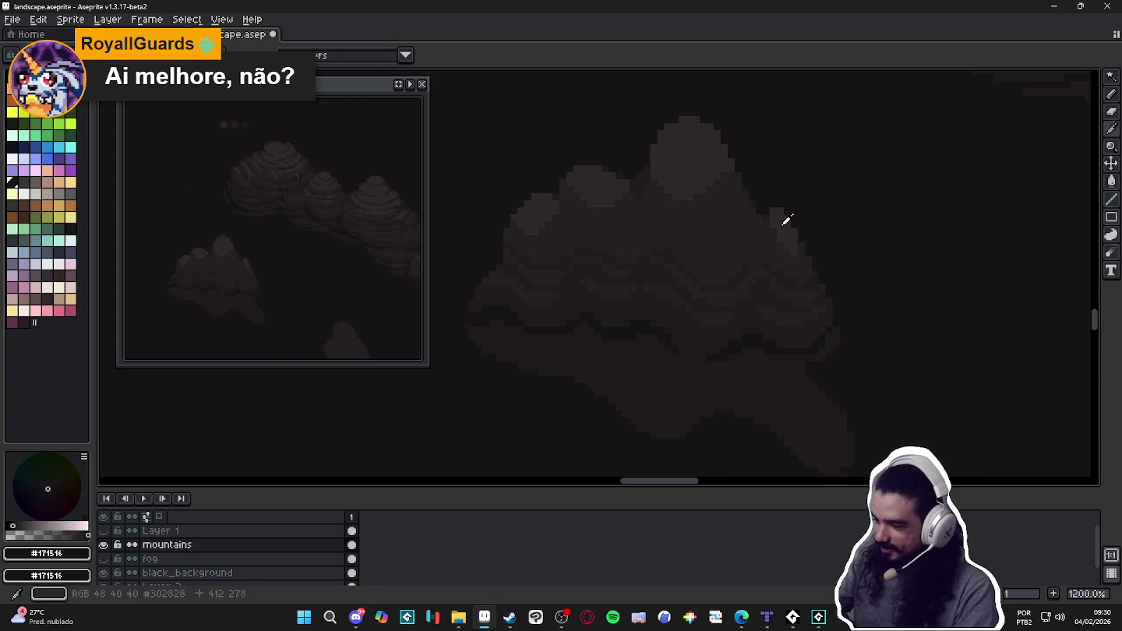
Sample the #251F20 band and #1F1B1C rock tones, then pan down to the rock's bottom.
left_click(784, 221, "alt")
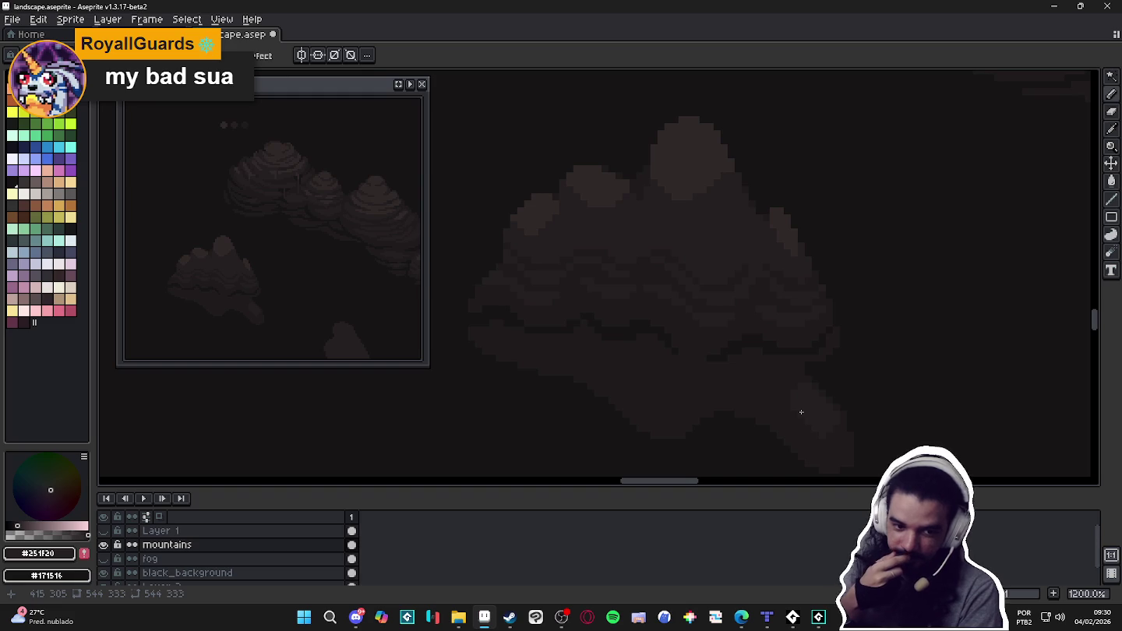
left_click(839, 427, "alt")
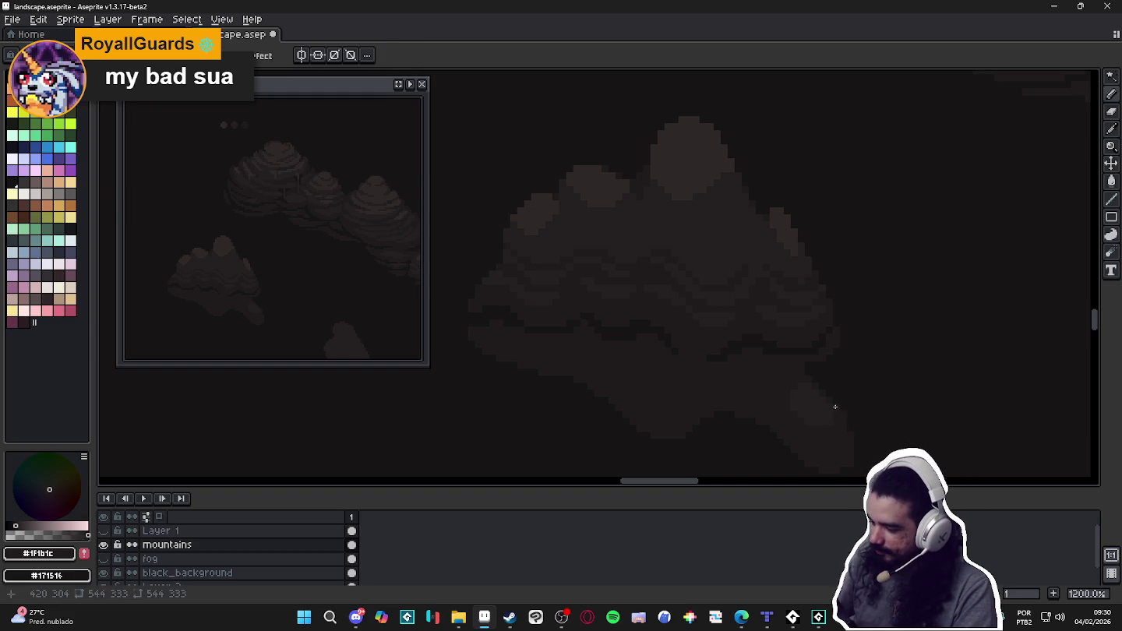
left_click(836, 435, "alt")
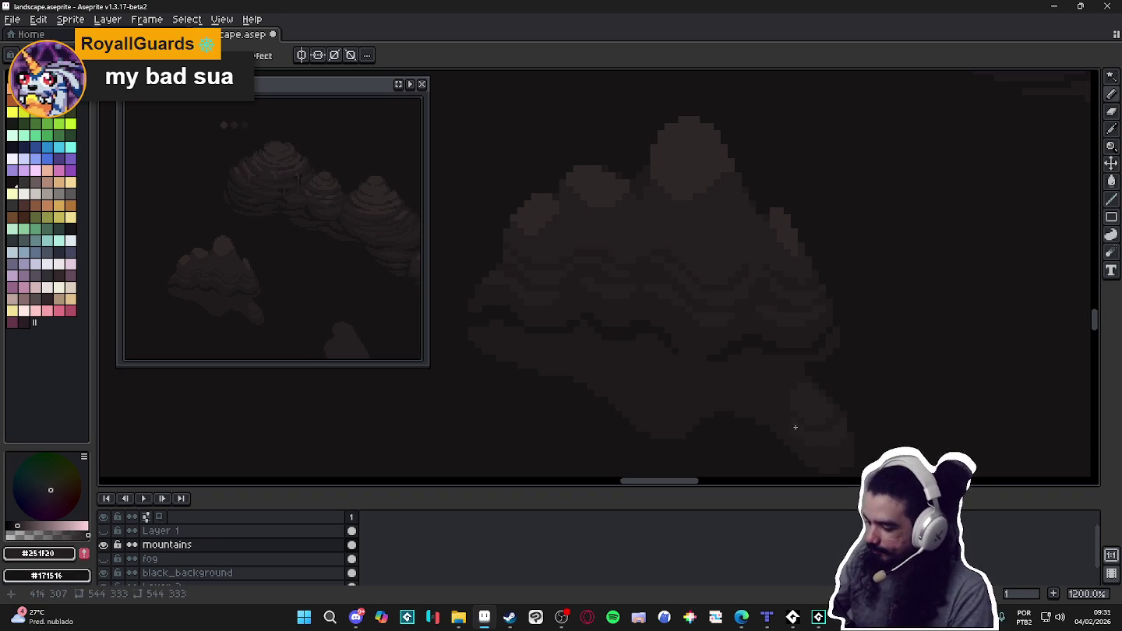
key("i")
left_click(834, 451)
key("v")
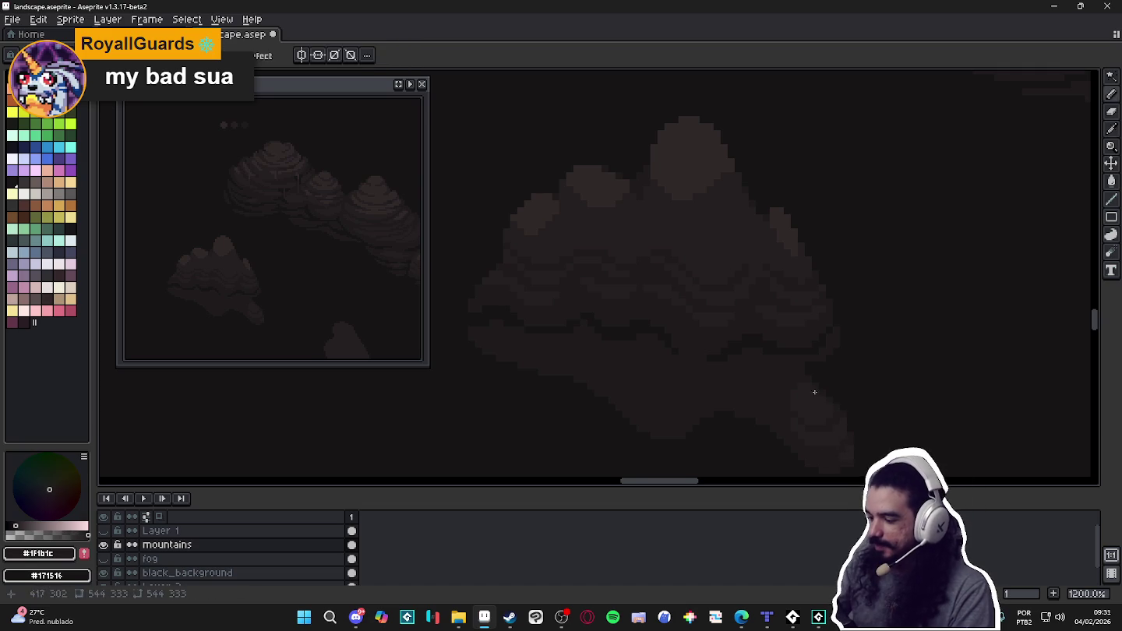
left_click_drag(810, 394, 800, 329)
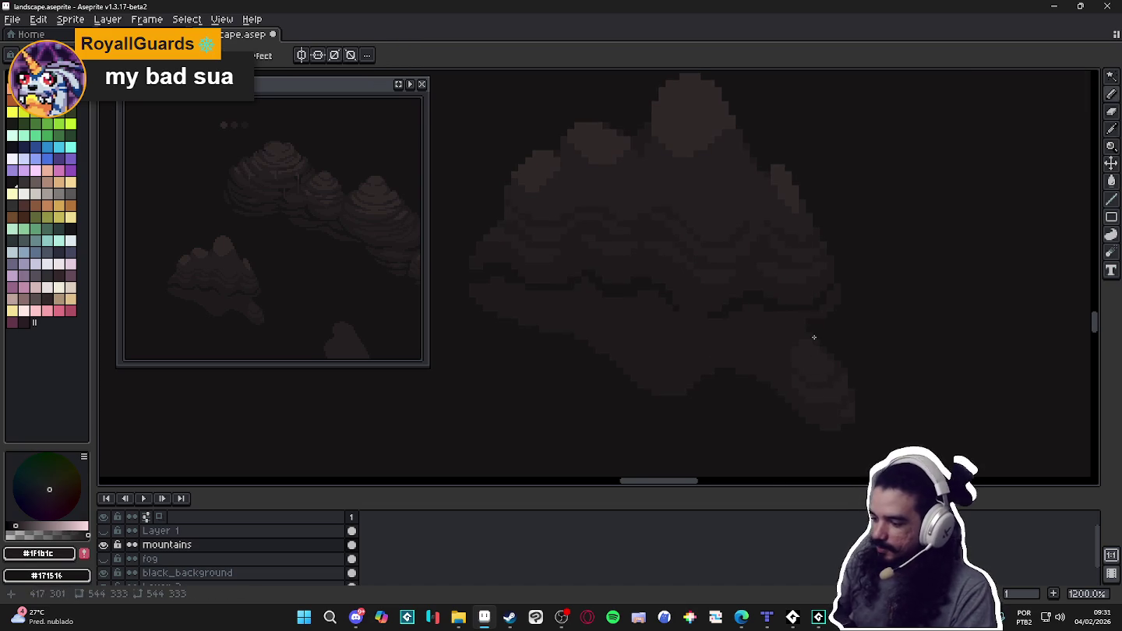
Extend #171516 shadow lines along the rock's underside and right spur, leaving #1F1B1C as the colour.
left_click(780, 324, "alt")
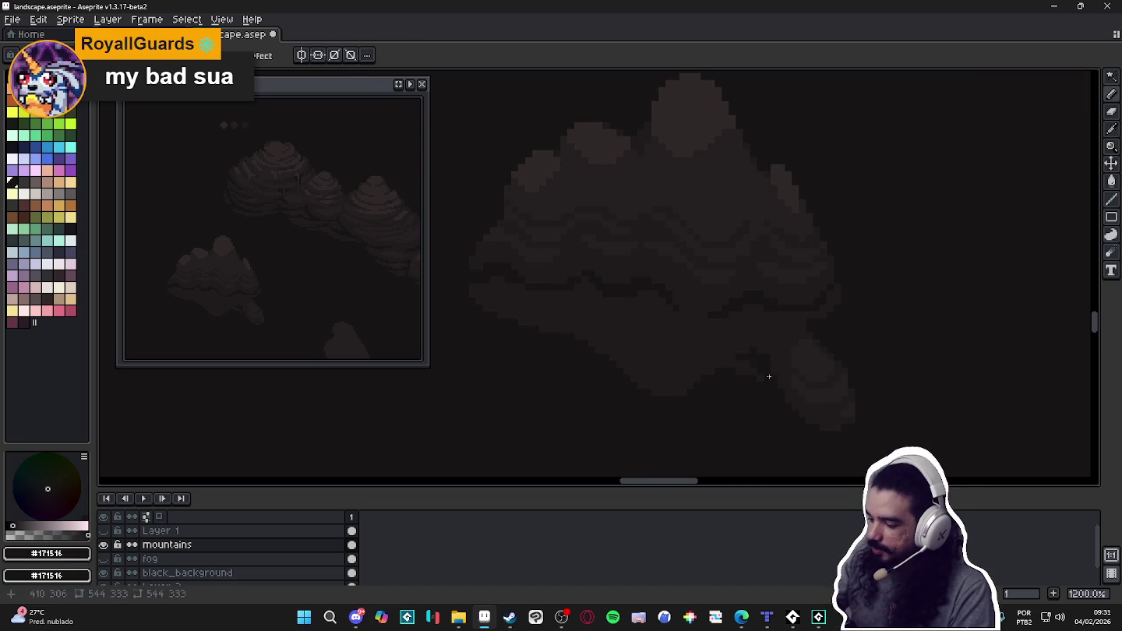
left_click(748, 371, "alt")
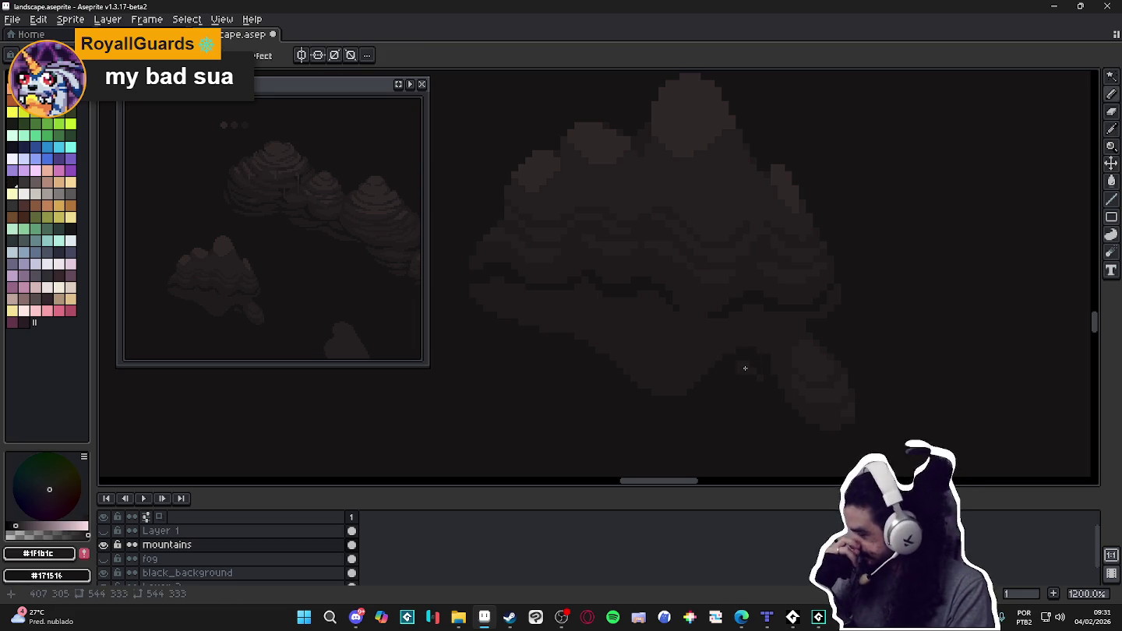
left_click(769, 359, "alt")
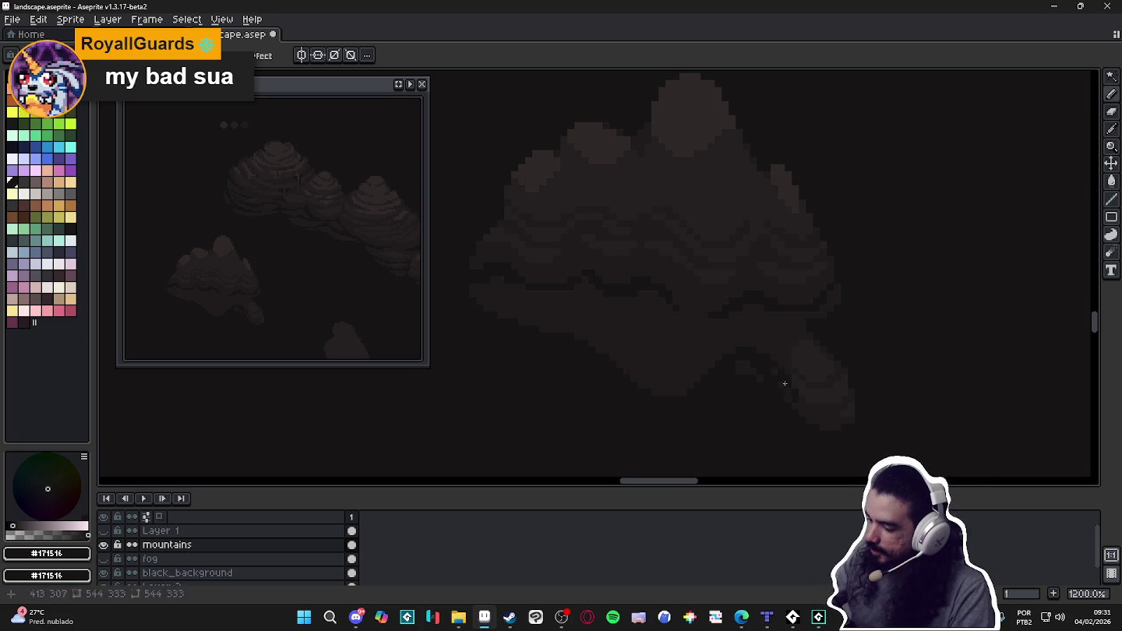
left_click(779, 383, "alt")
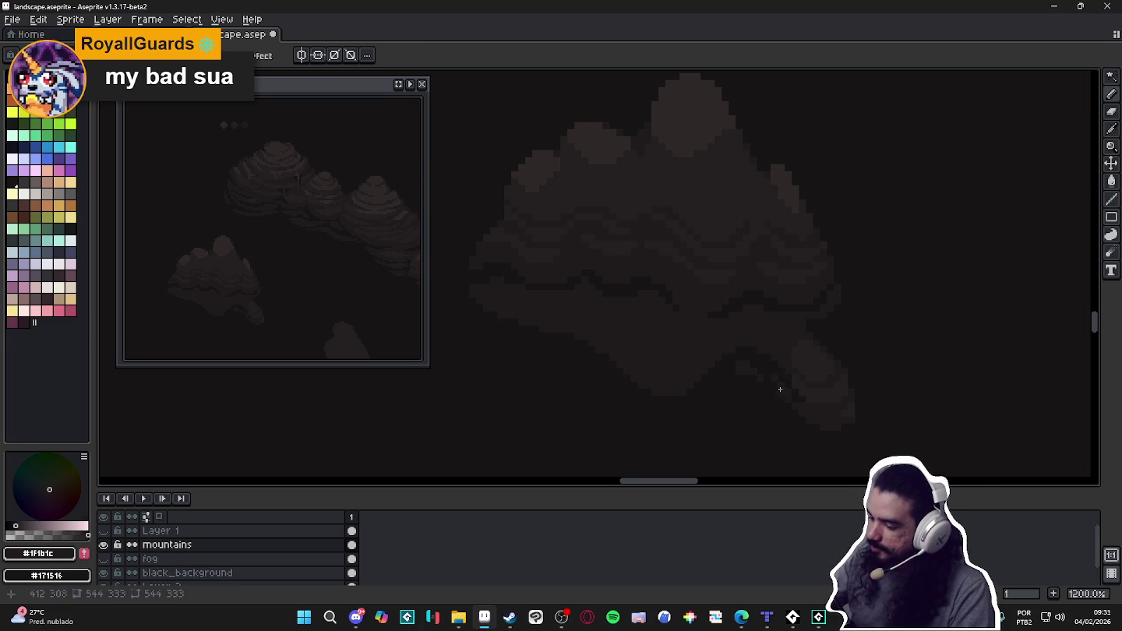
left_click(843, 357, "alt")
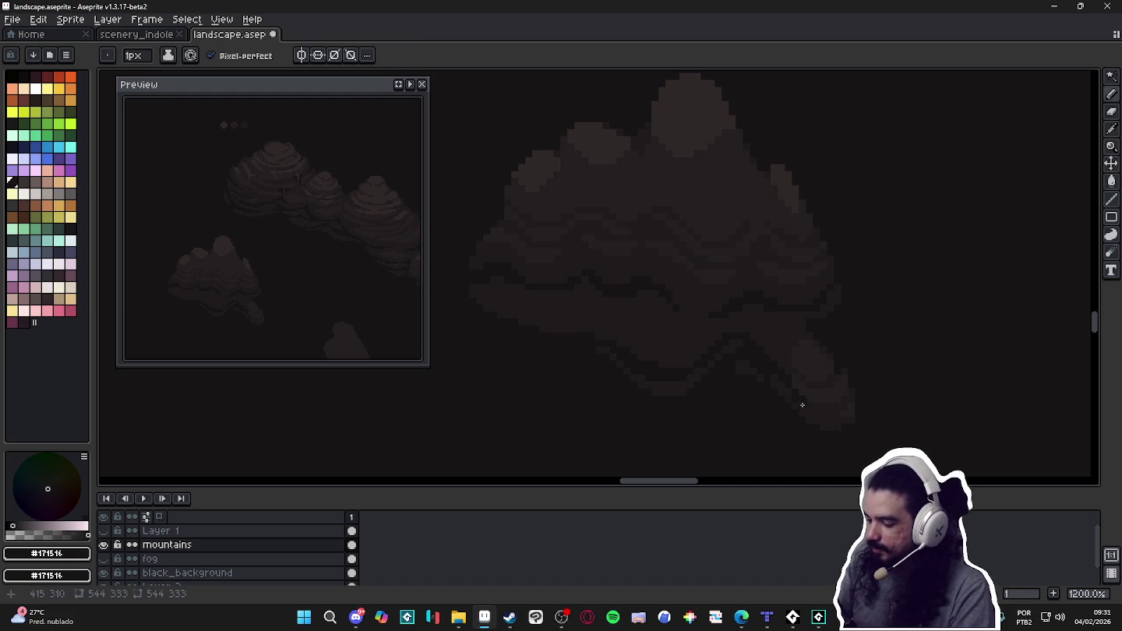
left_click(748, 335, "alt")
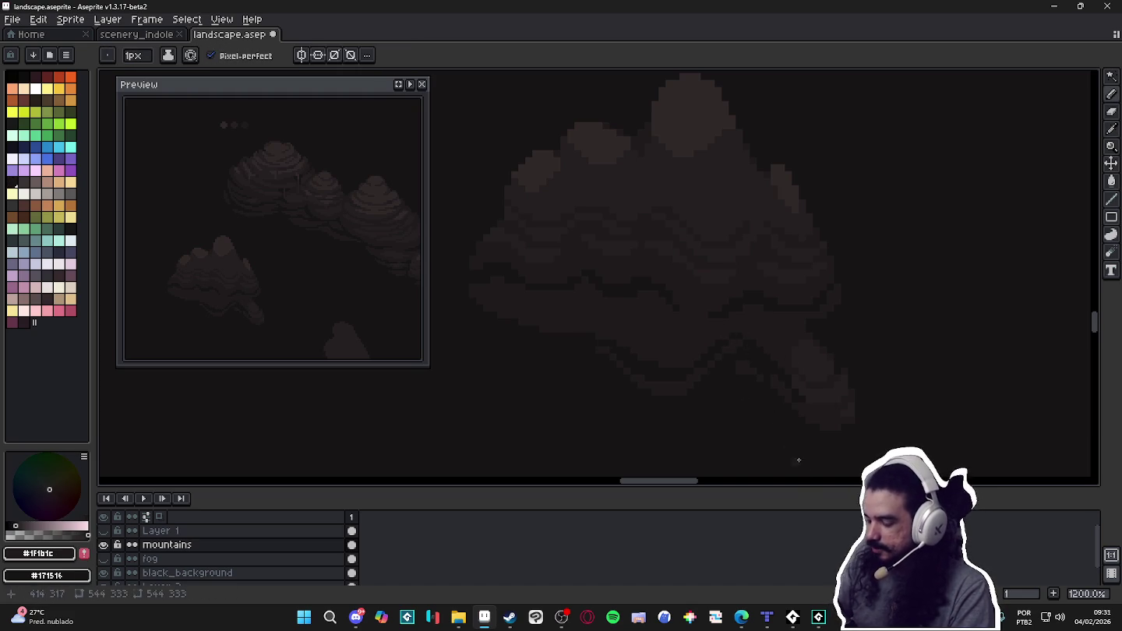
left_click_drag(748, 382, 793, 397)
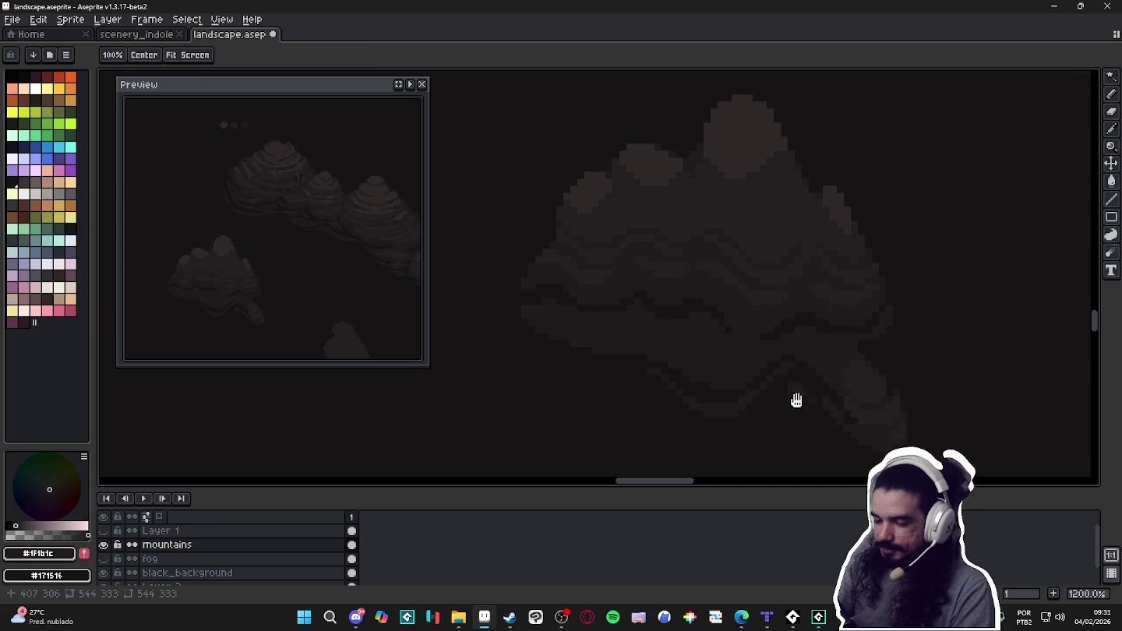
left_click(526, 334, "alt")
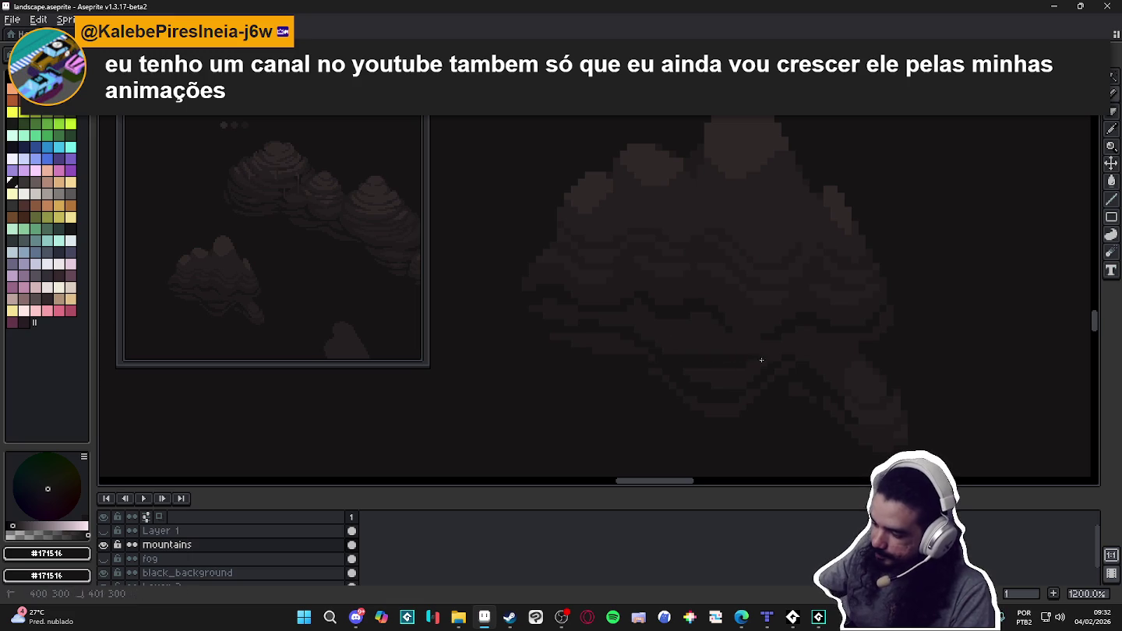
left_click(722, 356, "alt")
left_click(747, 363, "alt")
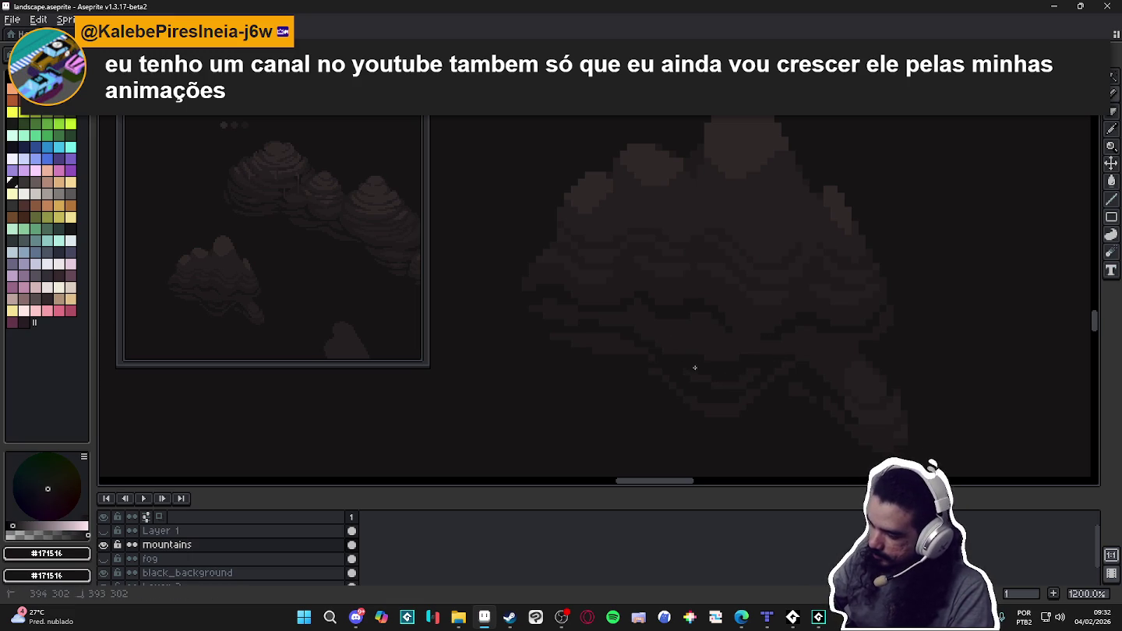
left_click(740, 347, "alt")
left_click(746, 360, "alt")
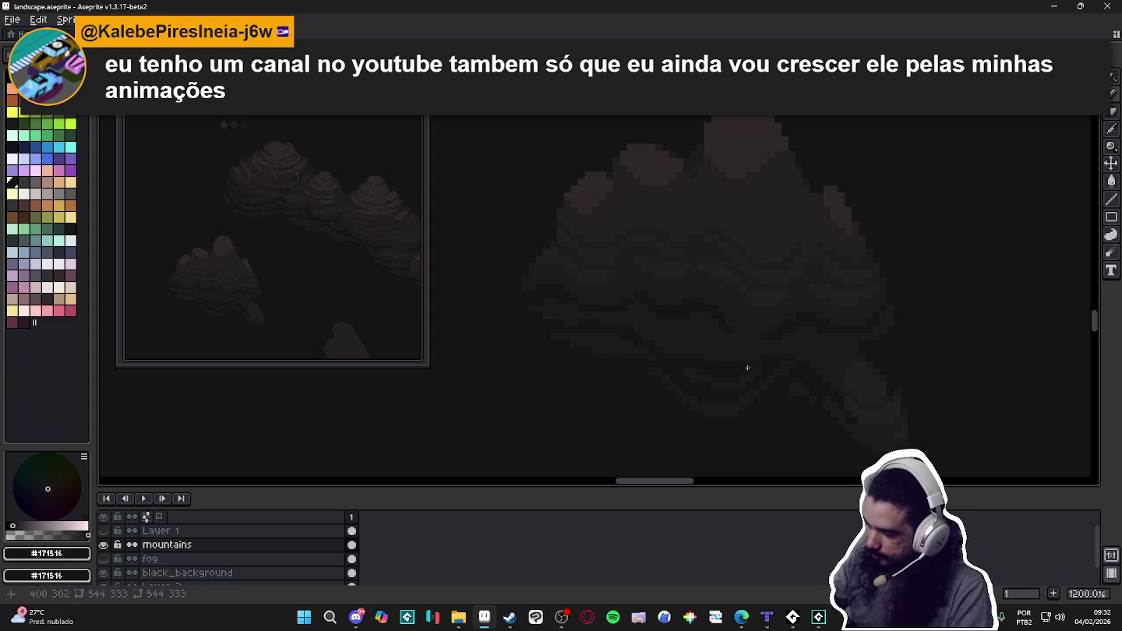
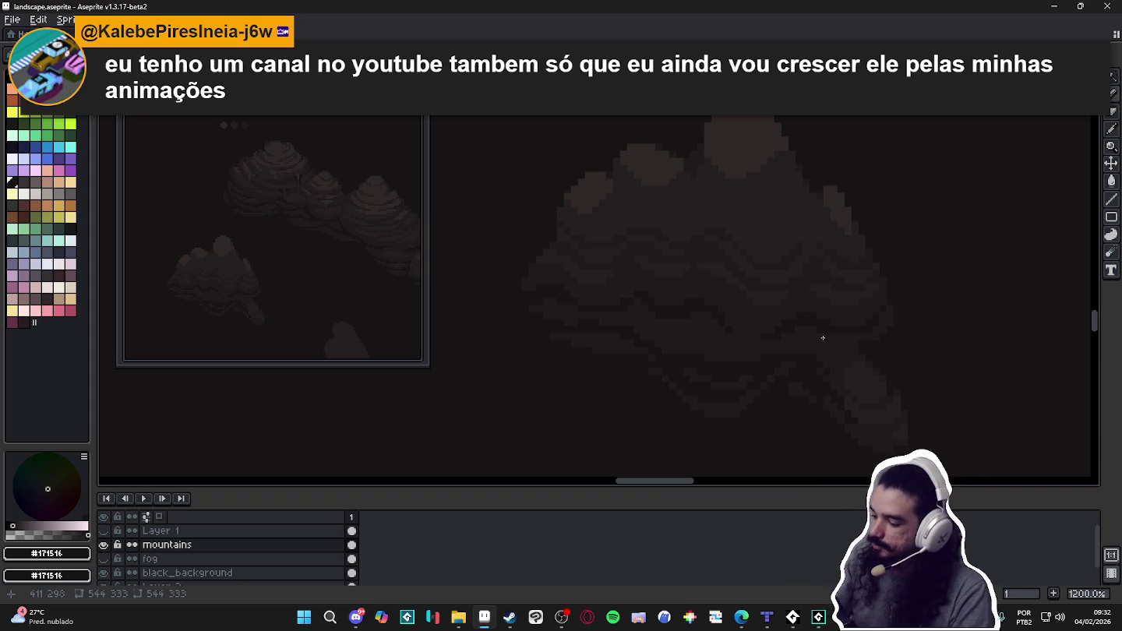
Eyedrop dark shadow browns and paint the first contour bands across the top peak.
left_click(813, 357, "alt")
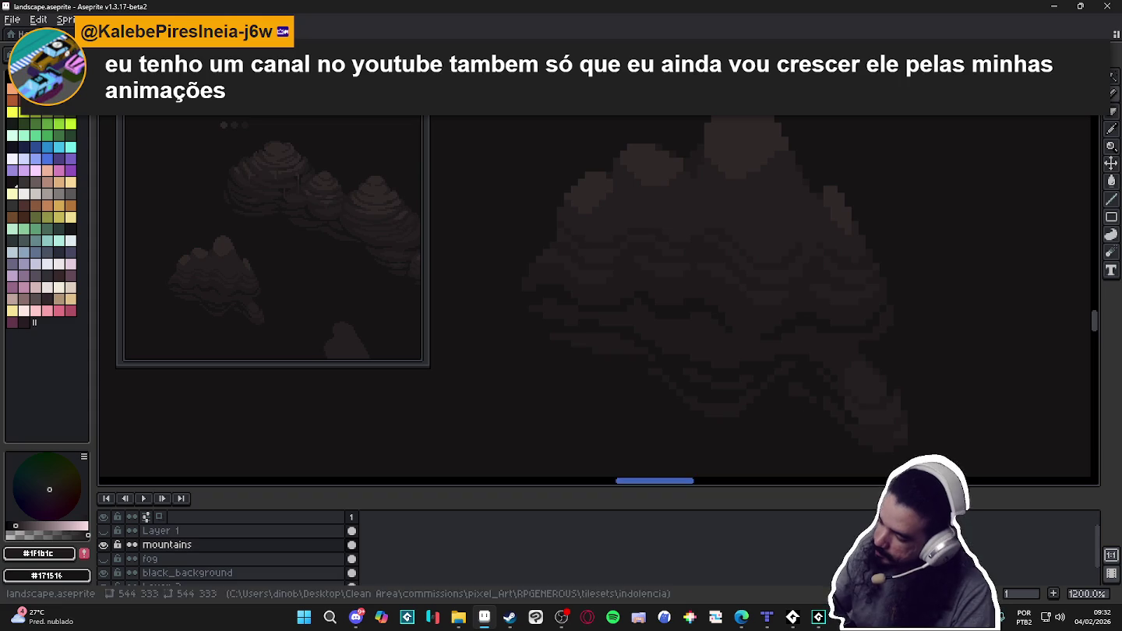
left_click(628, 340, "alt")
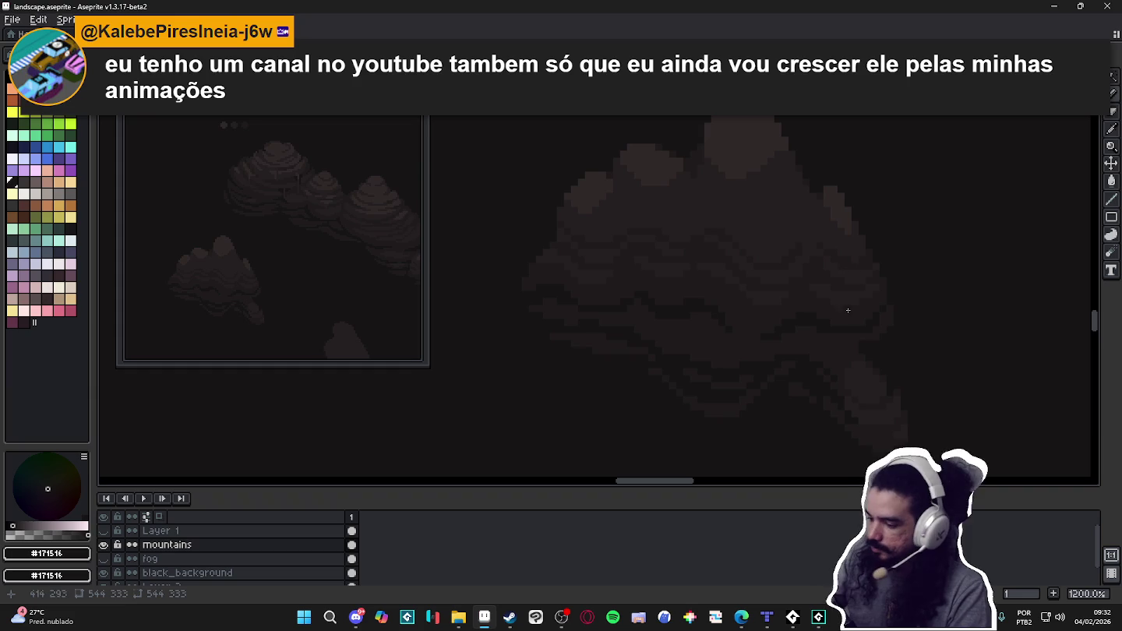
key("alt")
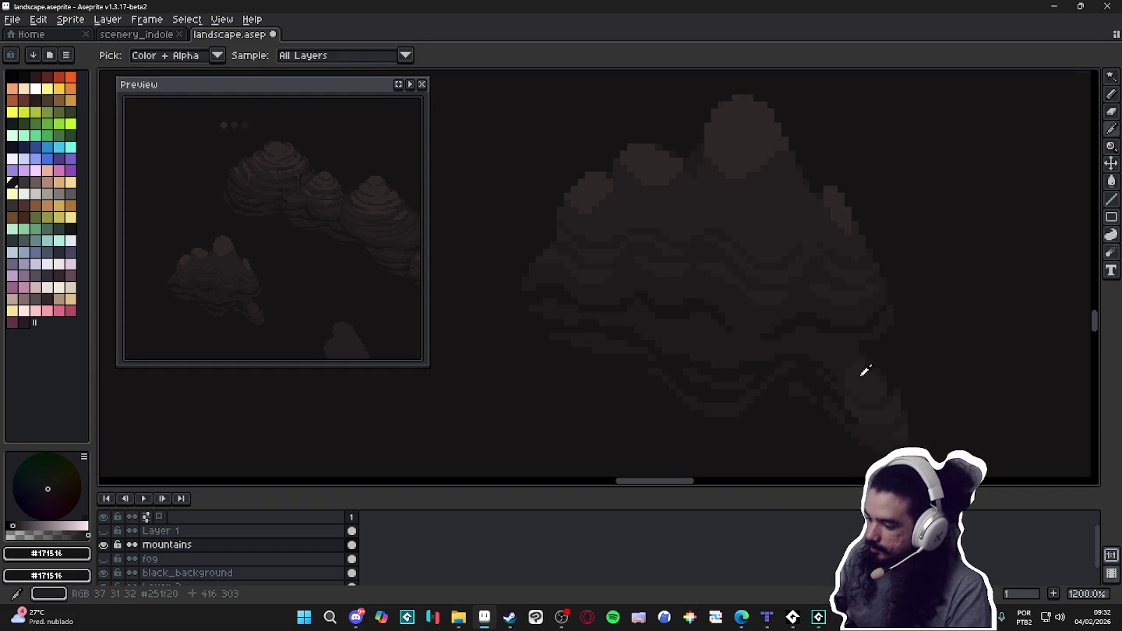
key("alt")
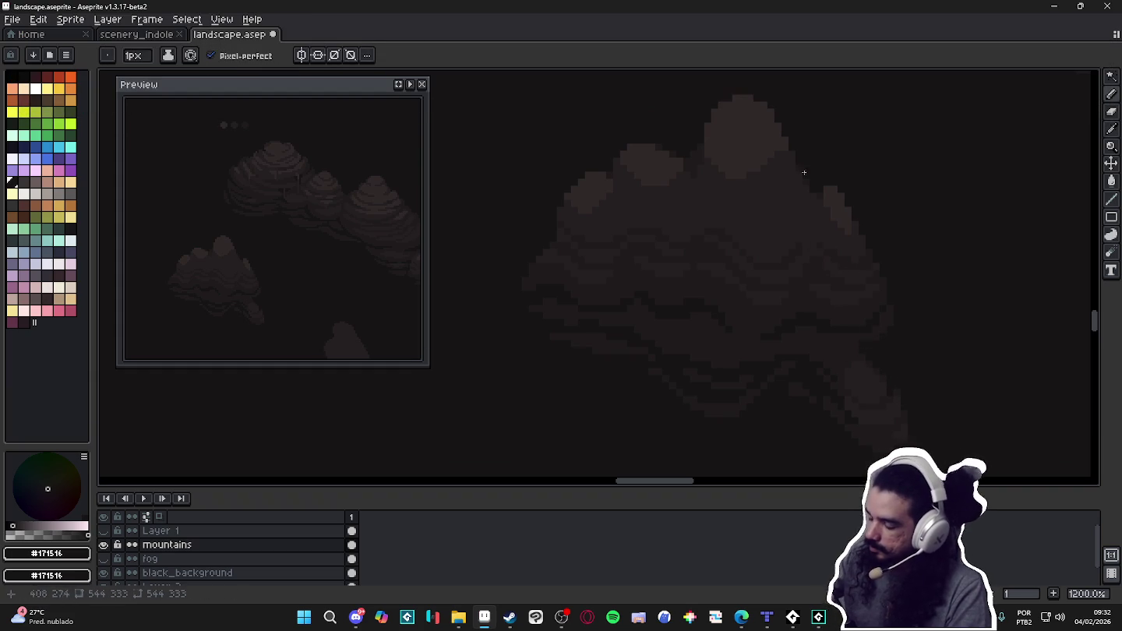
key("alt")
left_click(767, 138, "alt")
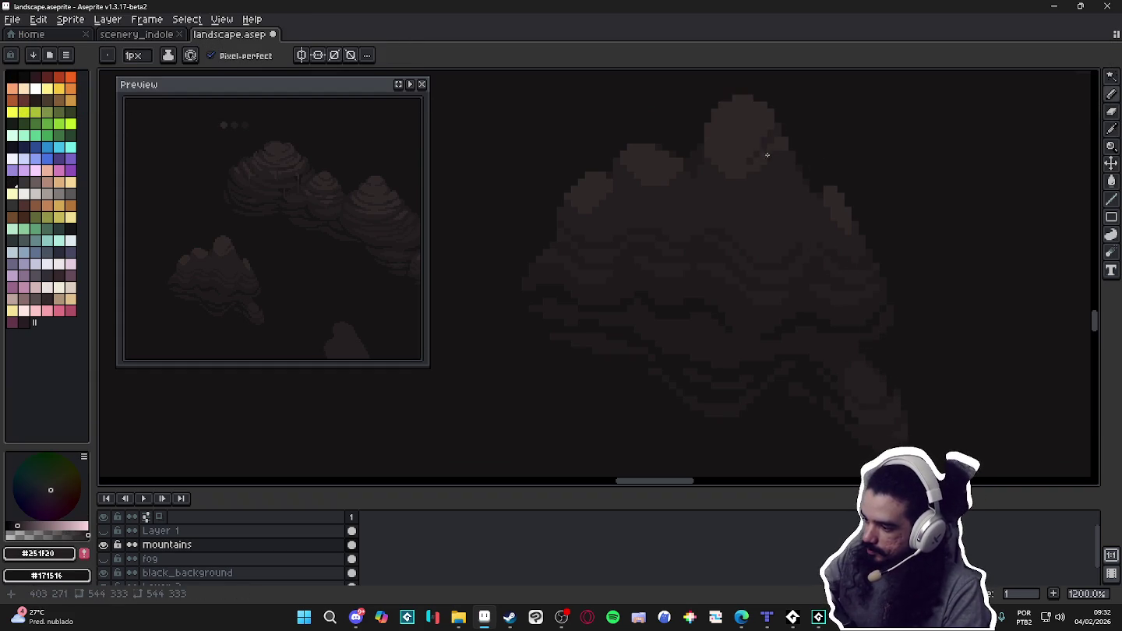
left_click(777, 168, "alt")
left_click(756, 139, "alt")
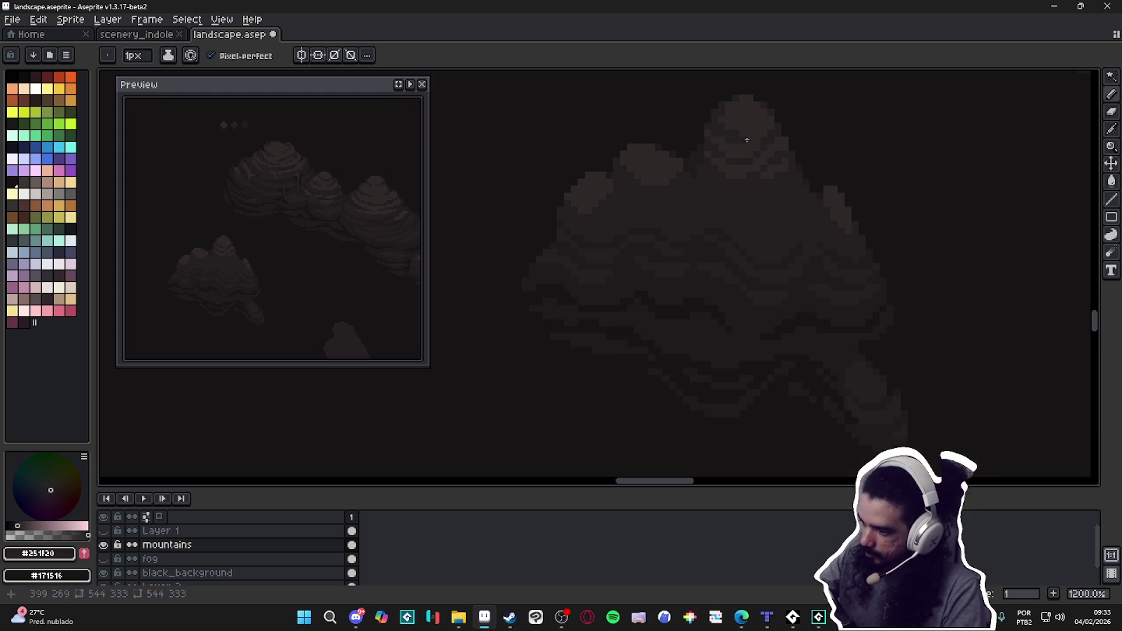
Alternate mid, lighter and darkest browns to add stepped bands down the top peak's slopes.
left_click(724, 111, "alt")
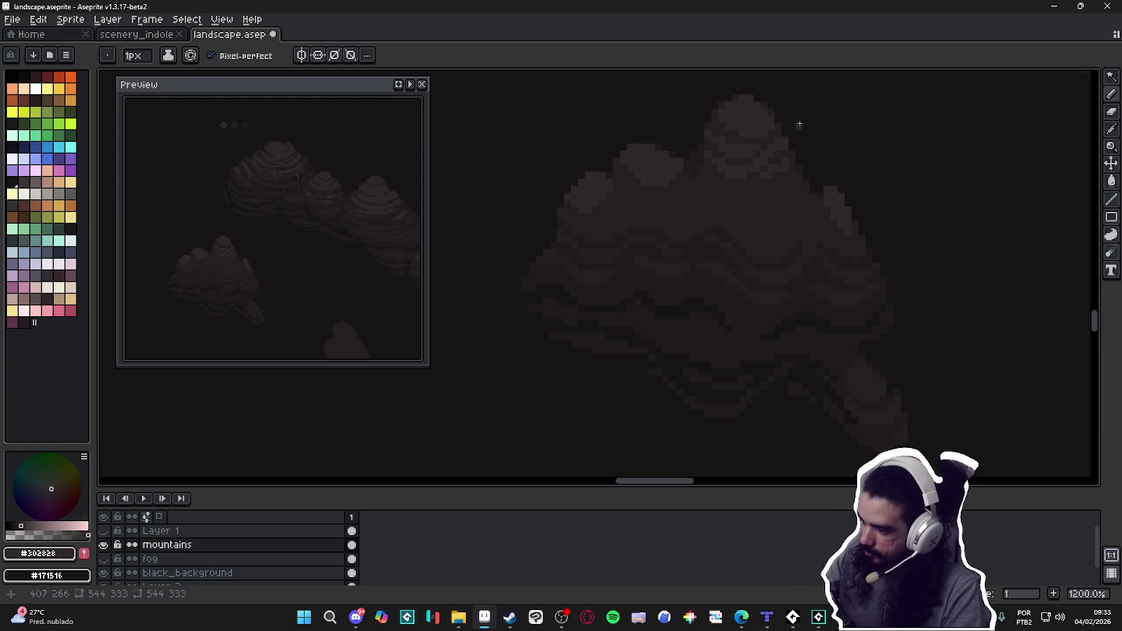
left_click(766, 135, "alt")
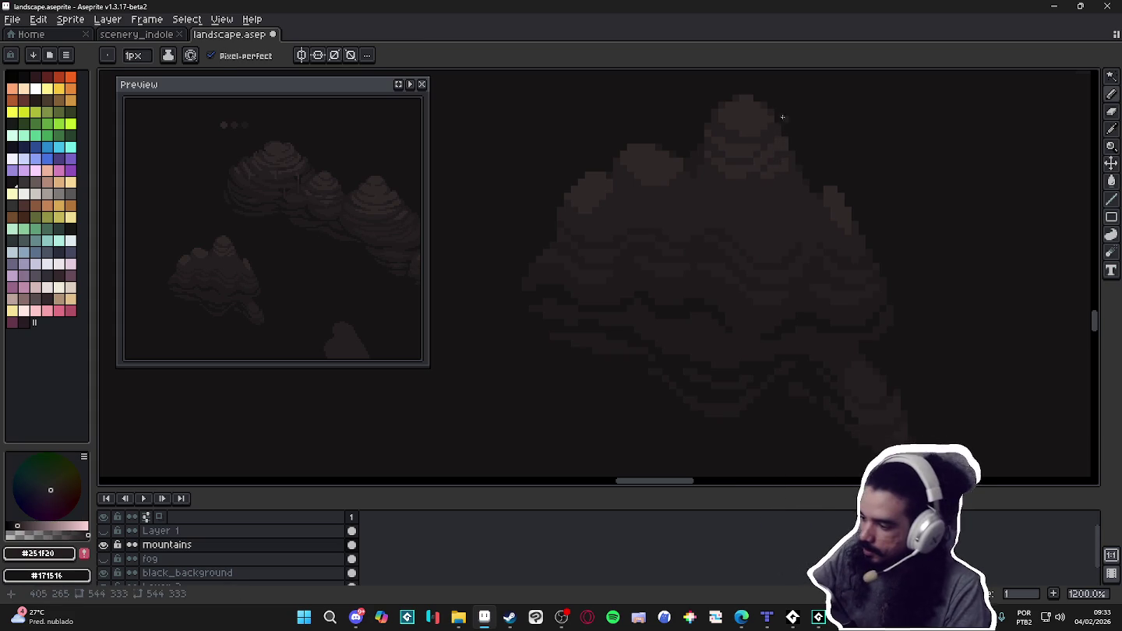
left_click(779, 126, "alt")
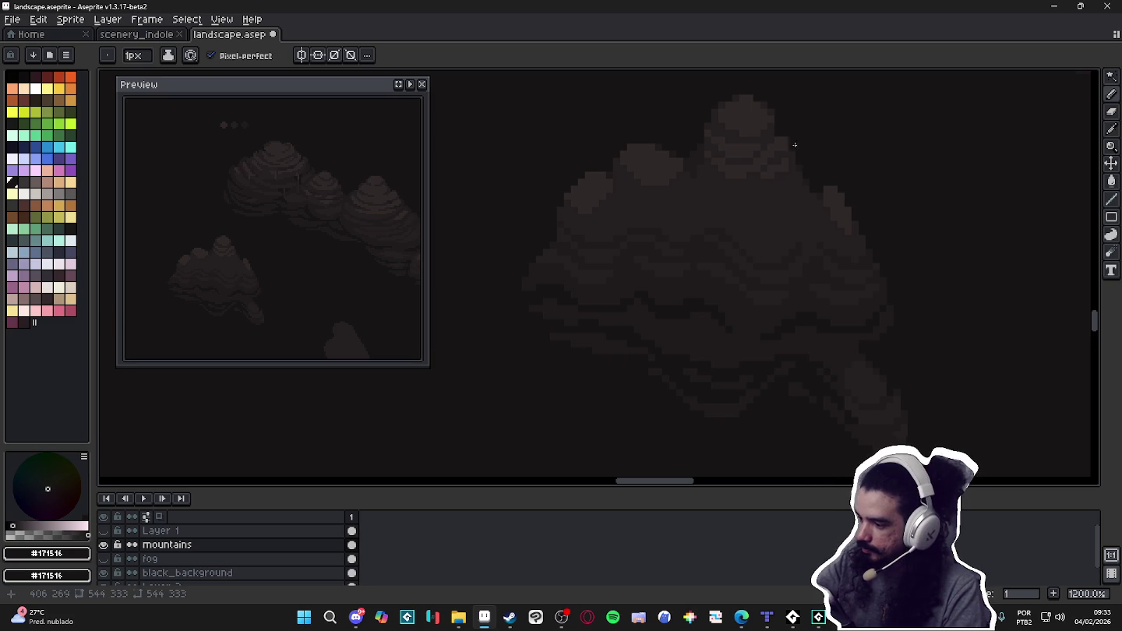
left_click(787, 169, "alt")
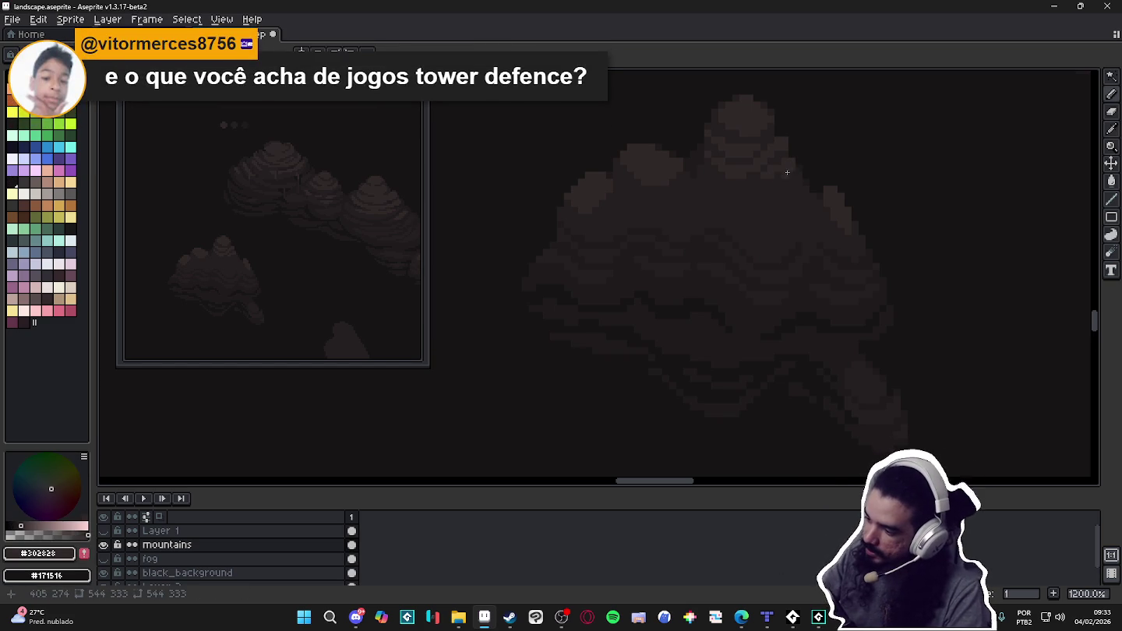
left_click(772, 168, "alt")
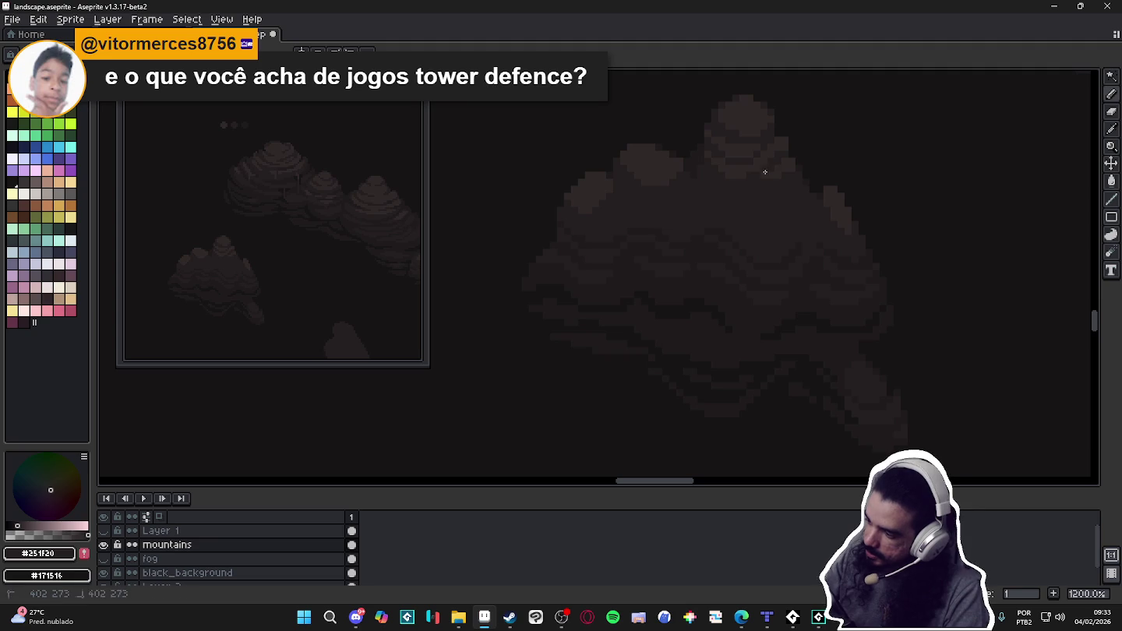
left_click(777, 175, "alt")
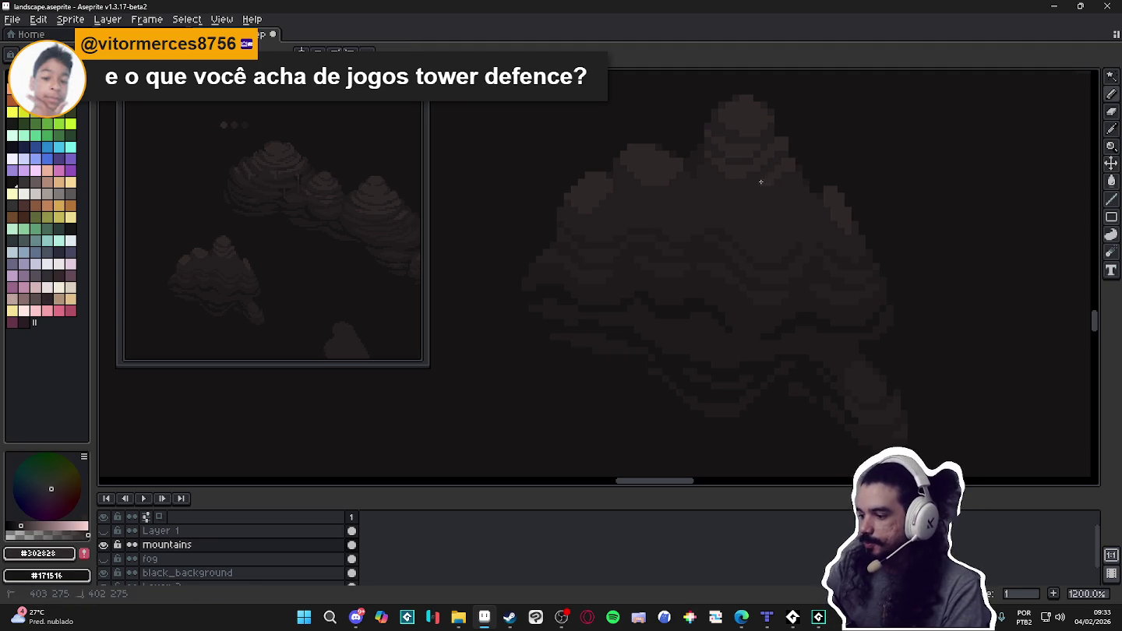
left_click(770, 180, "alt")
left_click(750, 183, "alt")
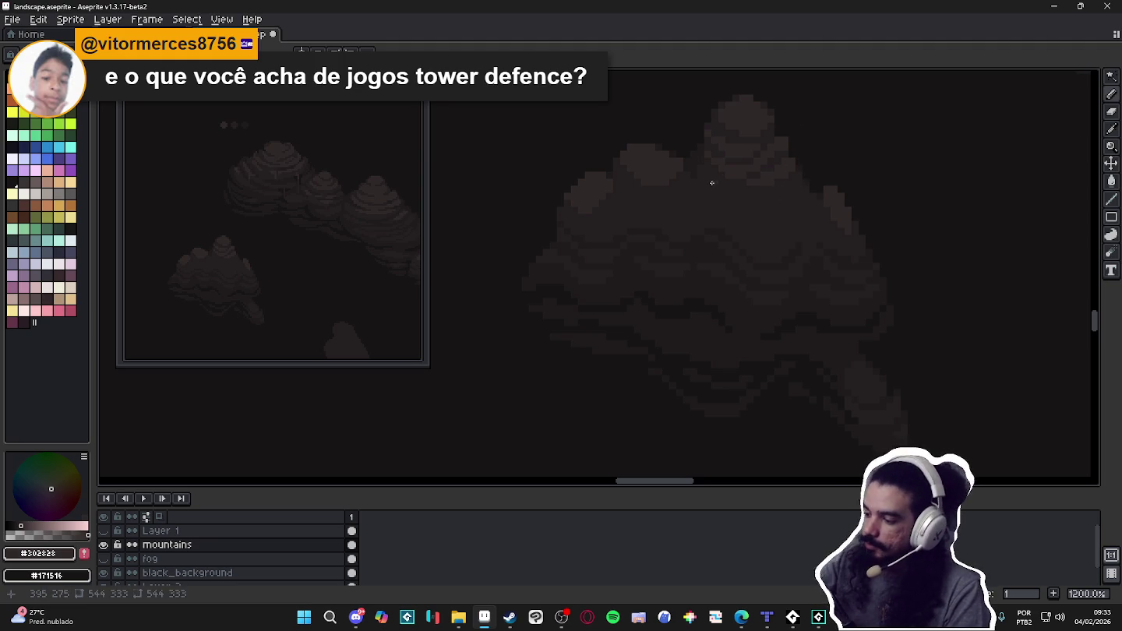
left_click(760, 200, "alt")
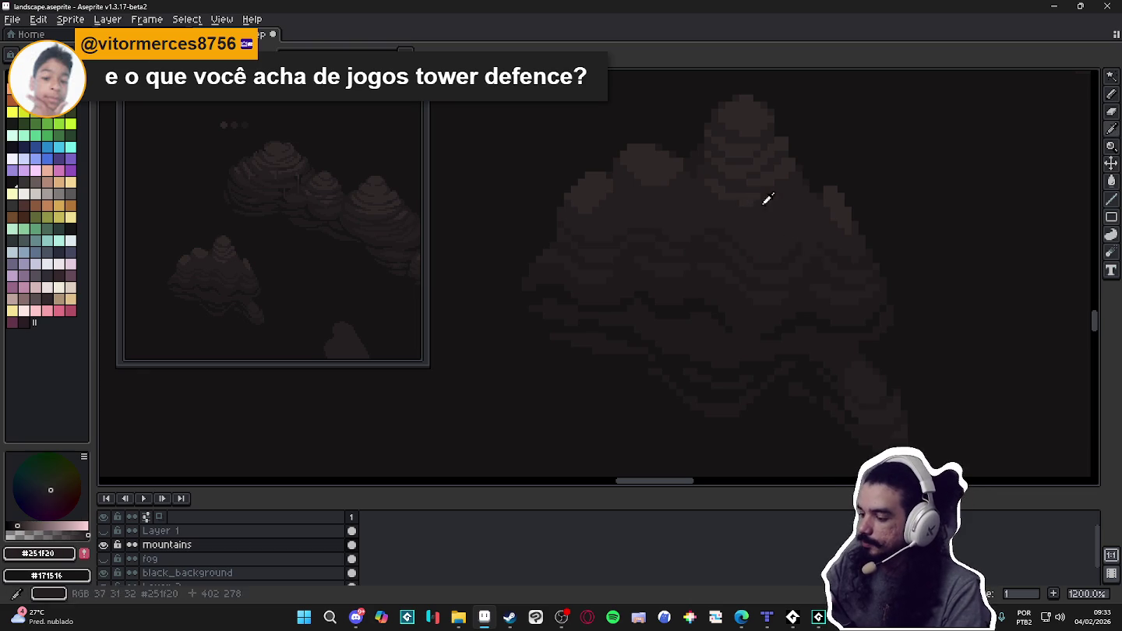
left_click(709, 180, "alt")
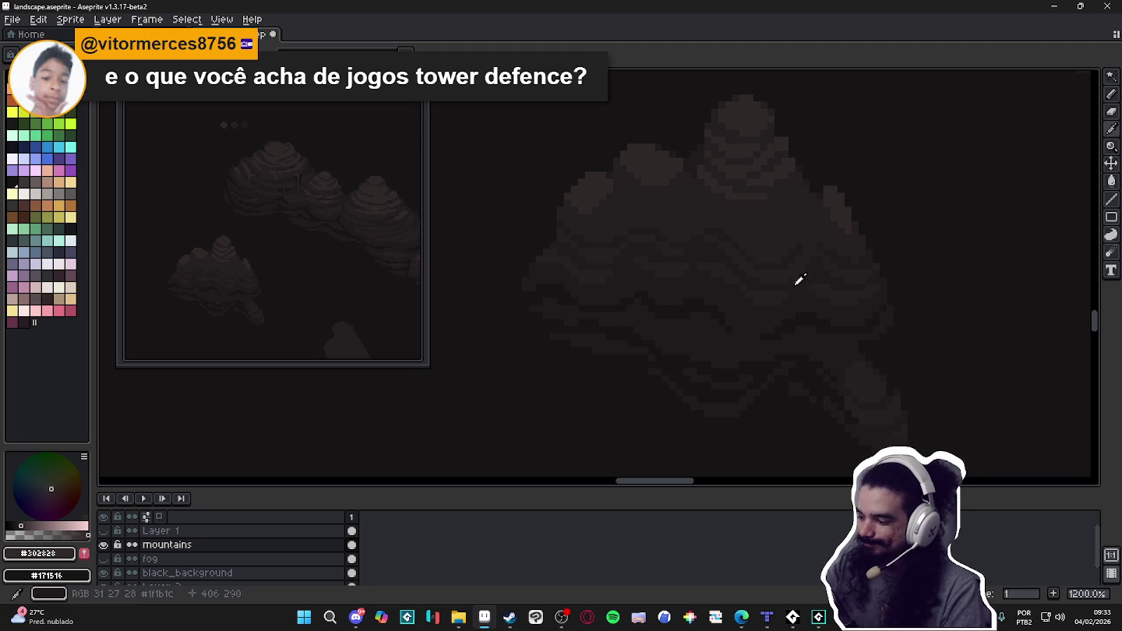
Paint dark and mid-brown contour bands on the upper right shoulder of the mountain.
left_click(780, 191, "alt")
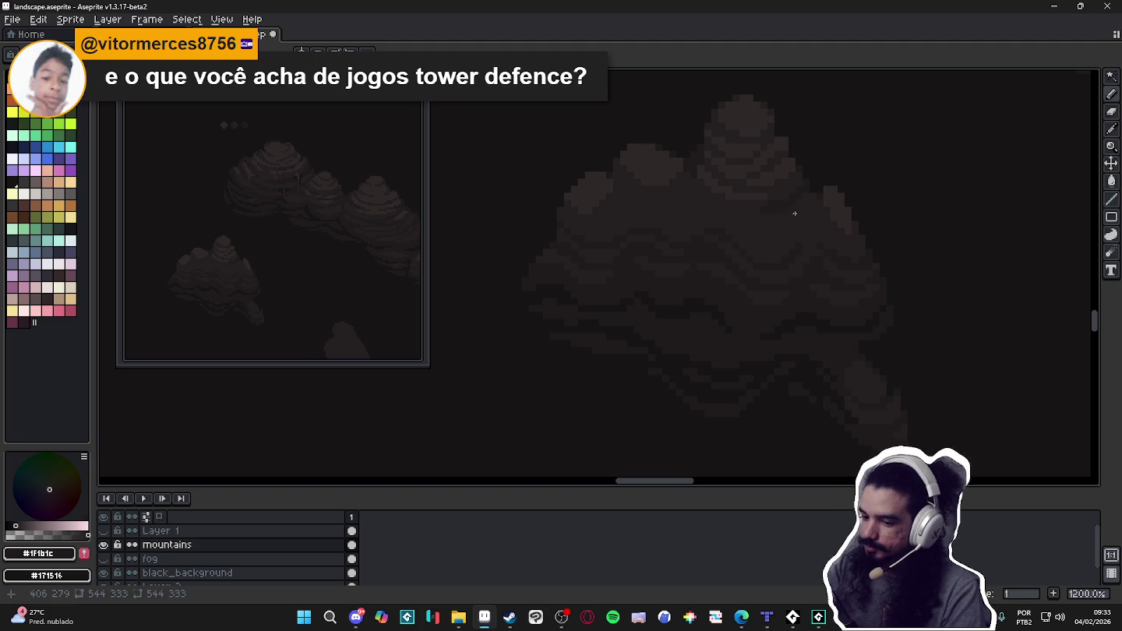
key("ctrl+a")
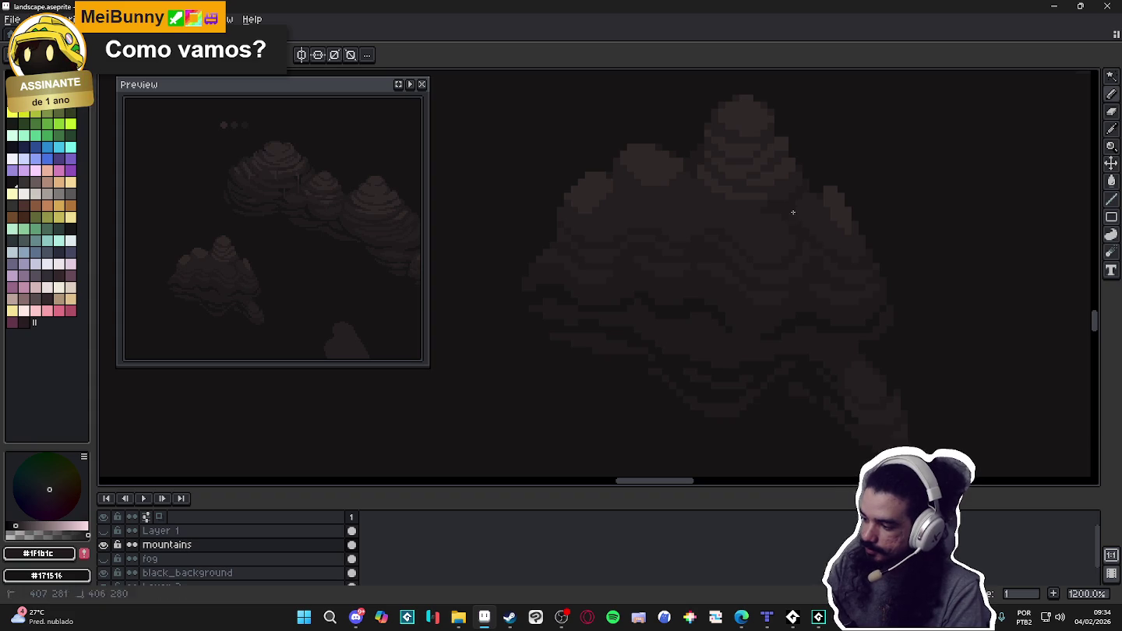
left_click(850, 229, "alt")
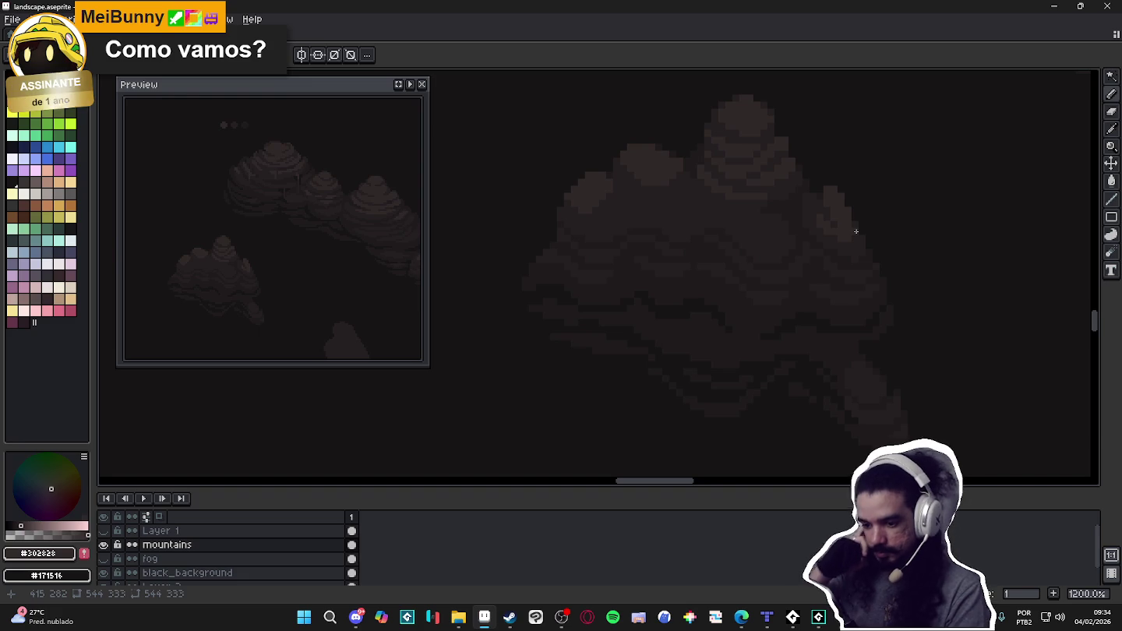
left_click(831, 217)
key("m")
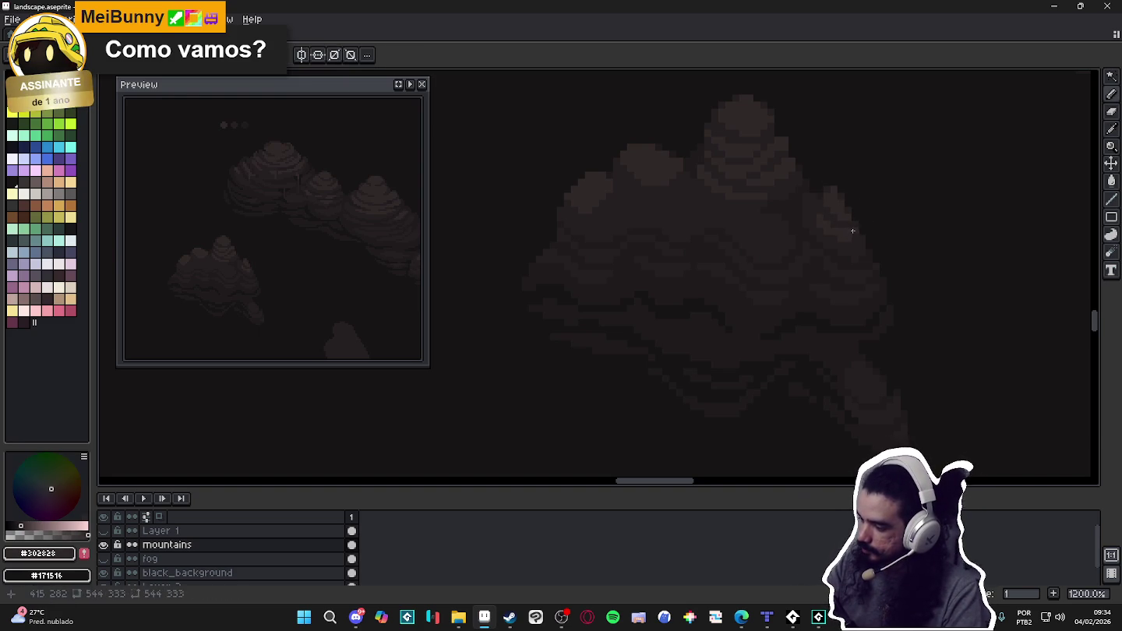
key("i")
left_click(867, 216)
key("b")
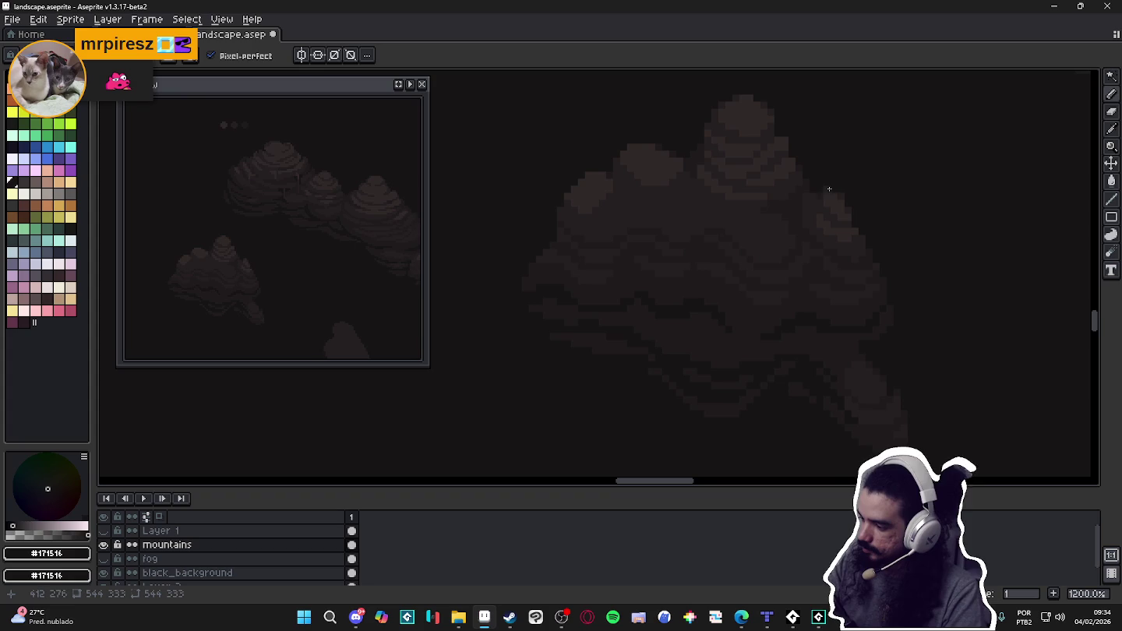
Continue the banding down the right slope with alternating dark and darkest browns.
left_click(804, 193, "alt")
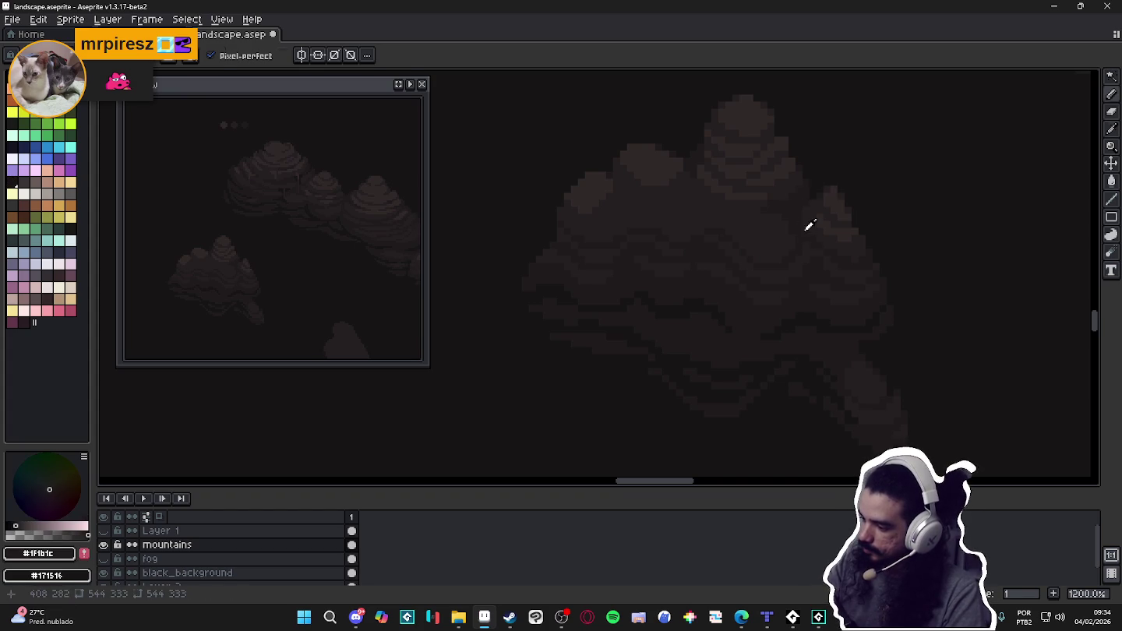
left_click(812, 312, "alt")
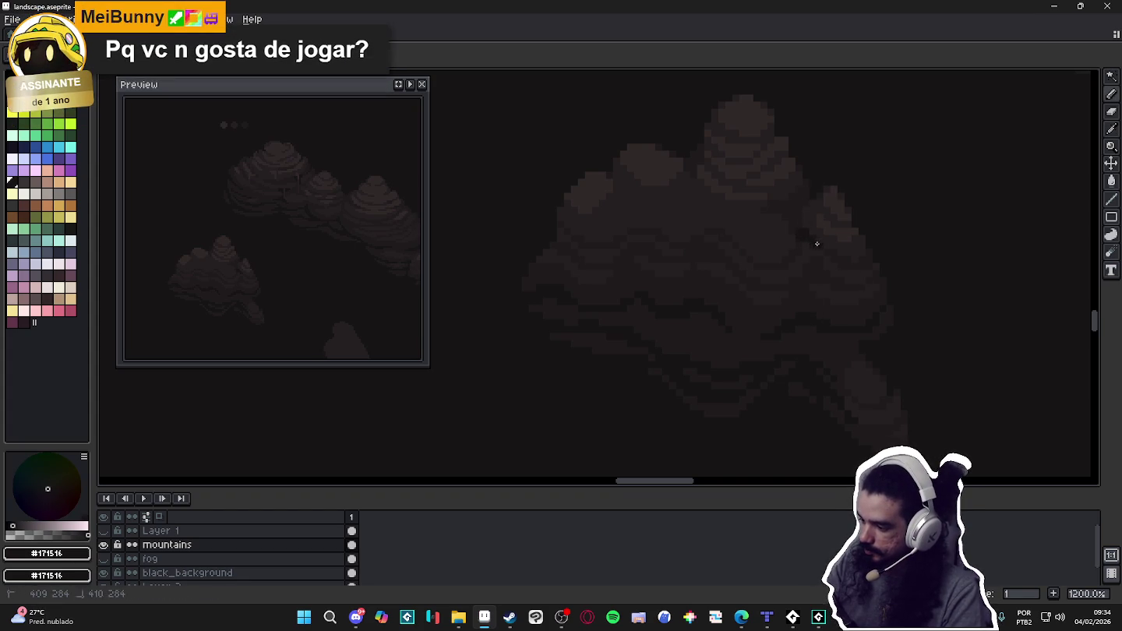
left_click(796, 255, "alt")
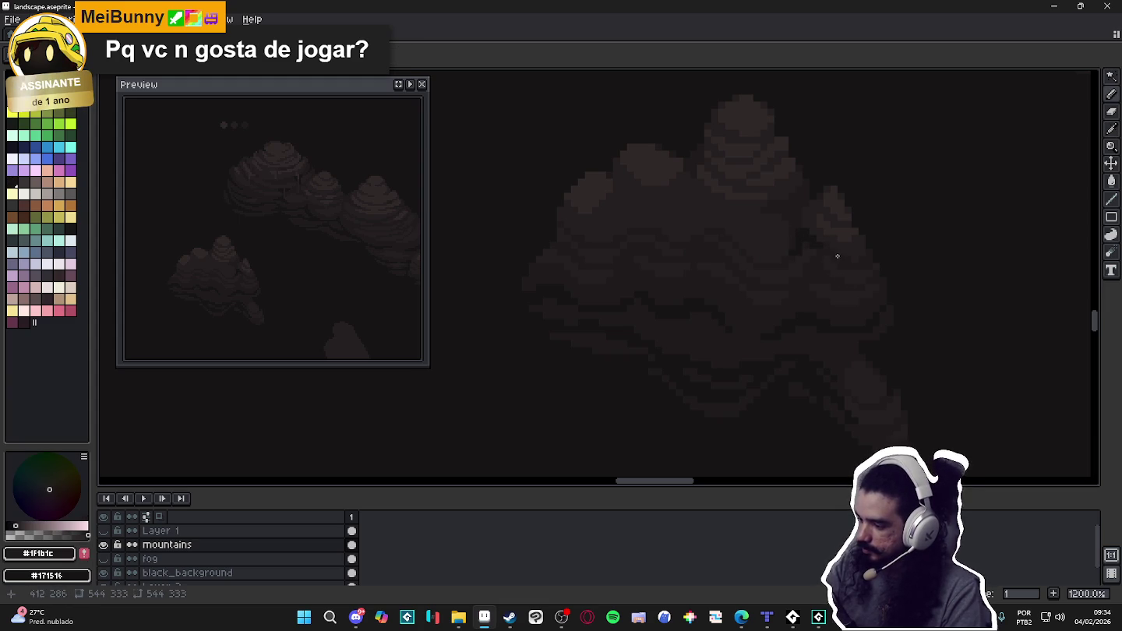
left_click(800, 227, "alt")
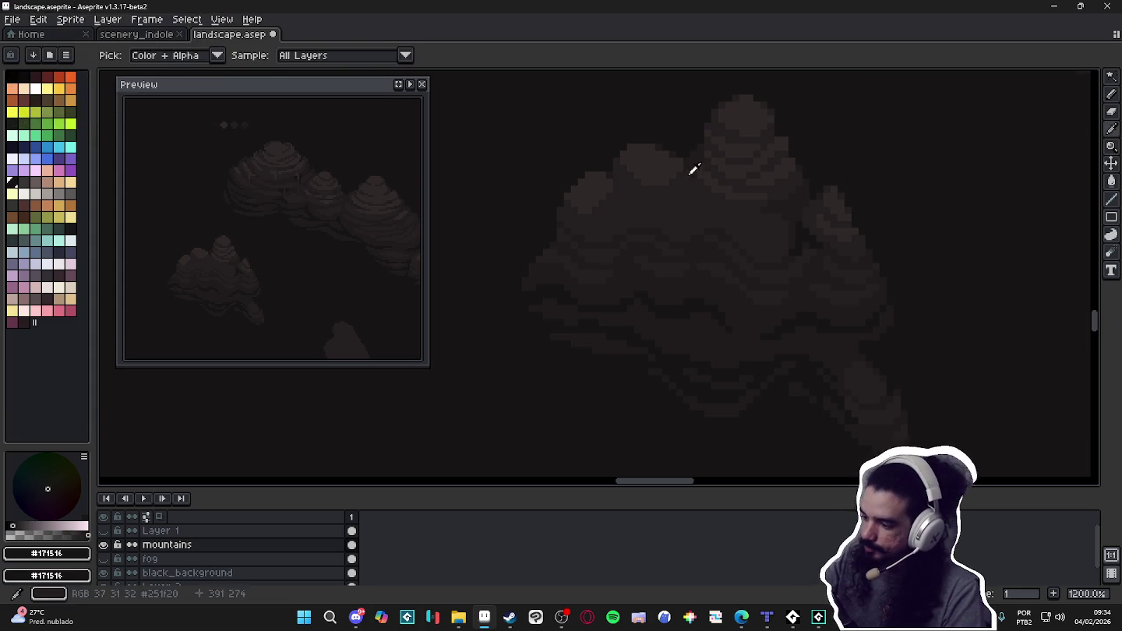
left_click(678, 216, "alt")
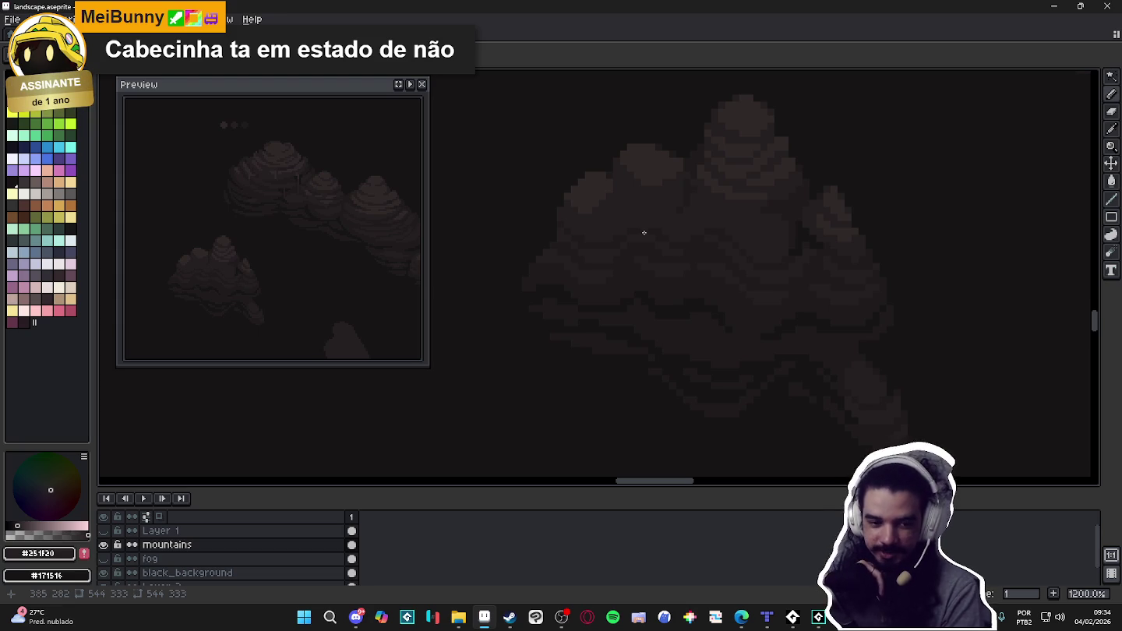
Band the left peak with alternating browns, ending with #302828 as the drawing colour.
left_click(666, 171, "alt")
left_click(676, 178, "alt")
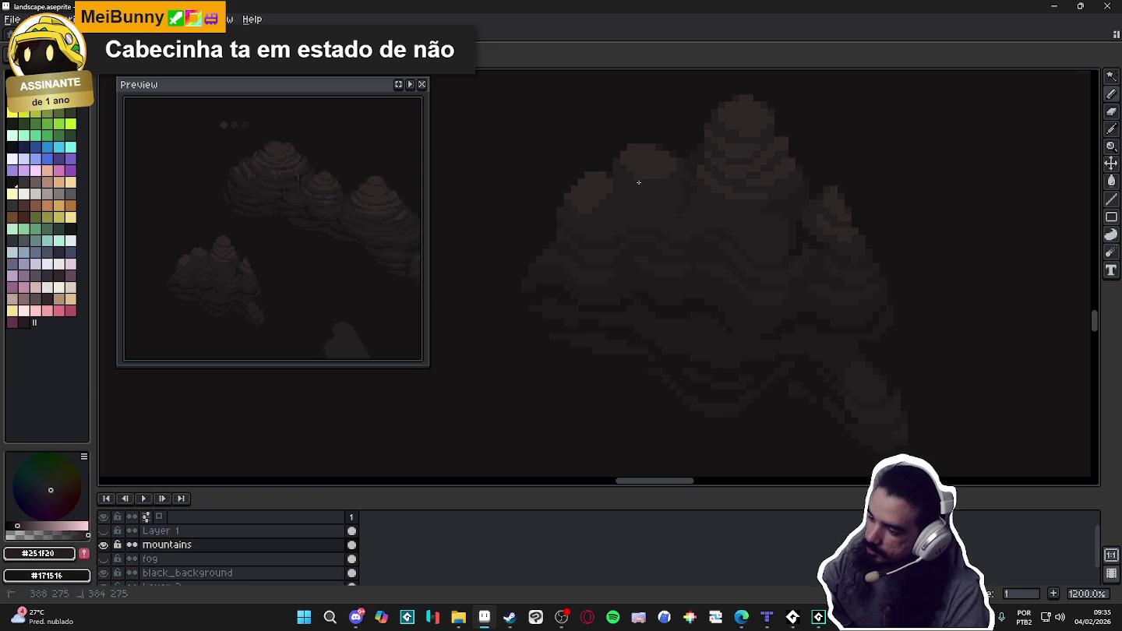
left_click(642, 184, "alt")
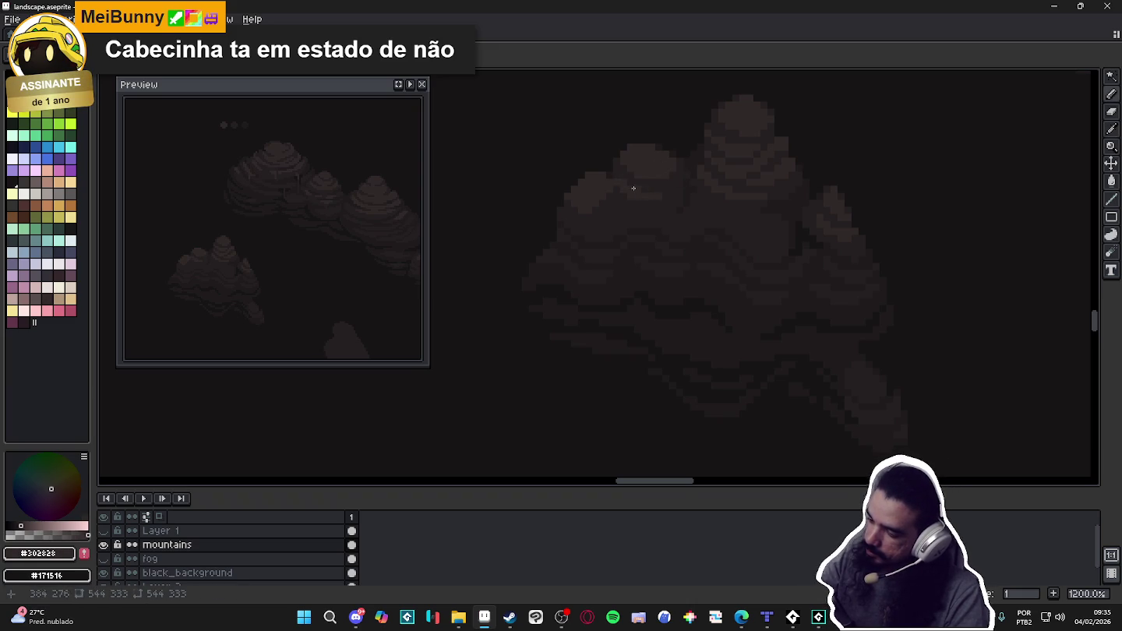
left_click(619, 159, "alt")
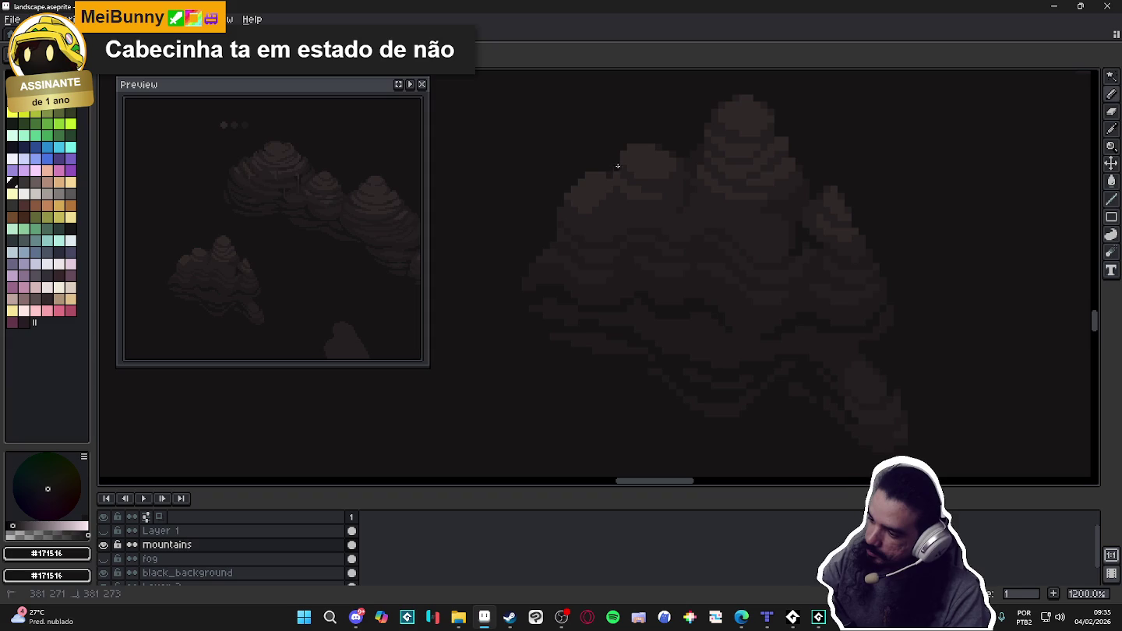
left_click(626, 157, "alt")
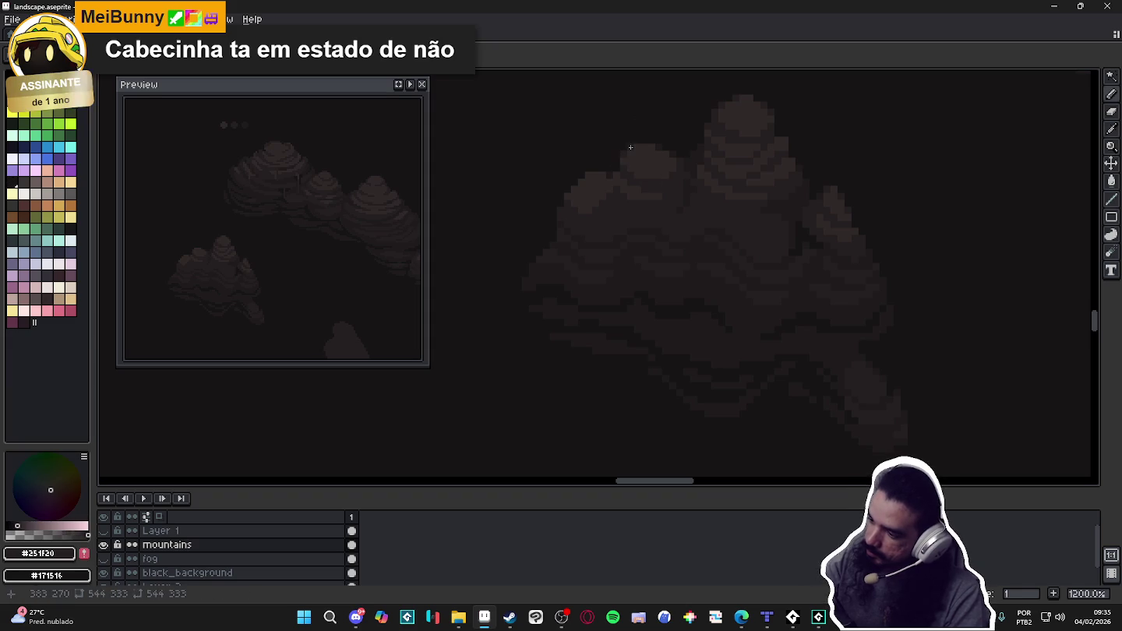
left_click(680, 157, "alt")
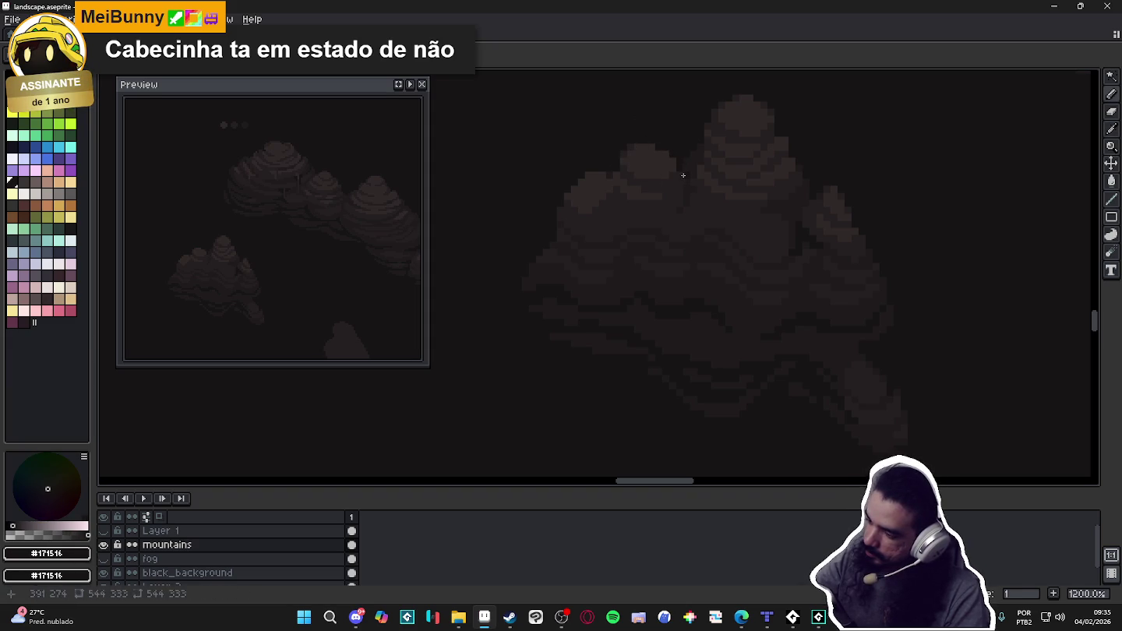
left_click(680, 178, "alt")
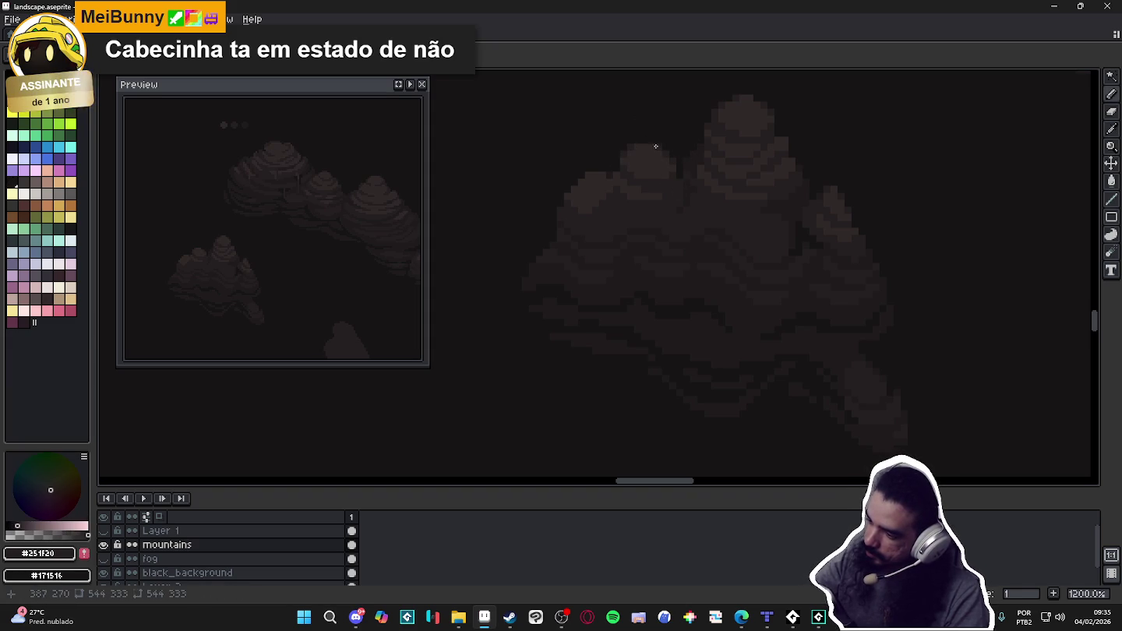
left_click(659, 187, "alt")
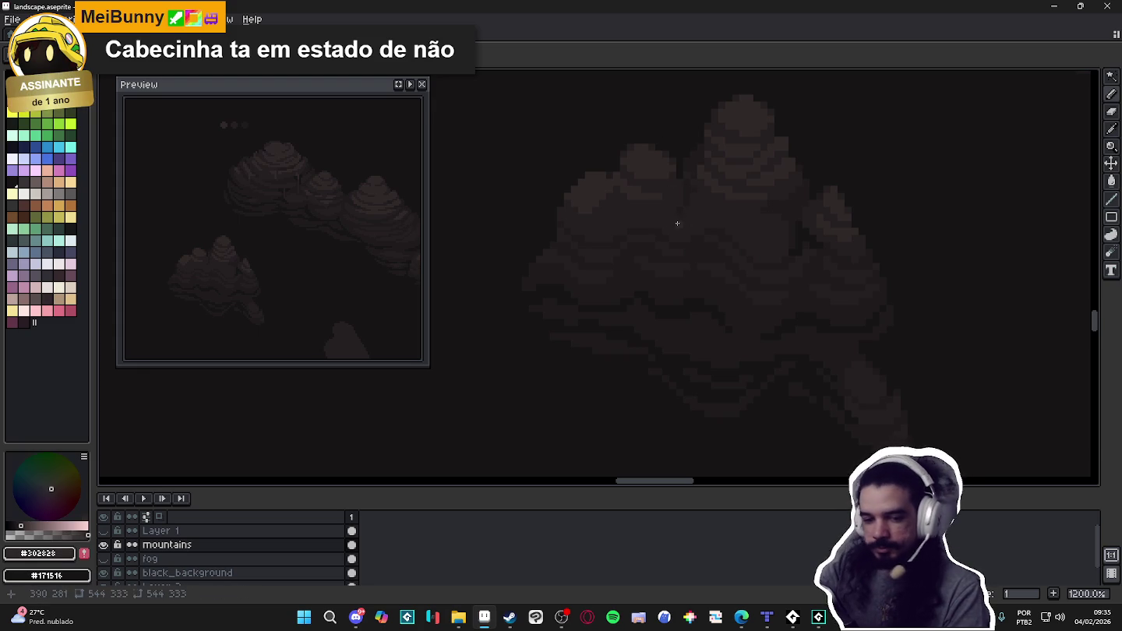
left_click(669, 293, "alt")
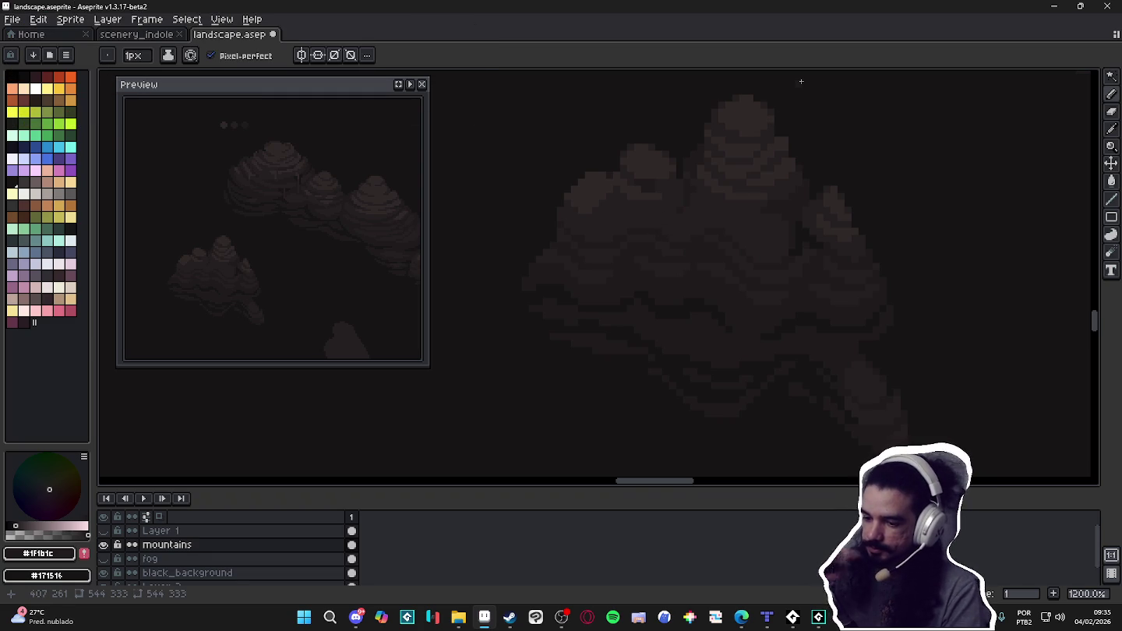
left_click(760, 184, "alt")
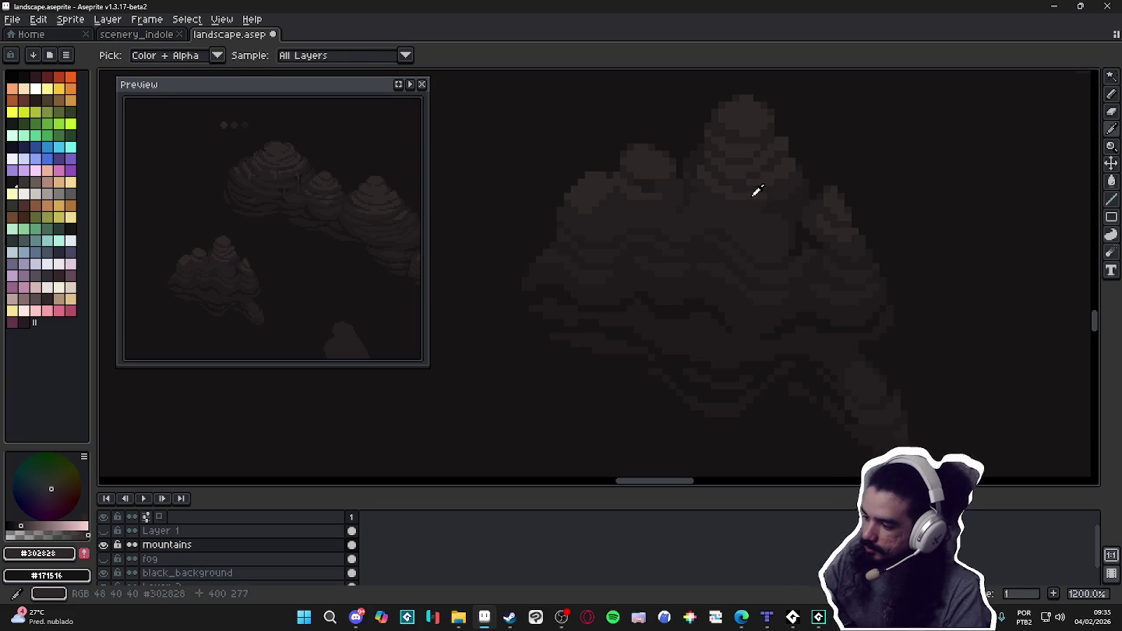
Dot extra #251f20, #302828 and #171516 pixels along the main peak's contour bands.
left_click(764, 236)
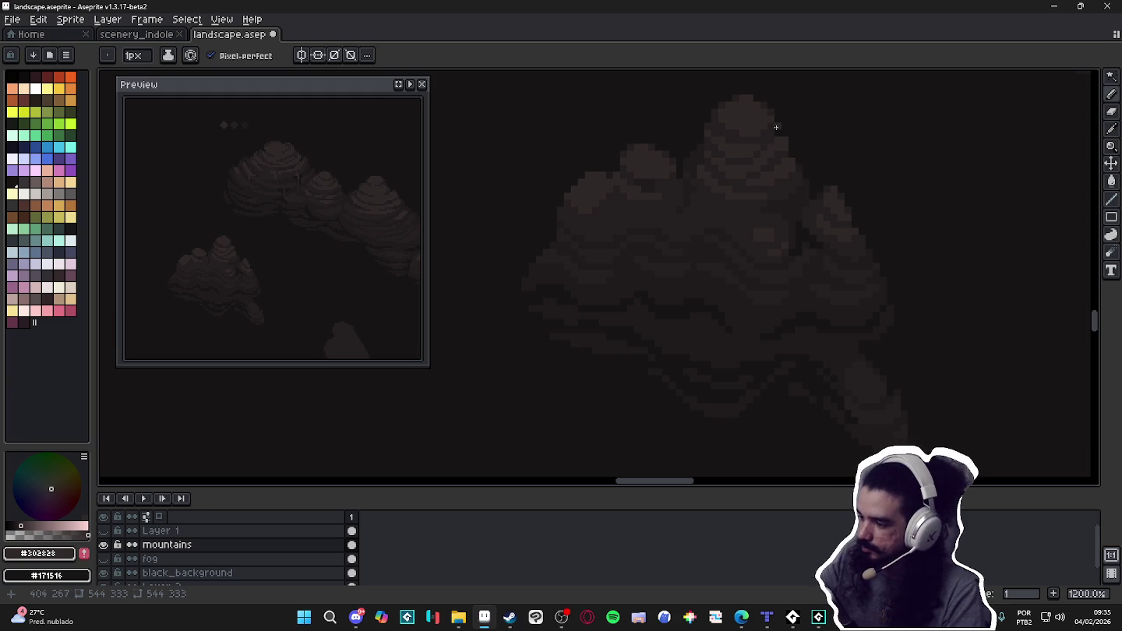
left_click(761, 105, "alt")
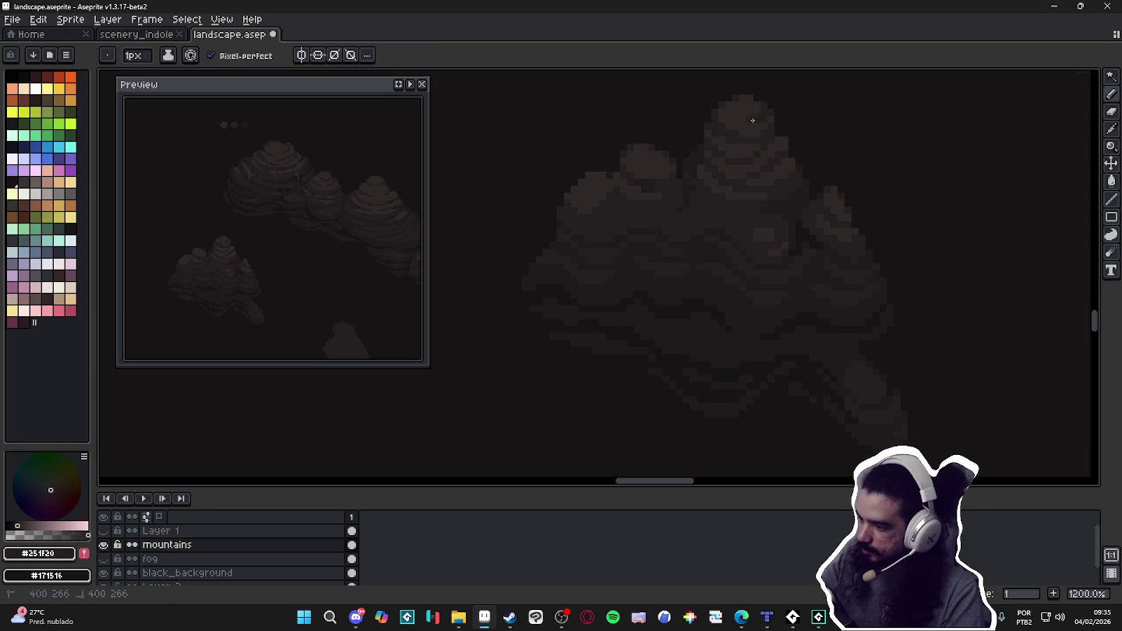
left_click(771, 113, "alt")
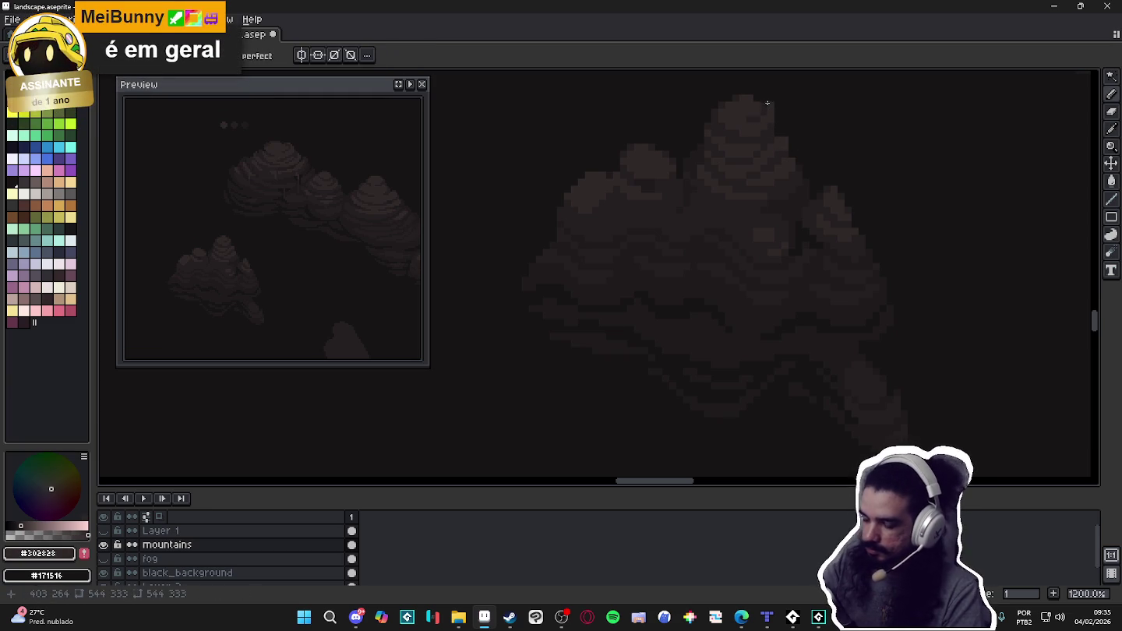
left_click(770, 98, "alt")
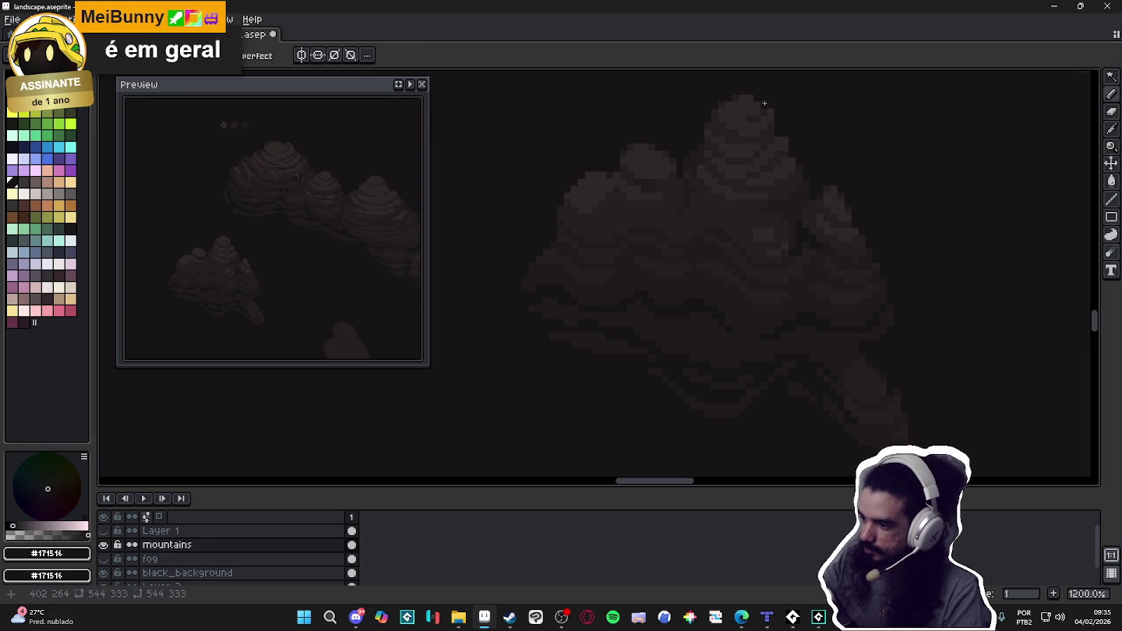
left_click(775, 113, "alt")
left_click(764, 105, "alt")
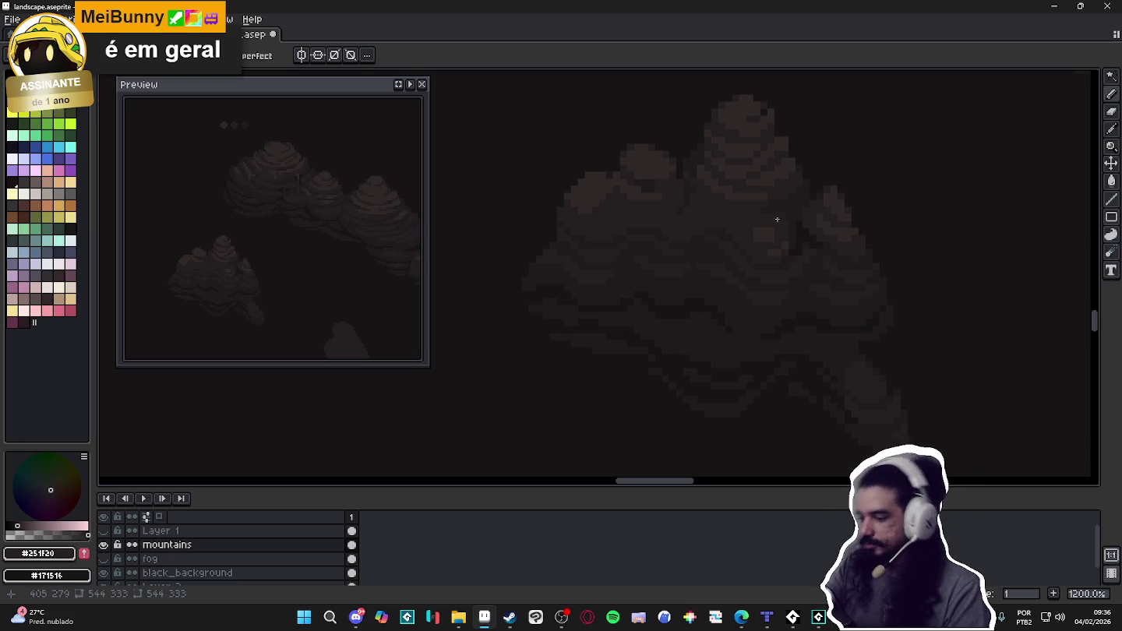
left_click(774, 228, "alt")
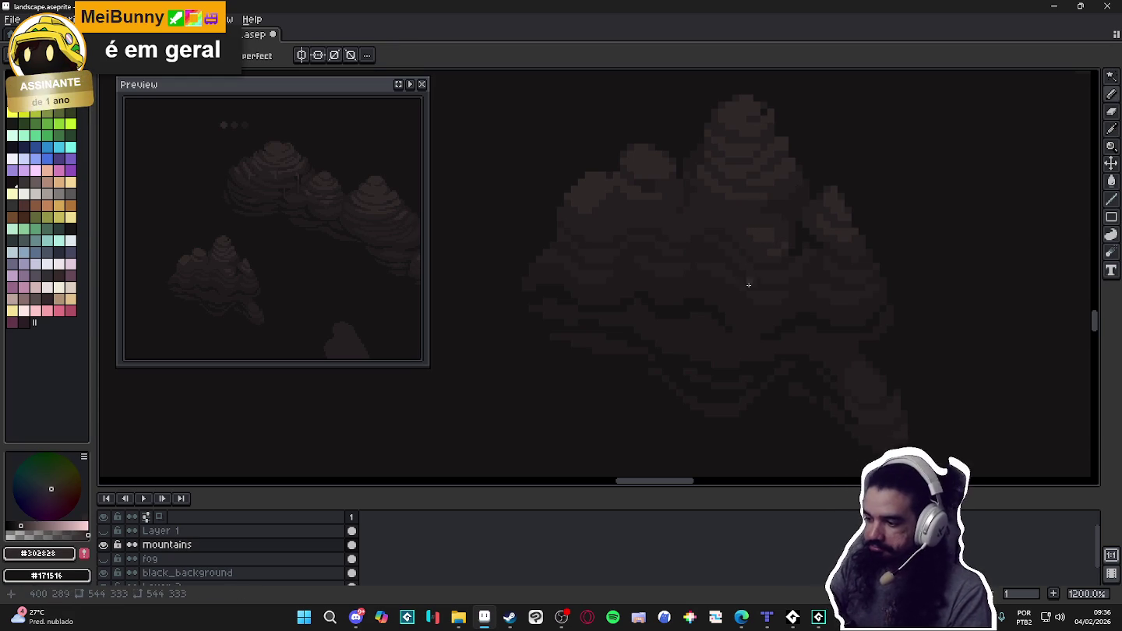
Add #251f20, #302828, #1f1b1c and #171516 pixels to the left peak's bands.
left_click(604, 182, "alt")
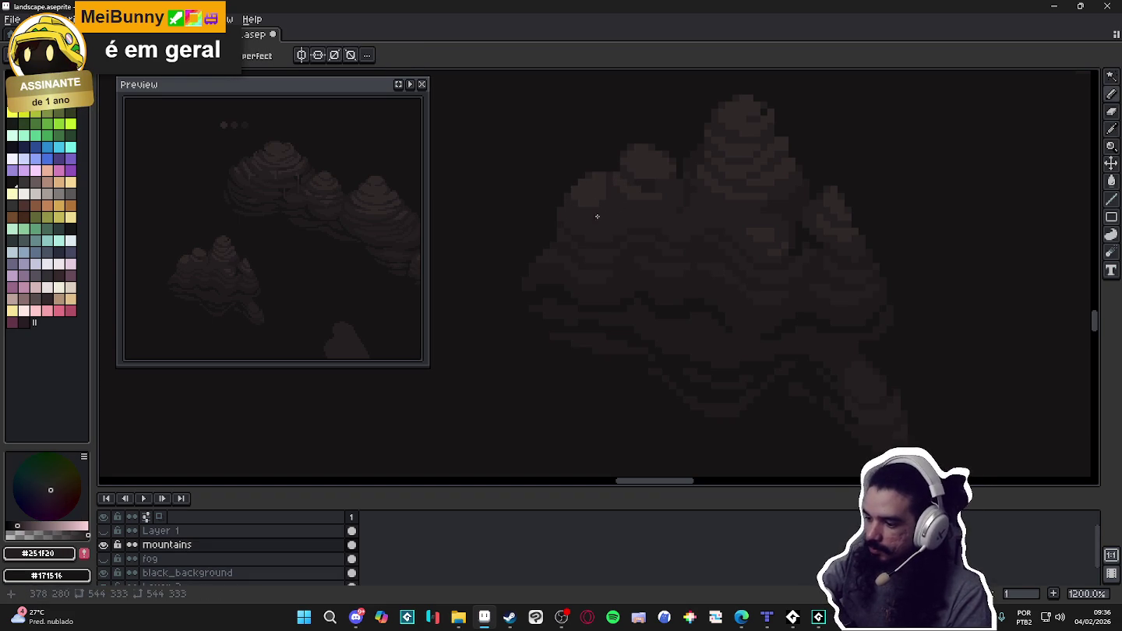
key("alt")
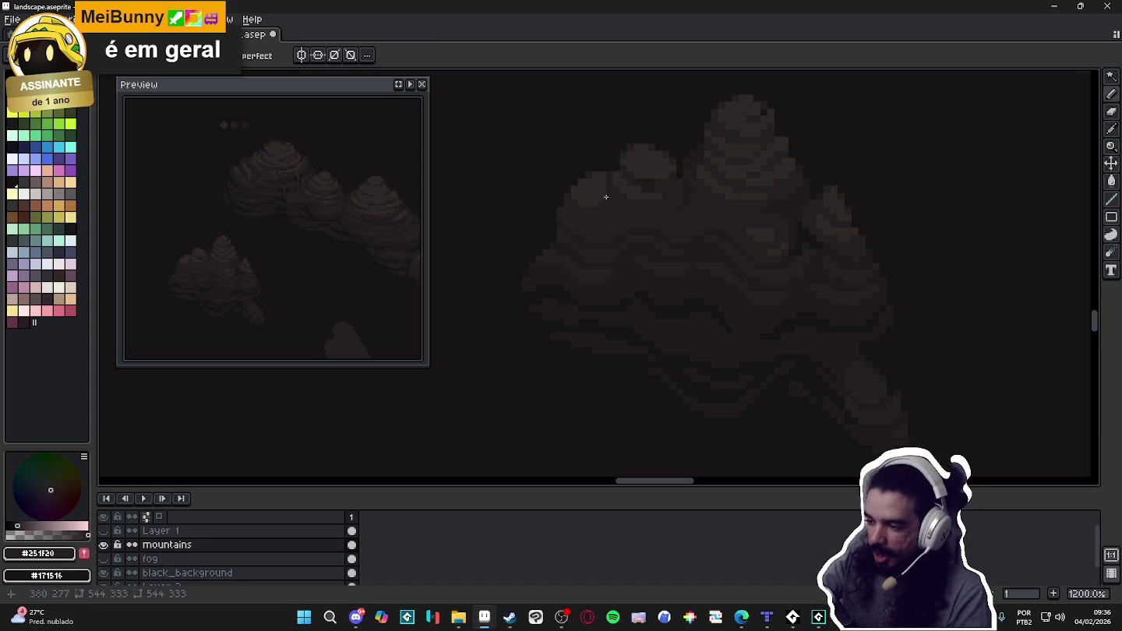
left_click(597, 207, "alt")
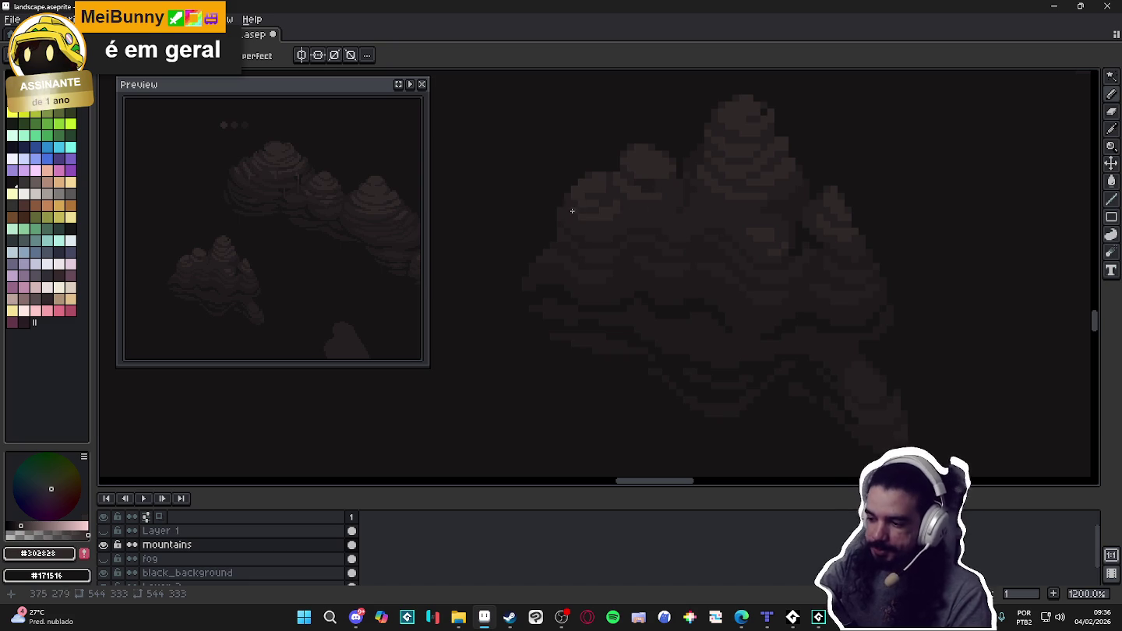
left_click(582, 182, "alt")
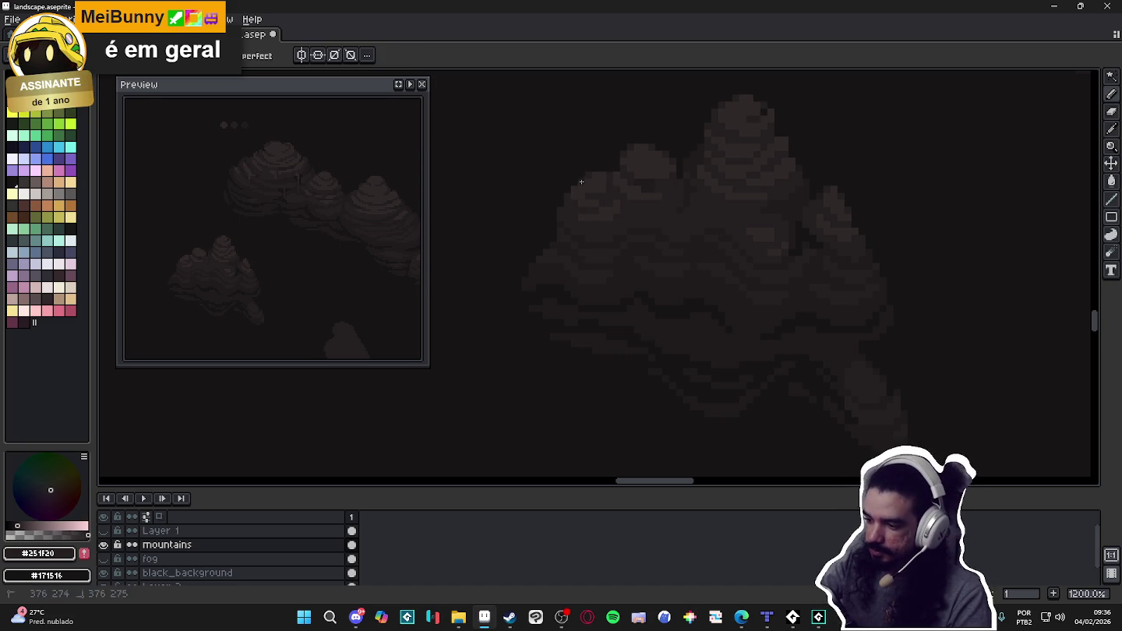
left_click(585, 173, "alt")
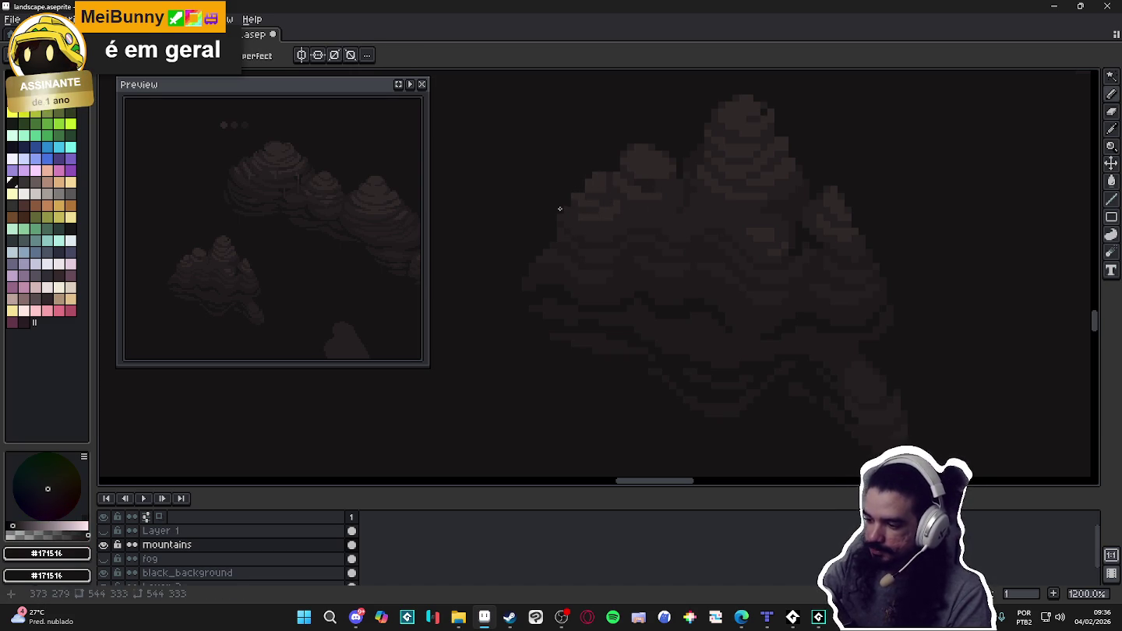
left_click(613, 168, "alt")
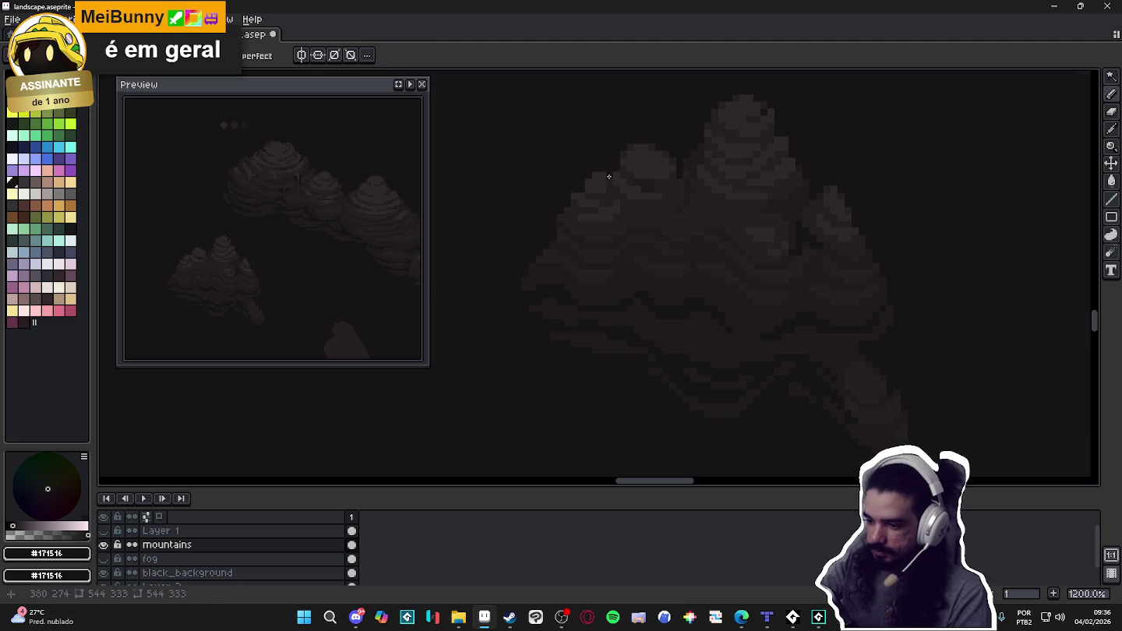
left_click(613, 185, "alt")
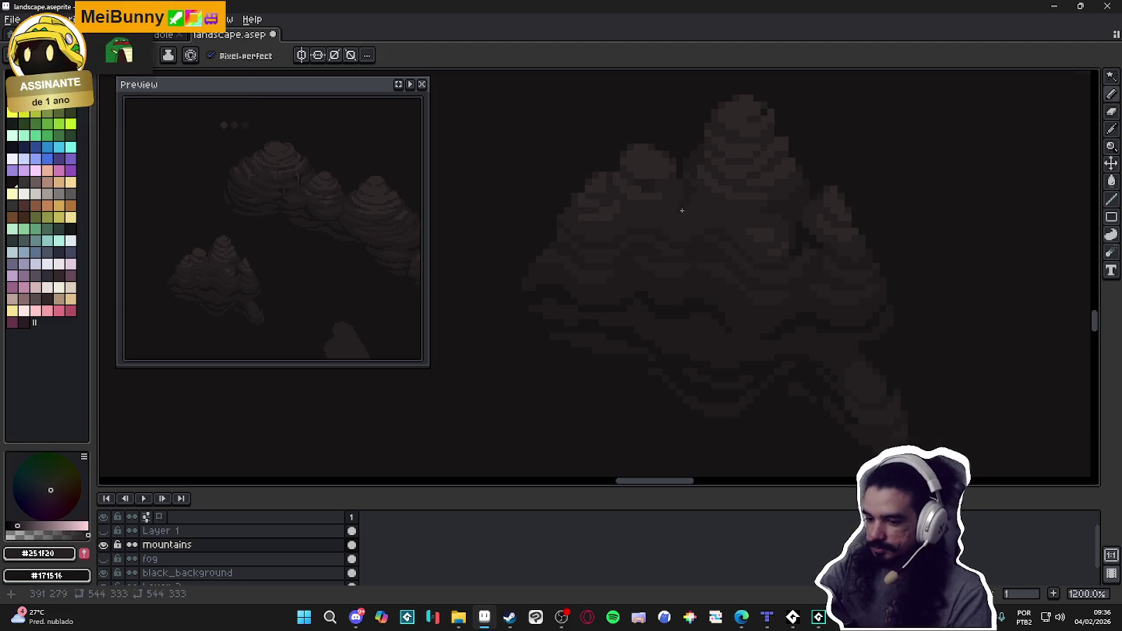
left_click(621, 233, "alt")
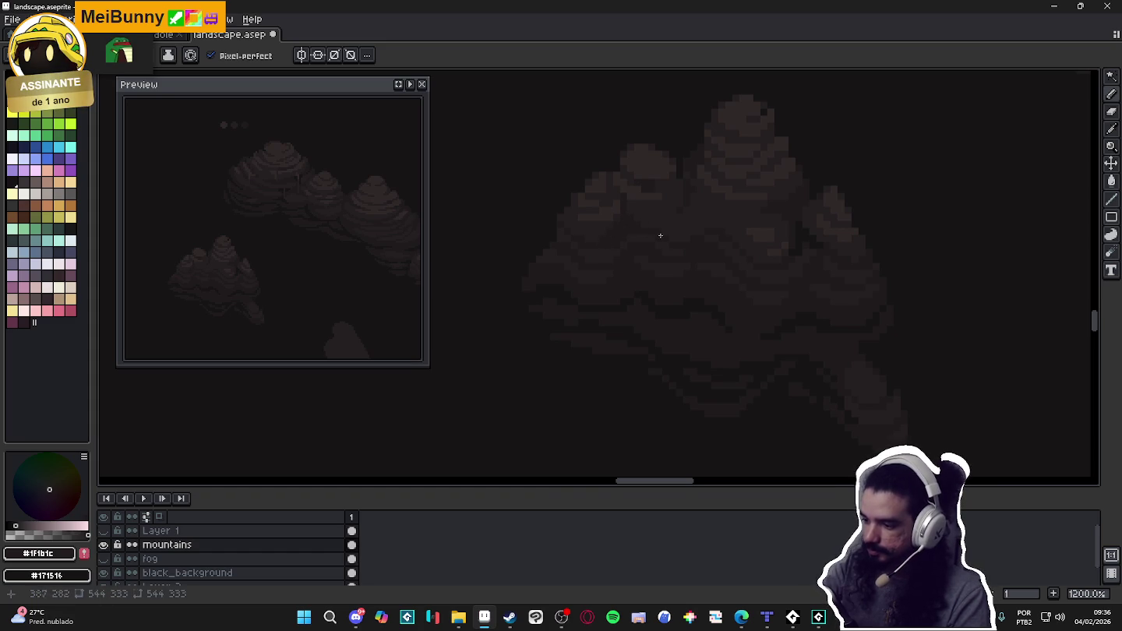
left_click(668, 305, "alt")
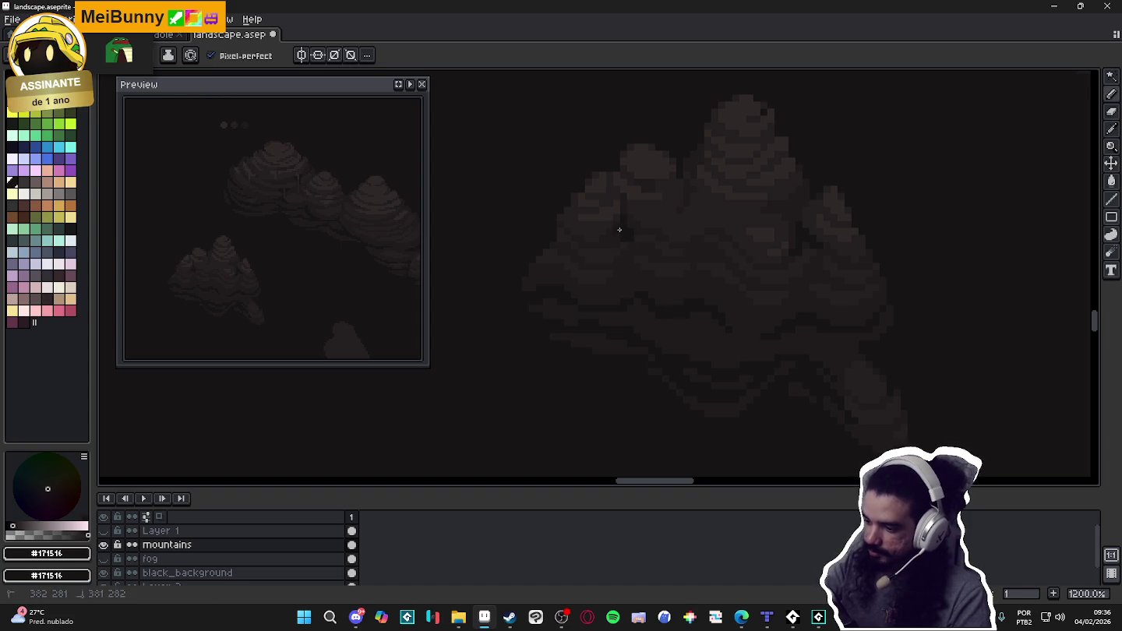
key("alt+Tab")
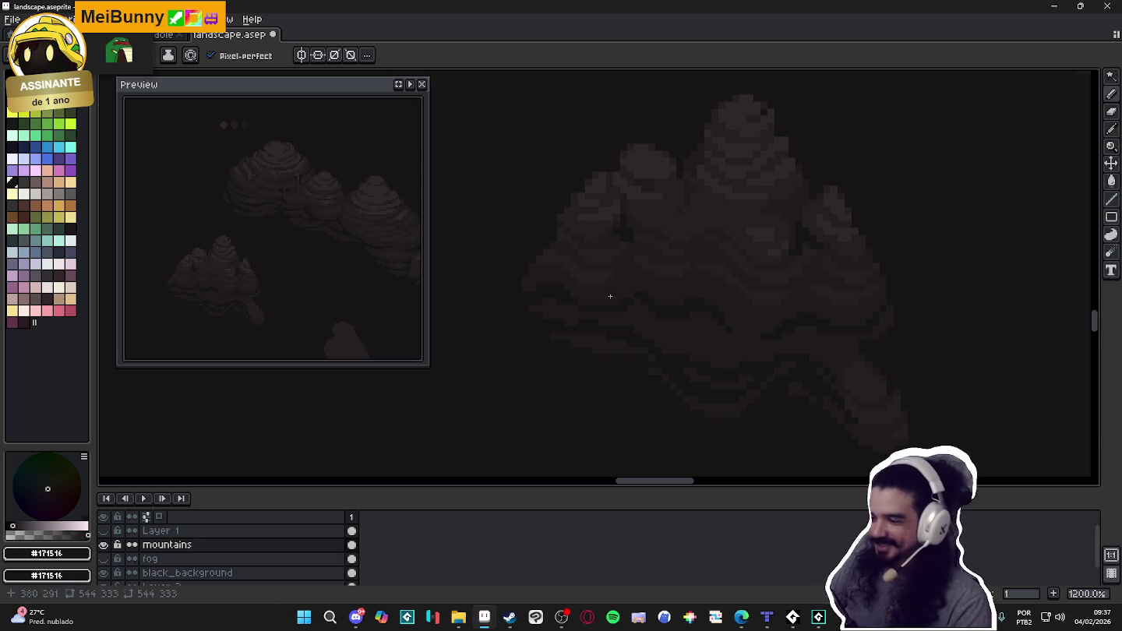
scroll(631, 293, "down", 2)
scroll(650, 267, "down", 1)
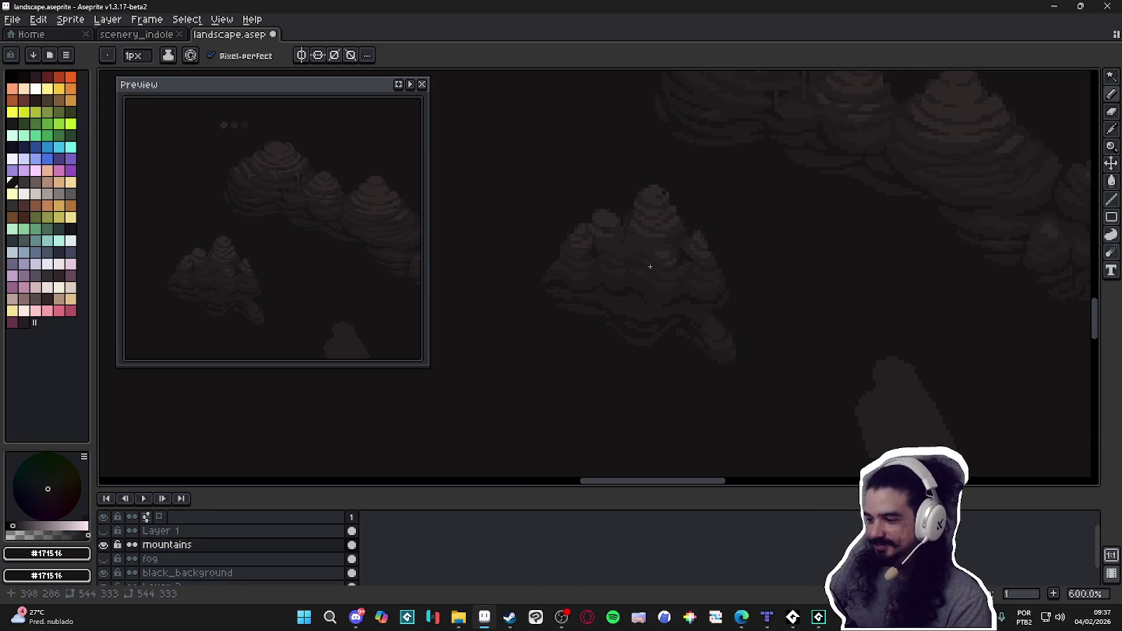
Touch up the close-up with #251F20, toggling eraser and pencil, and reframe the peaks.
scroll(650, 267, "up", 2)
scroll(655, 260, "up", 2)
left_click(619, 235, "alt")
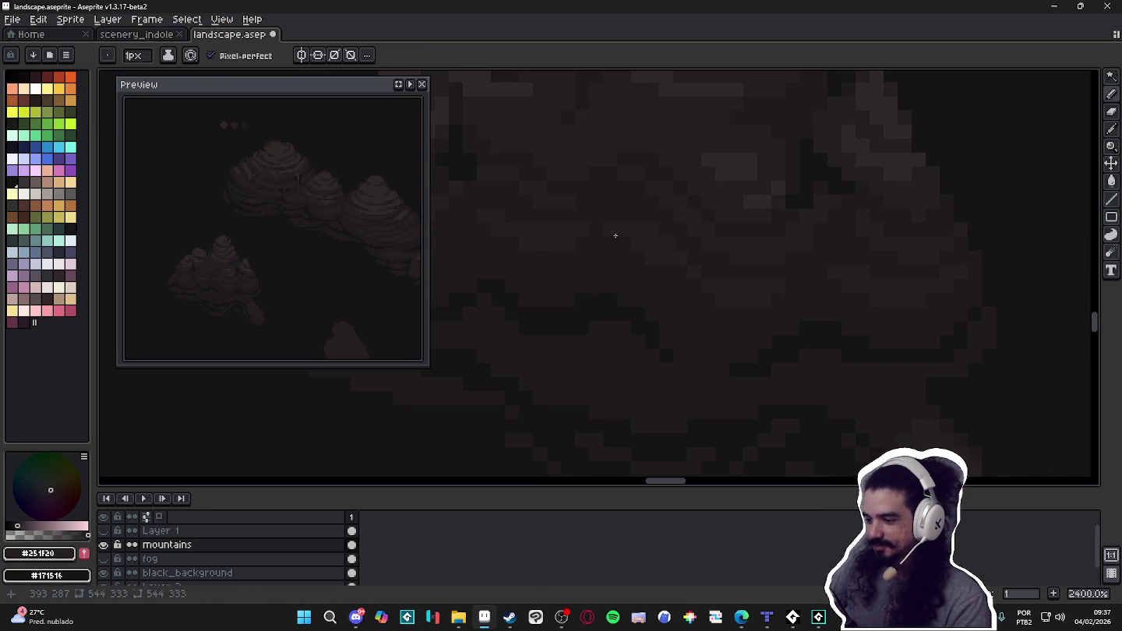
scroll(624, 269, "down", 2)
scroll(623, 304, "down", 2)
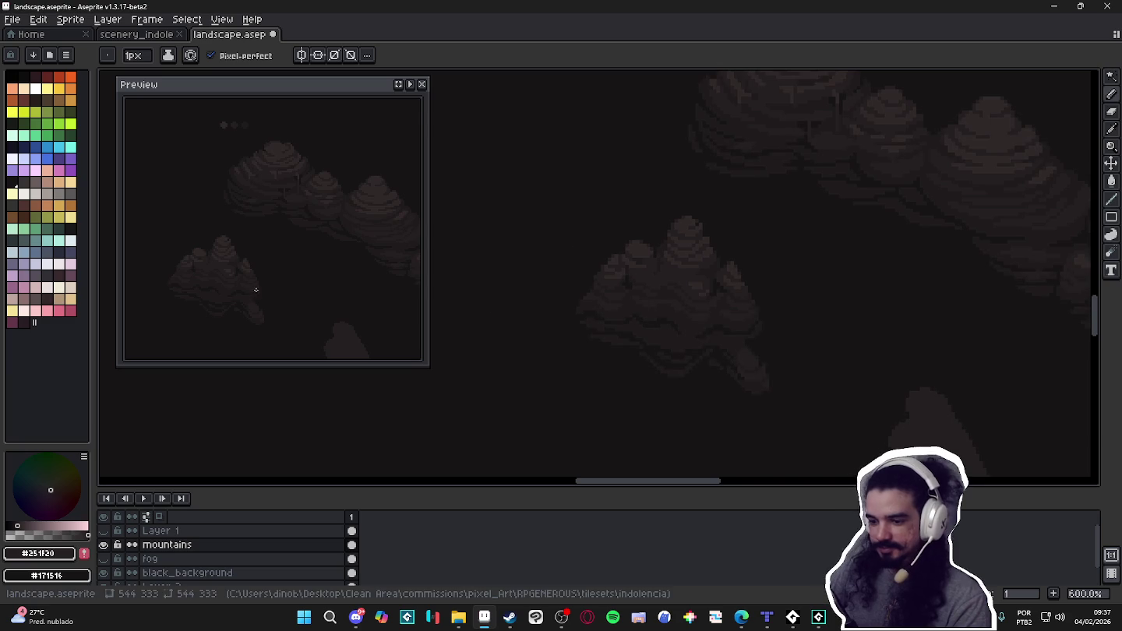
scroll(232, 270, "up", 1)
scroll(656, 253, "up", 1)
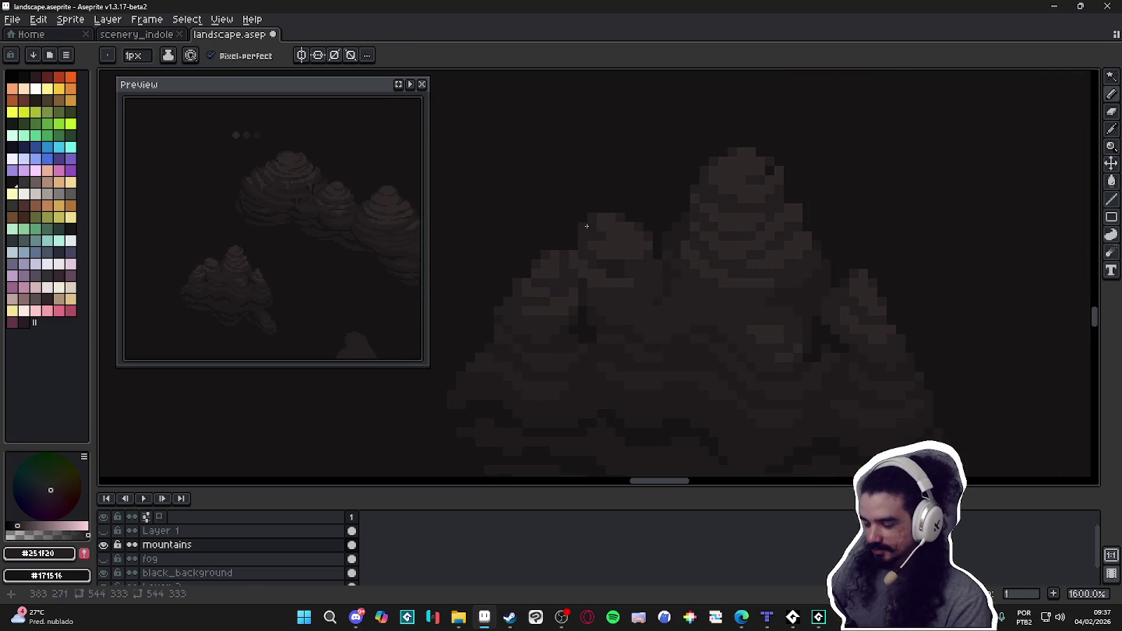
key("e")
key("b")
key("e")
key("b")
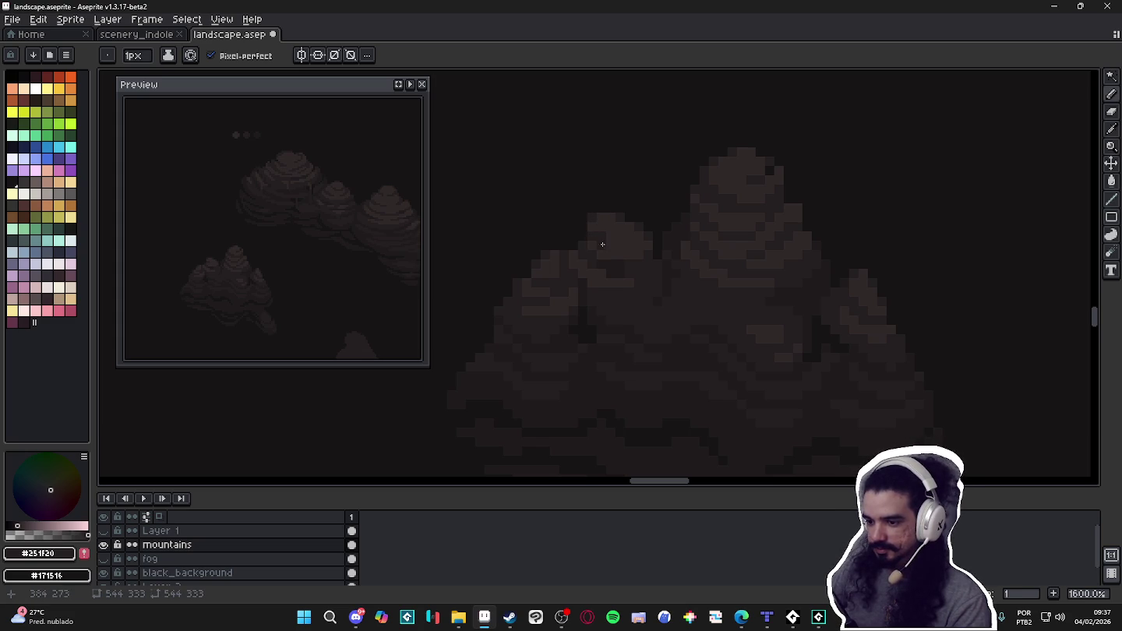
left_click_drag(654, 314, 646, 291)
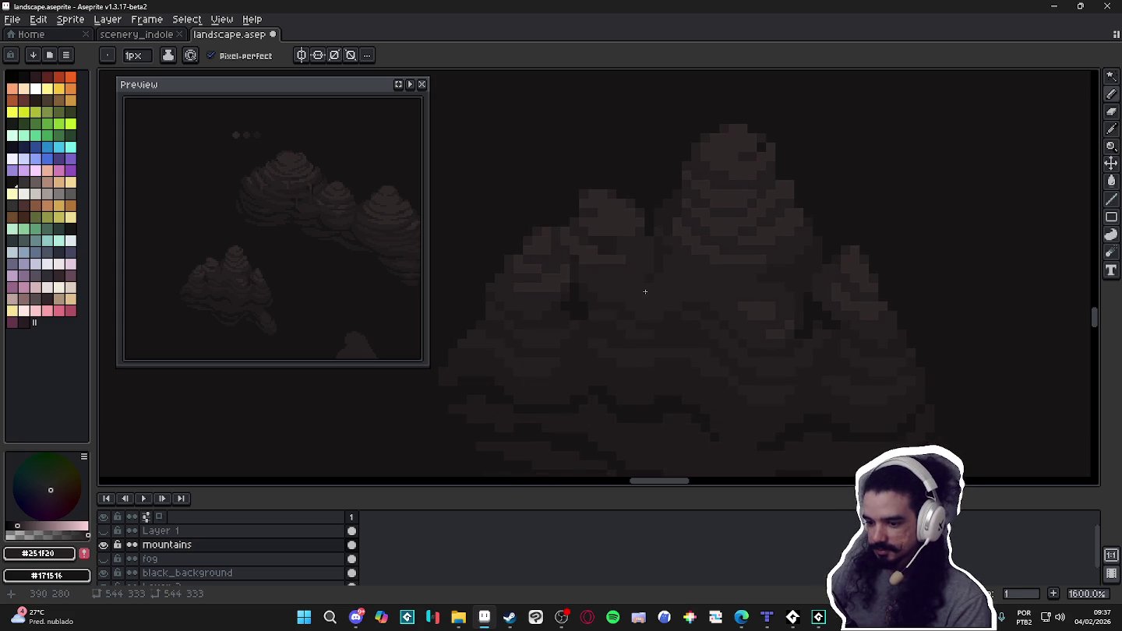
scroll(662, 300, "up", 2)
Deepen the crevice between the two central peaks with #1f1b1c and darkest #171516 pixels.
left_click(721, 243, "alt")
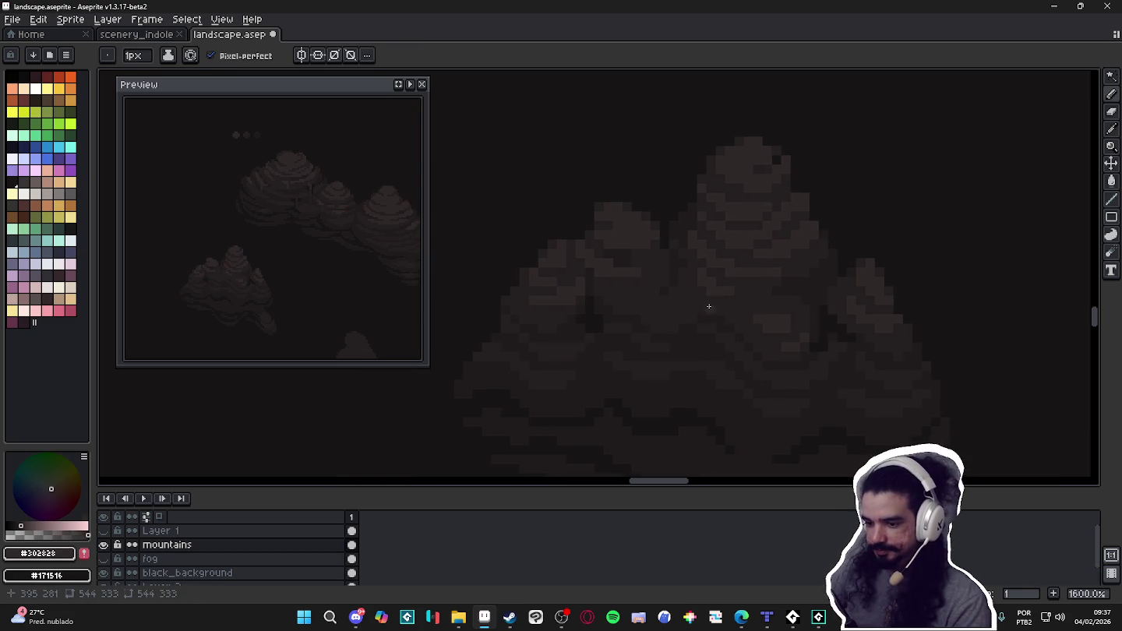
left_click(698, 336, "alt")
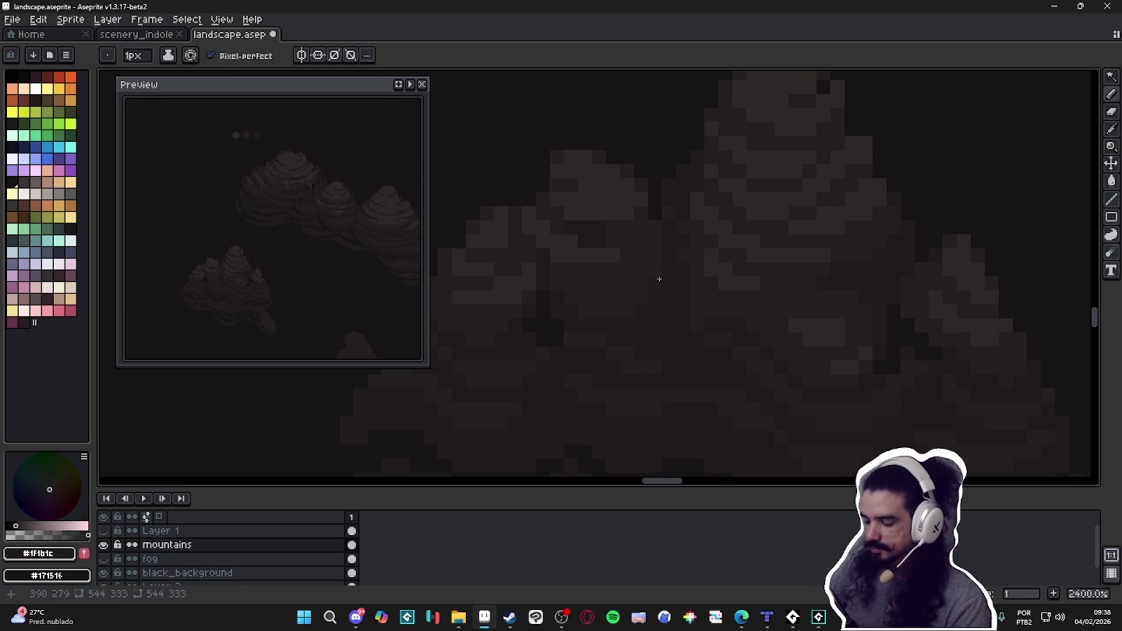
scroll(656, 289, "down", 2)
scroll(647, 318, "up", 1)
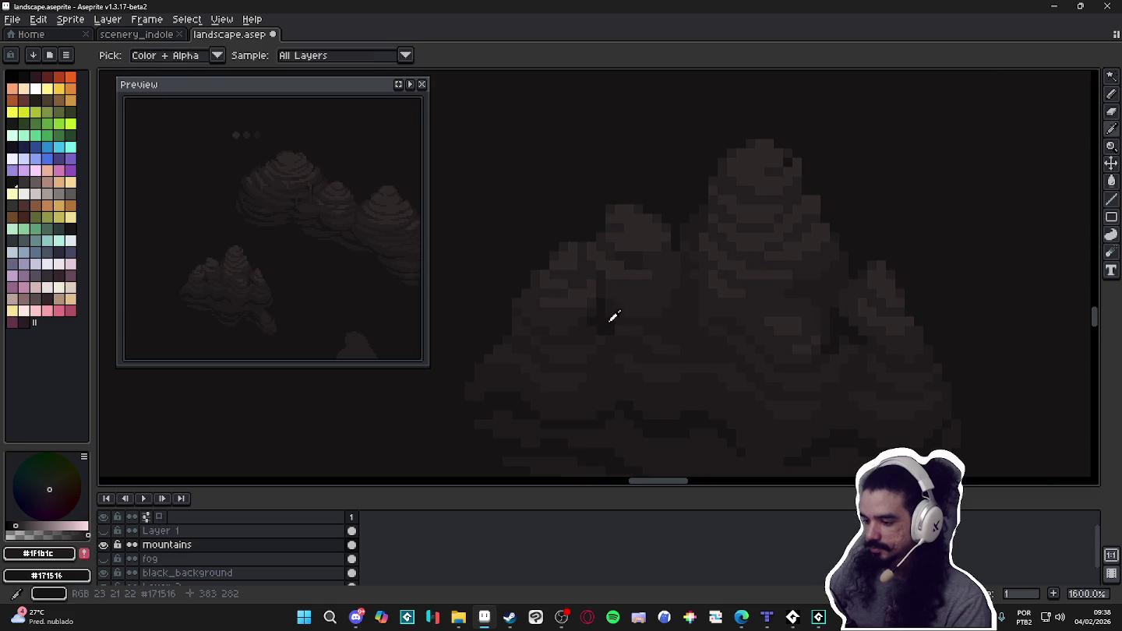
left_click(692, 265, "alt")
left_click(698, 309, "alt")
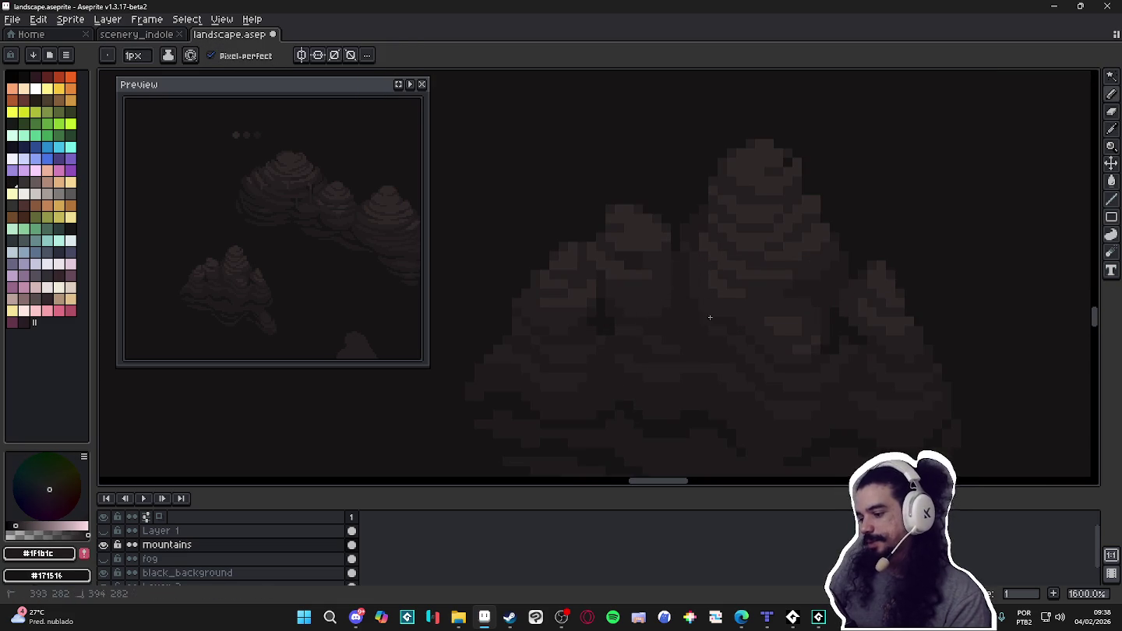
left_click(674, 320, "alt")
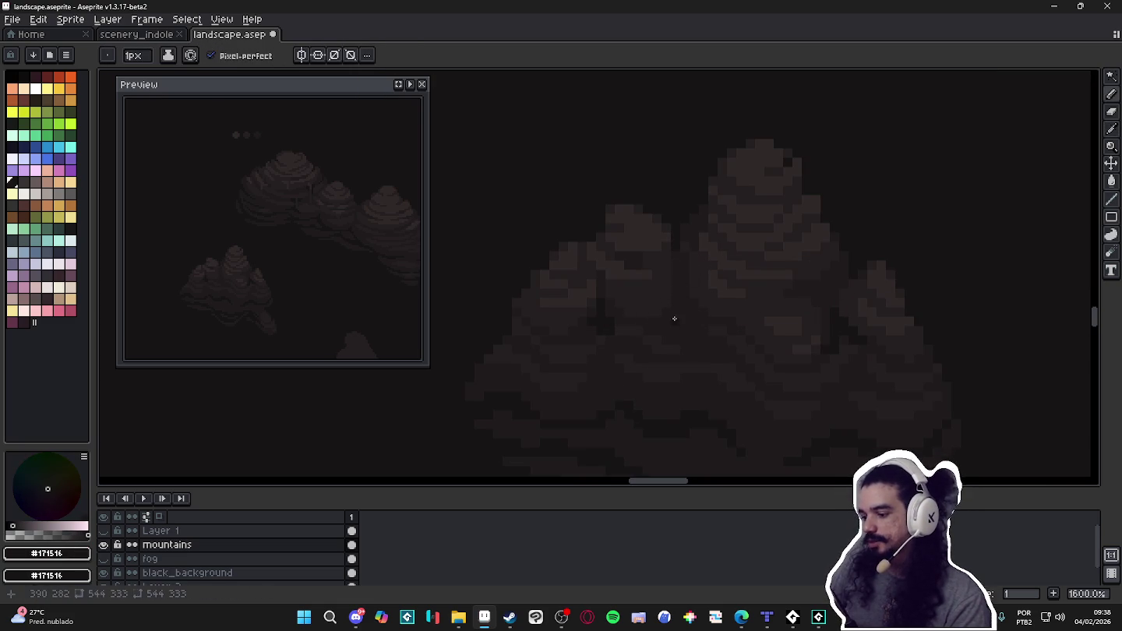
left_click(673, 310, "alt")
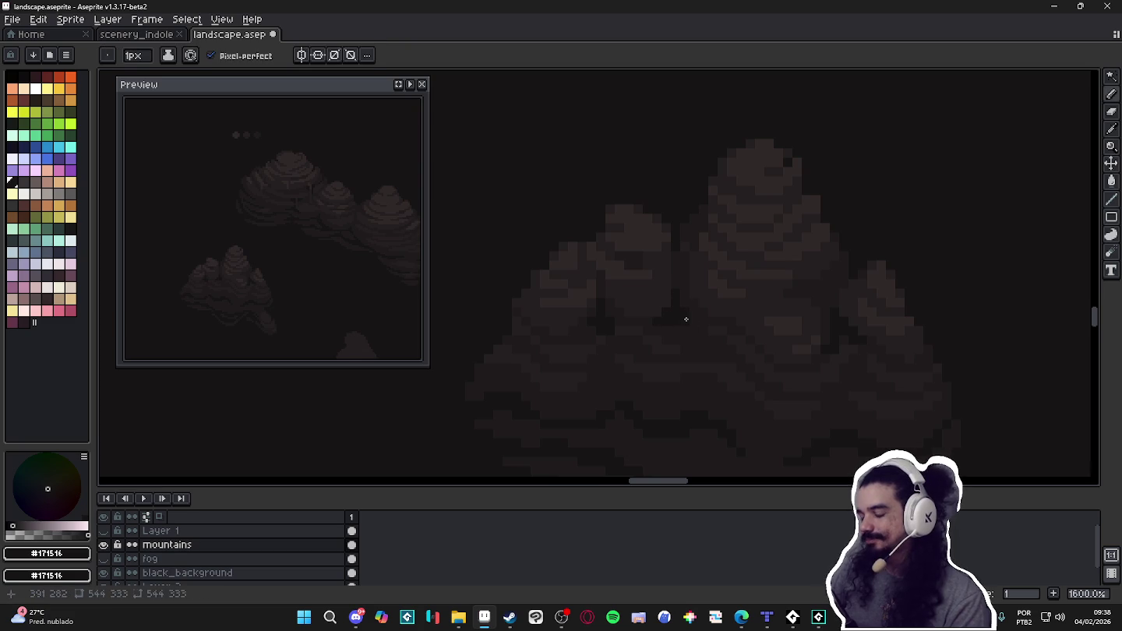
left_click(663, 299, "alt")
left_click(678, 324, "alt")
scroll(679, 327, "up", 2)
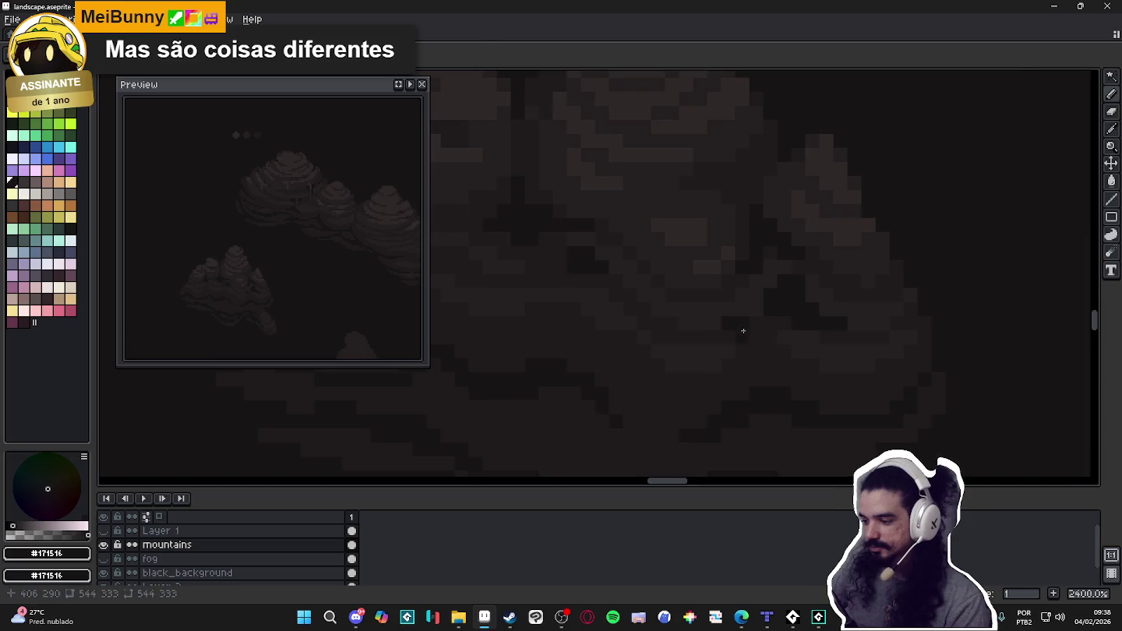
Lighten two pixels on the mountain's left edge with #251F20.
scroll(743, 331, "down", 5)
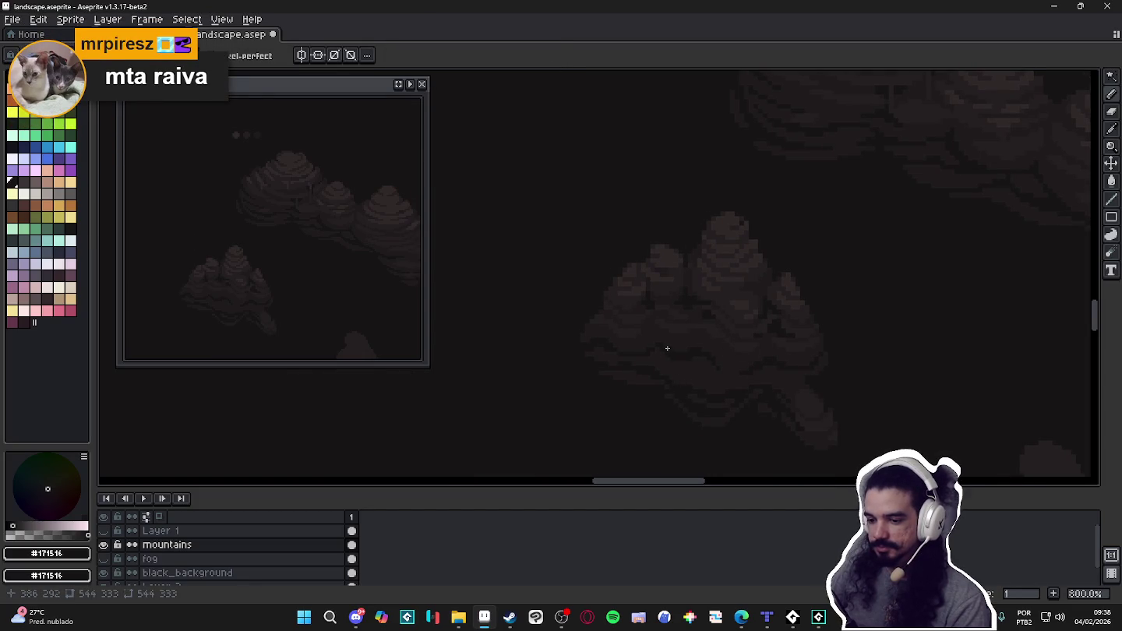
scroll(671, 321, "up", 2)
scroll(663, 315, "up", 3)
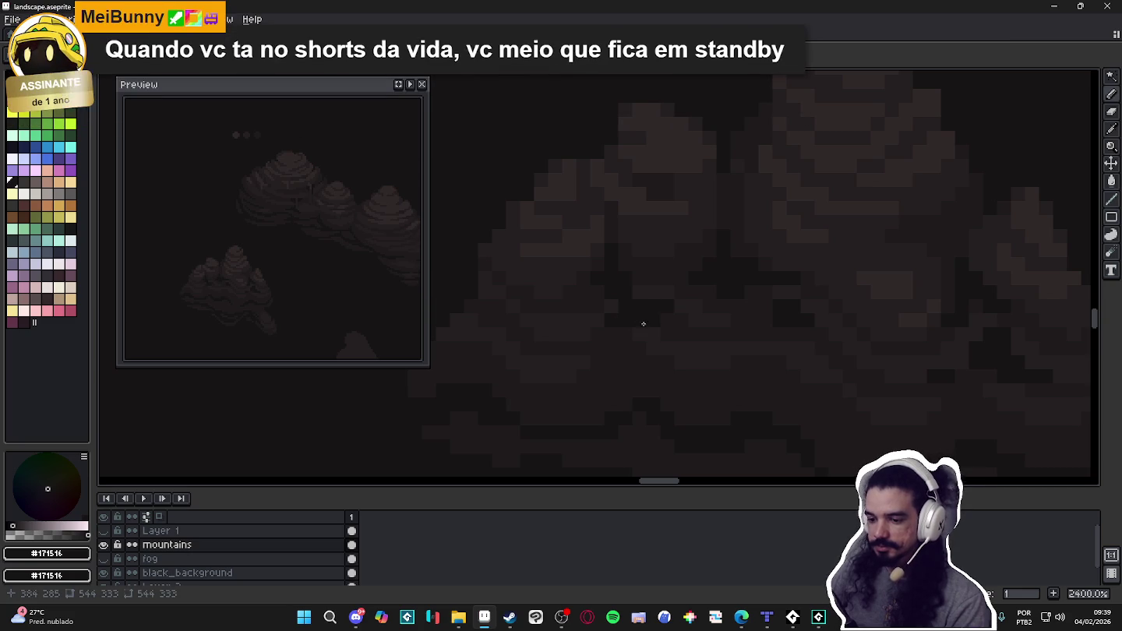
left_click_drag(608, 315, 628, 318)
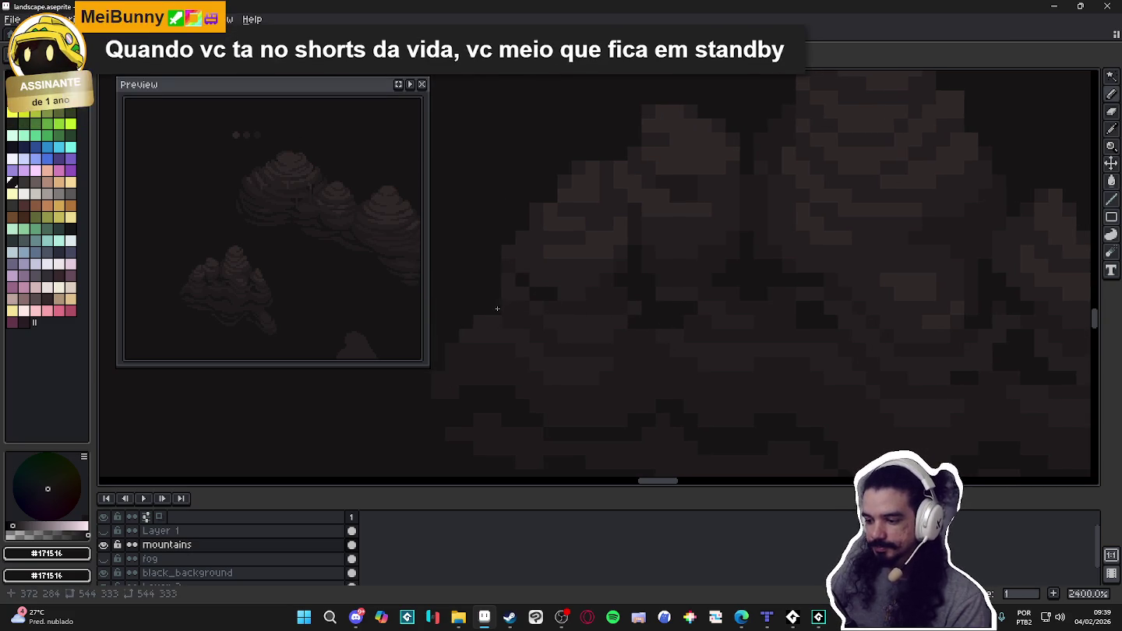
left_click_drag(502, 312, 530, 312)
left_click(522, 312, "alt")
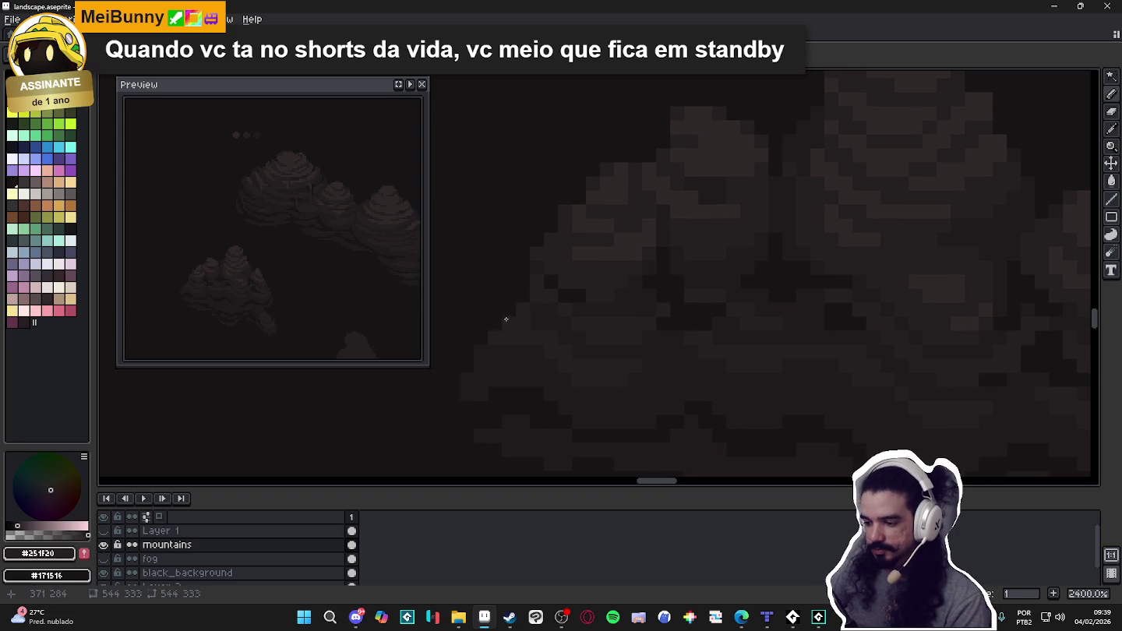
left_click(508, 309)
left_click(495, 323)
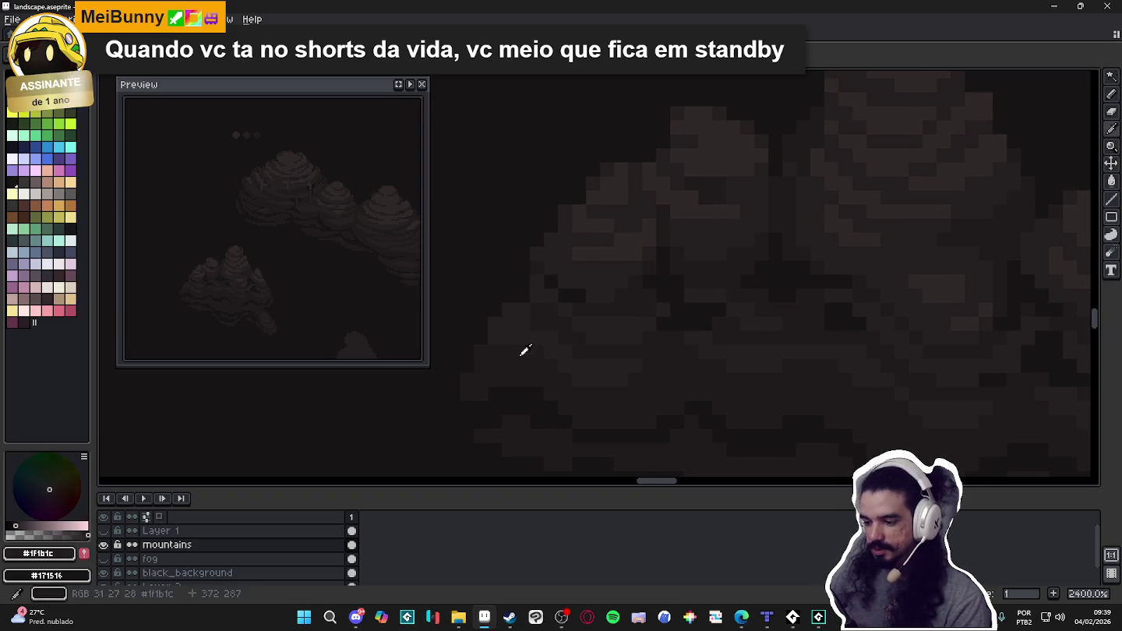
Sample #1F1B1C and #302828 and touch up further mountain shading pixels.
left_click(499, 340, "alt")
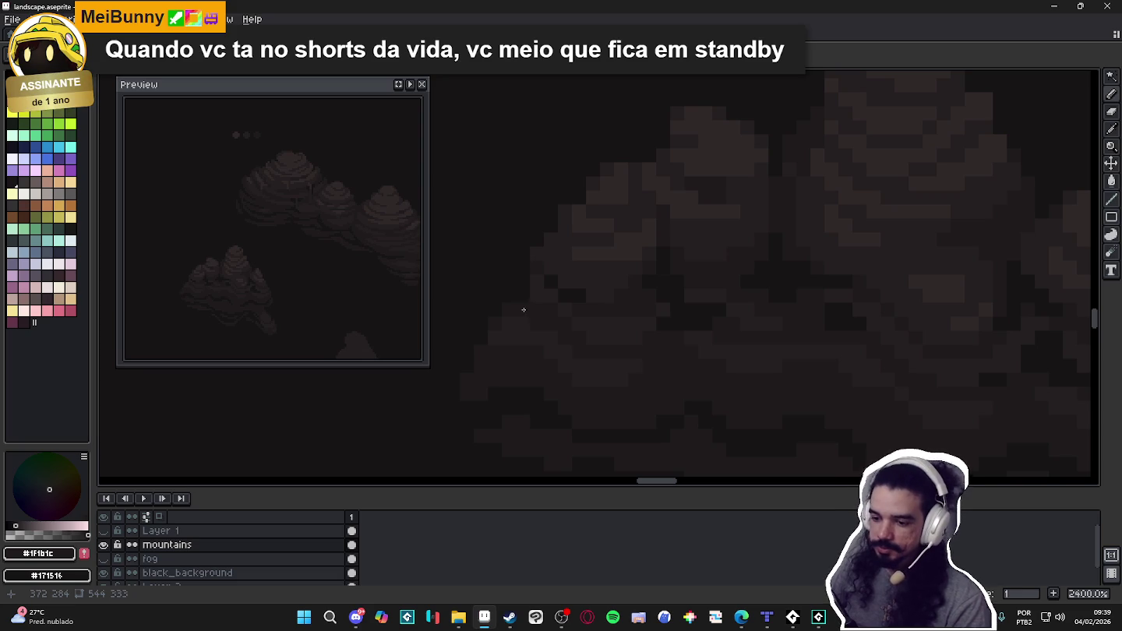
scroll(585, 254, "down", 1)
left_click(597, 266, "alt")
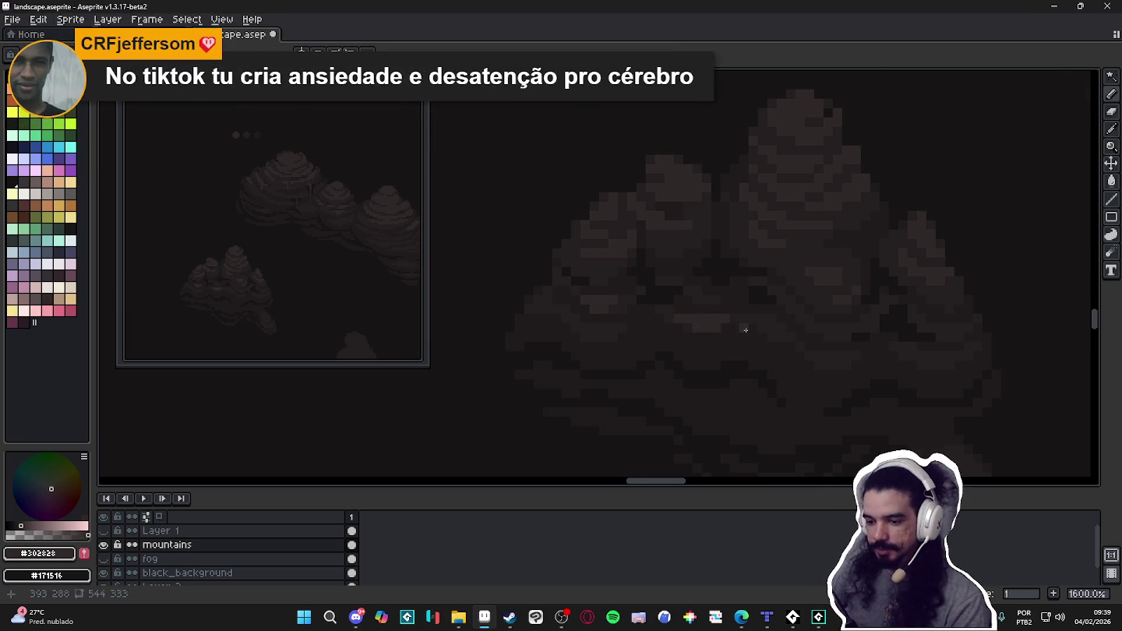
scroll(792, 347, "up", 2)
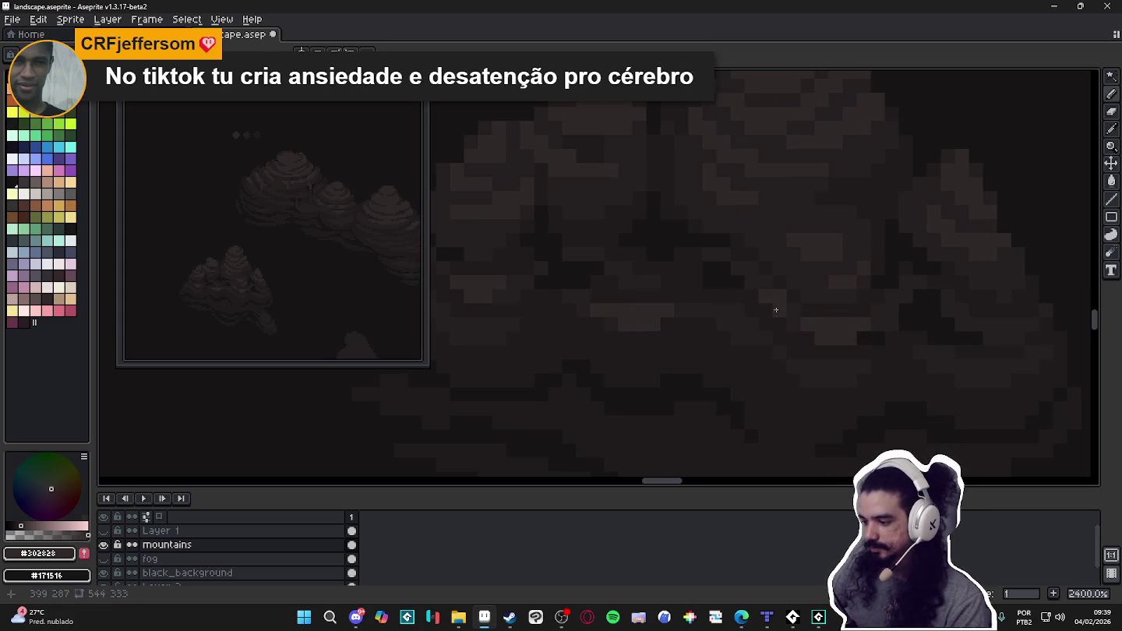
scroll(761, 288, "down", 4)
scroll(764, 296, "down", 1)
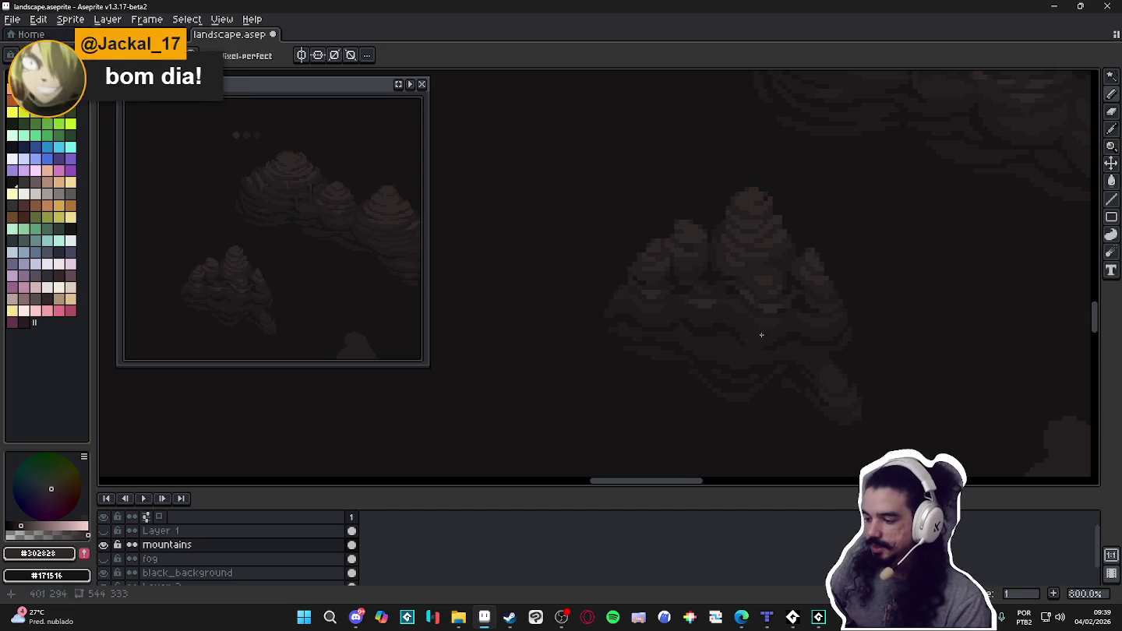
scroll(779, 343, "up", 1)
scroll(810, 332, "up", 3)
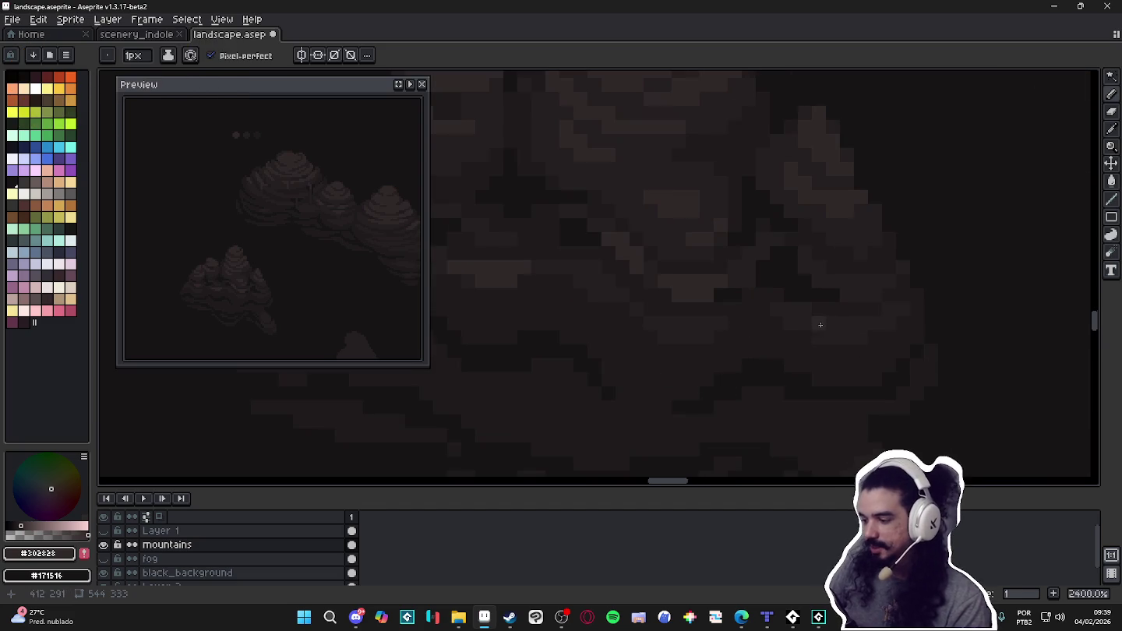
left_click(847, 290)
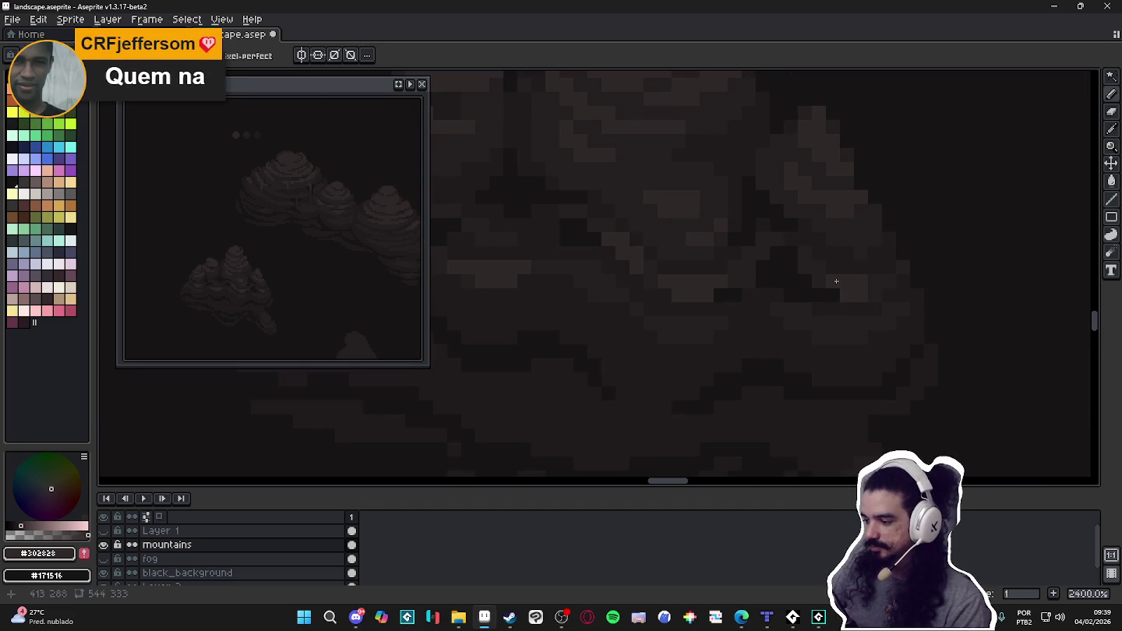
scroll(852, 312, "down", 3)
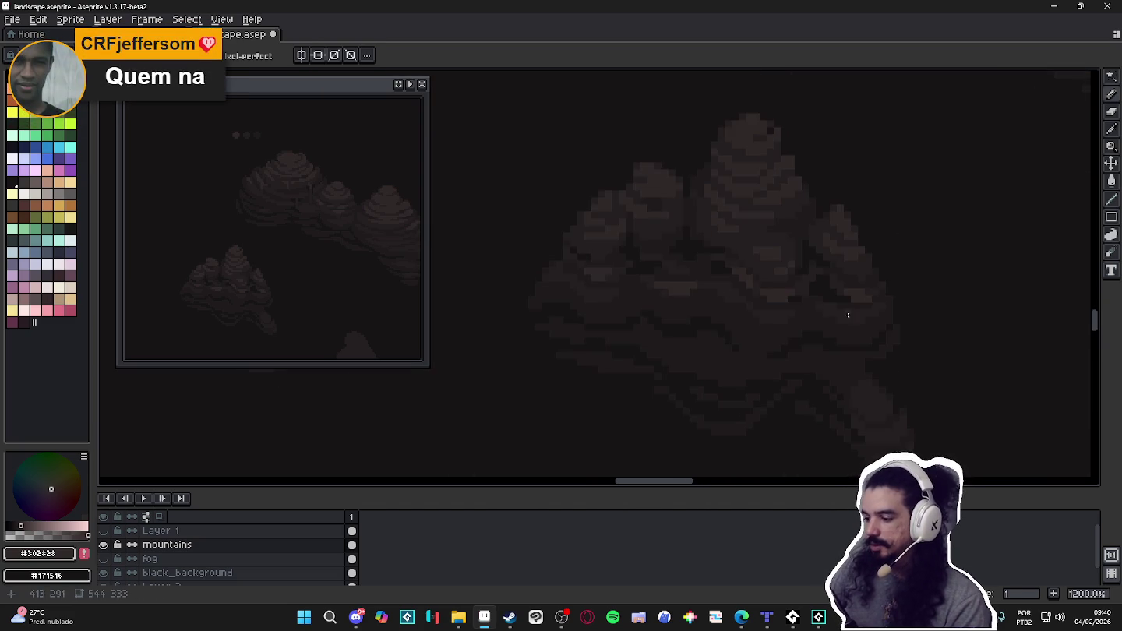
Place darkest #171516 shadow pixels on the mountain's right slope.
scroll(842, 322, "down", 2)
scroll(807, 308, "up", 3)
scroll(796, 284, "up", 2)
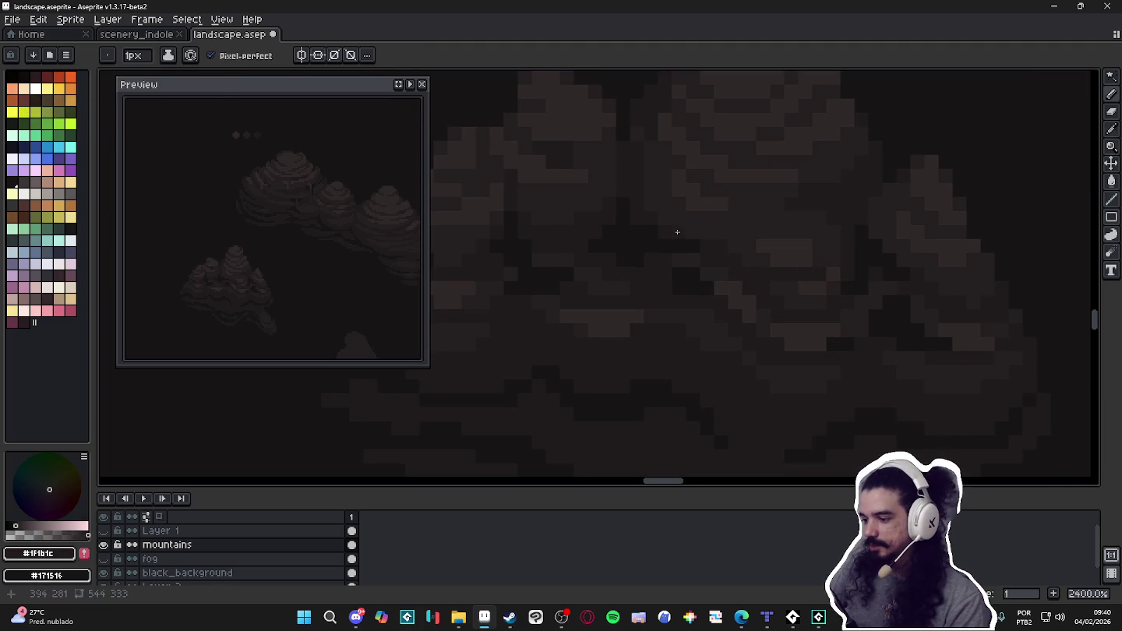
scroll(763, 261, "down", 2)
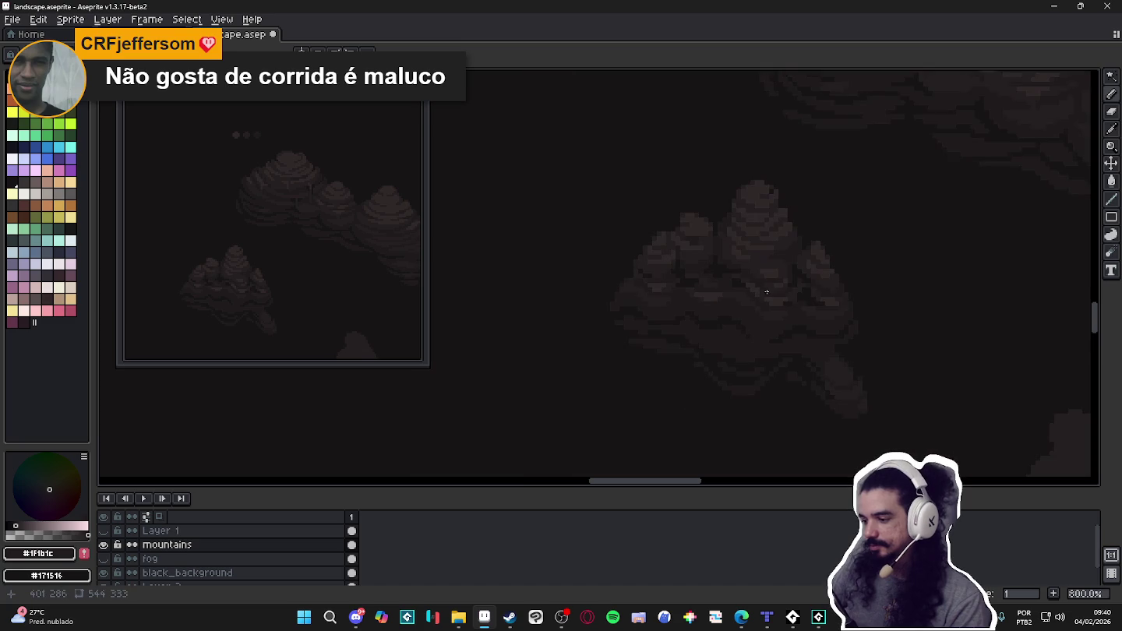
scroll(784, 262, "up", 2)
scroll(790, 266, "down", 1)
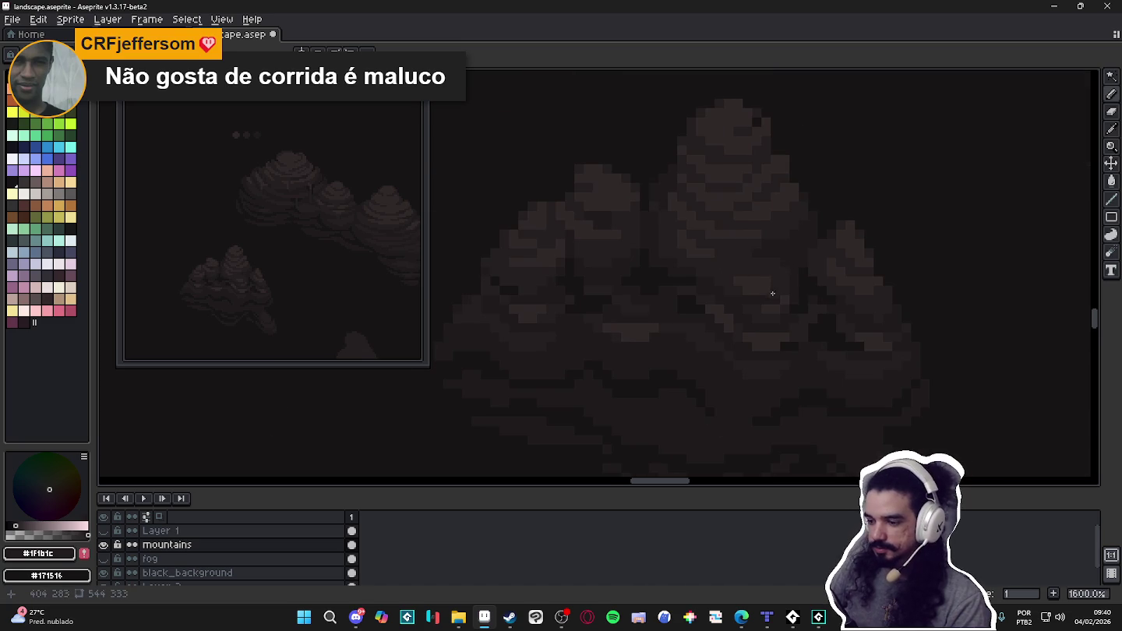
scroll(774, 292, "up", 1)
left_click(807, 222, "alt")
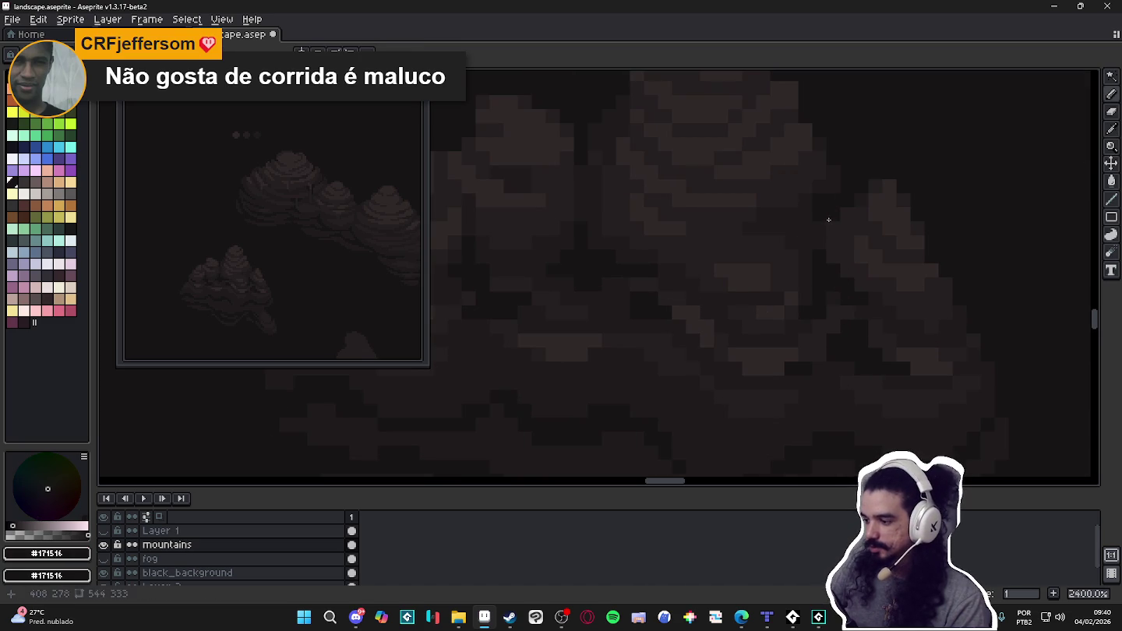
left_click(789, 213)
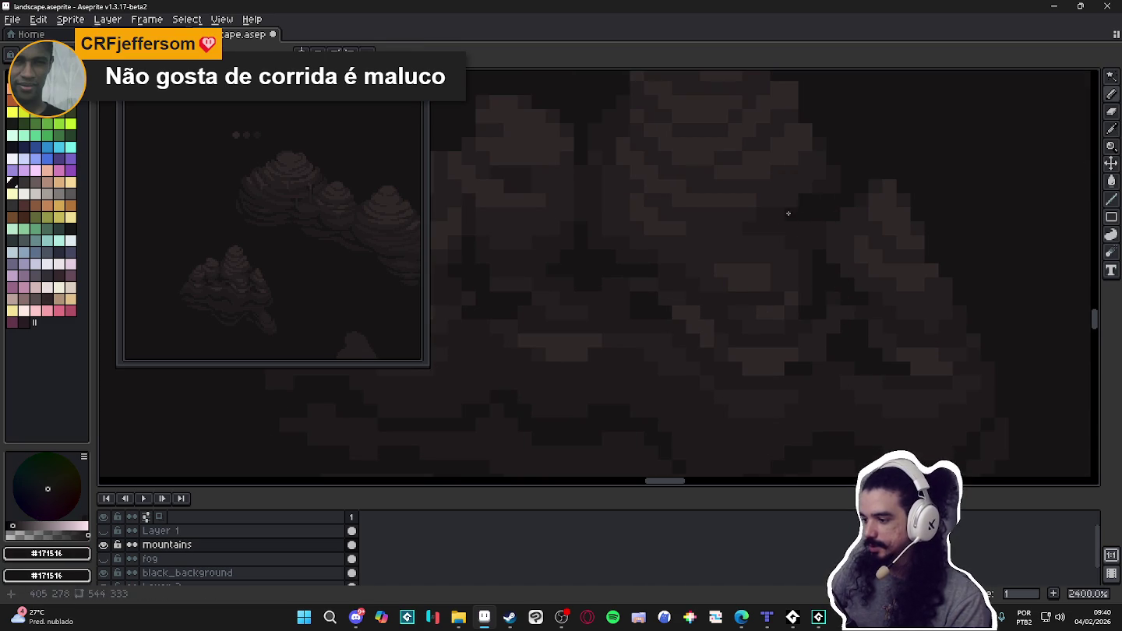
scroll(840, 200, "down", 1)
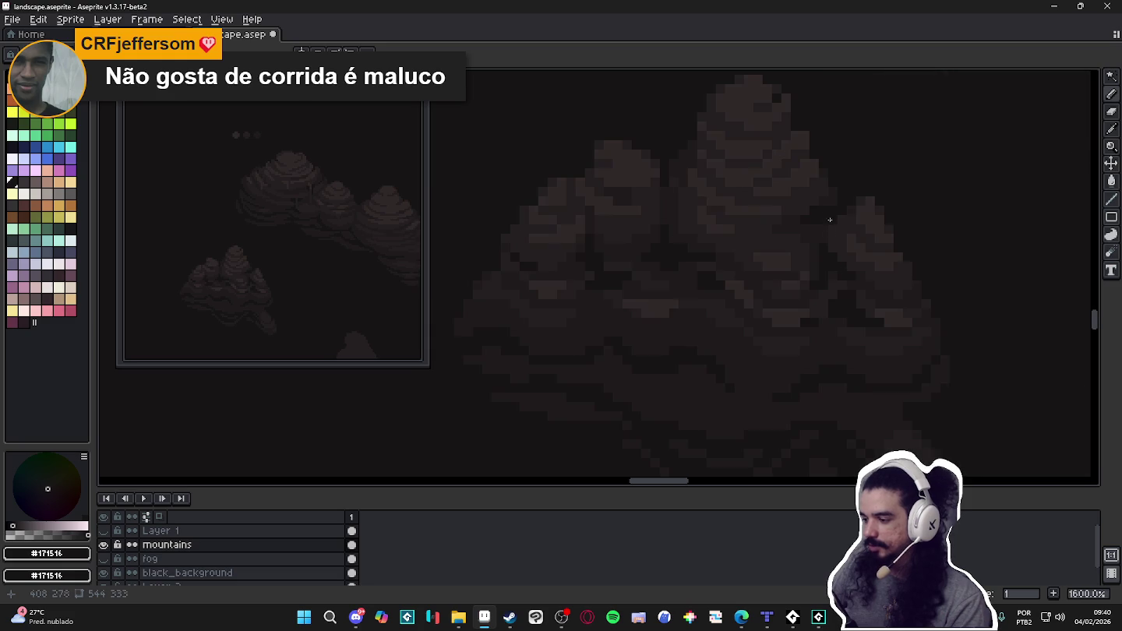
scroll(831, 203, "down", 1)
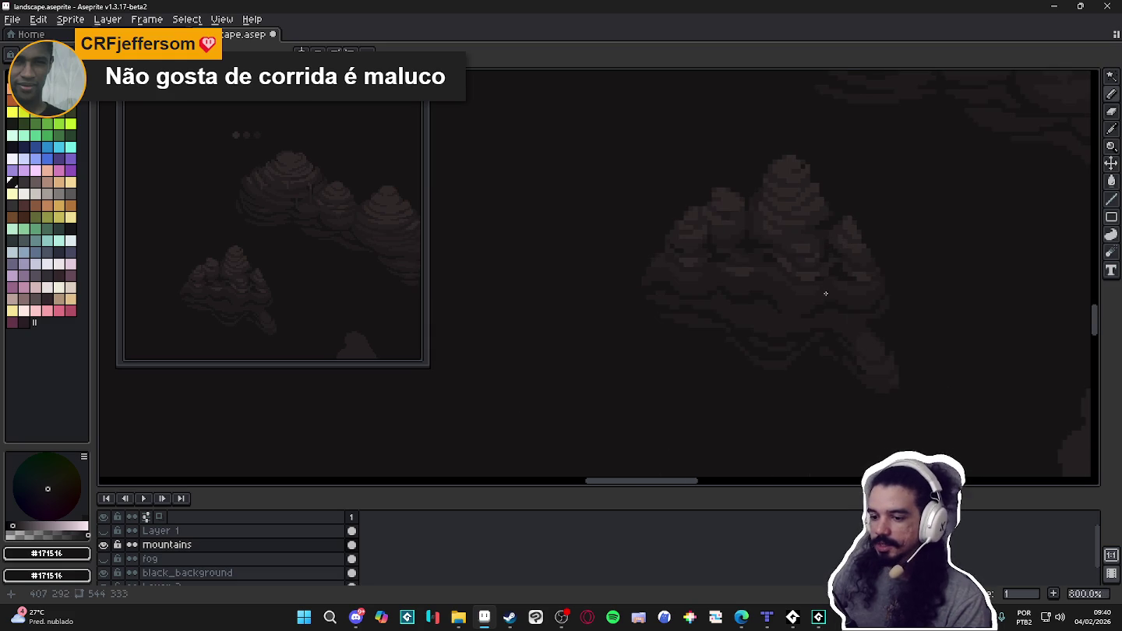
scroll(798, 222, "up", 1)
Add #1f1b1c and #251f20 shading pixels, then pick #302828 as the drawing colour.
left_click(811, 236, "alt")
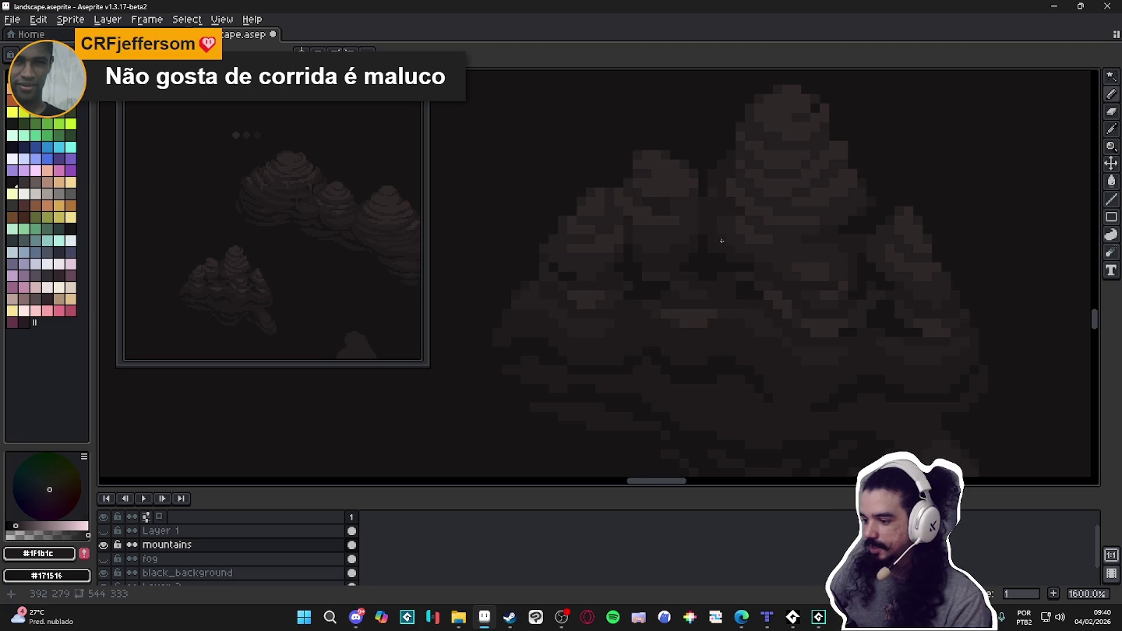
scroll(740, 258, "down", 1)
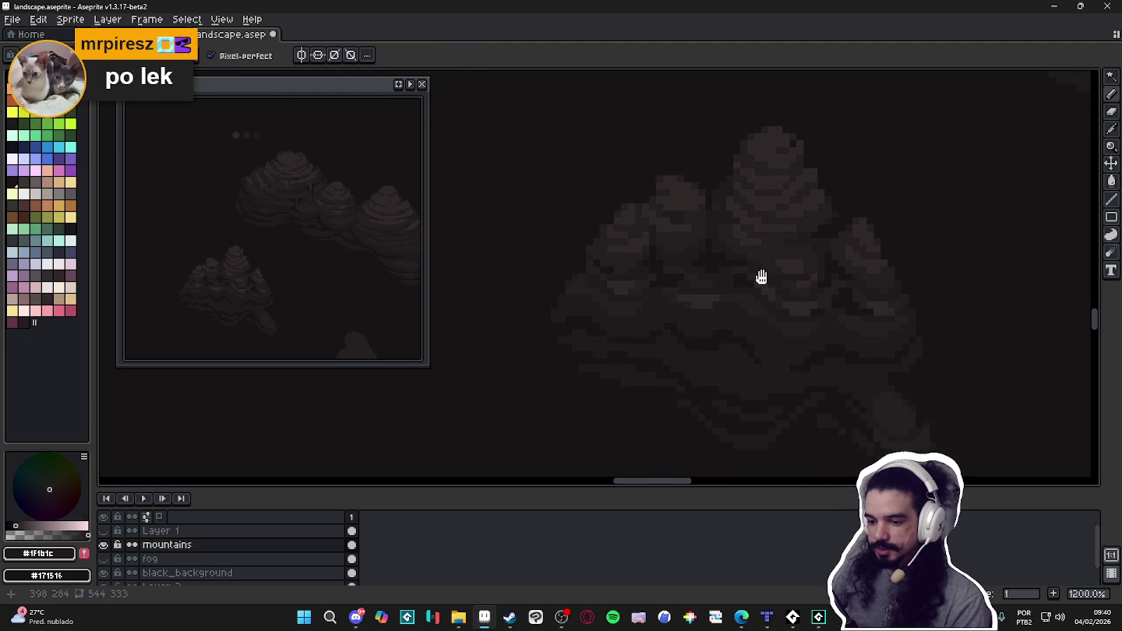
scroll(767, 278, "up", 1)
scroll(776, 292, "up", 1)
left_click(760, 321, "alt")
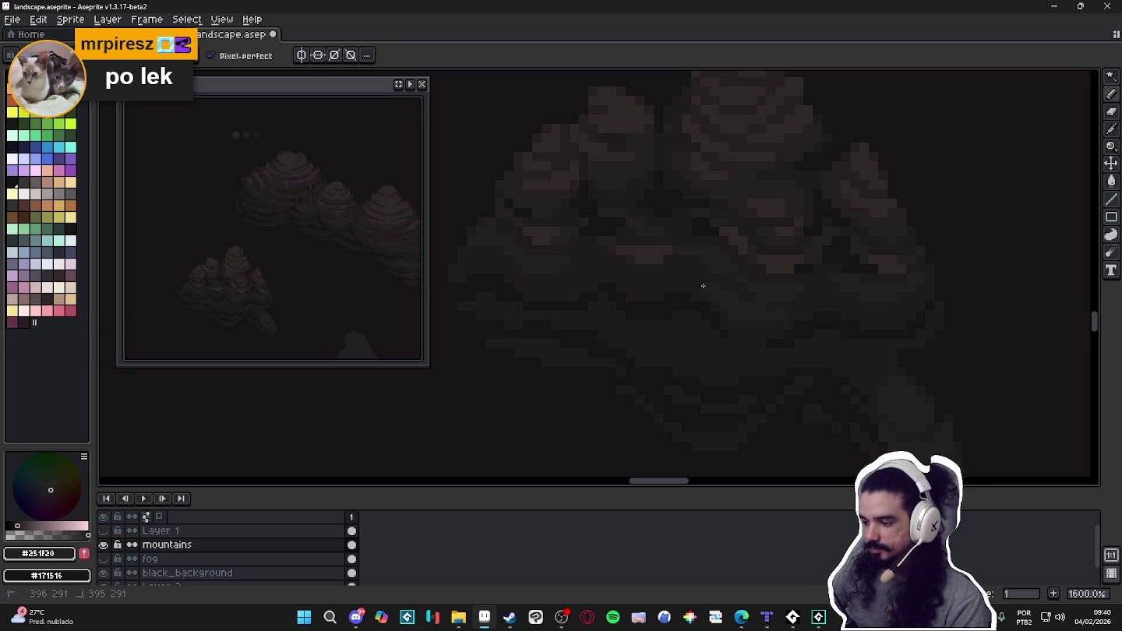
left_click_drag(675, 289, 695, 293)
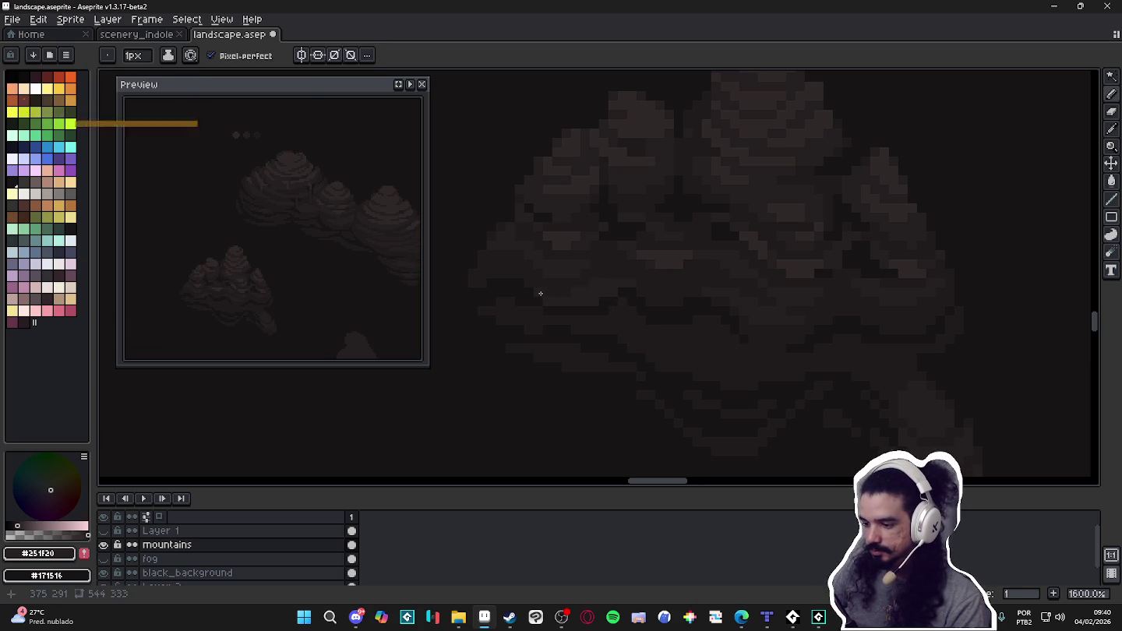
left_click(655, 249, "alt")
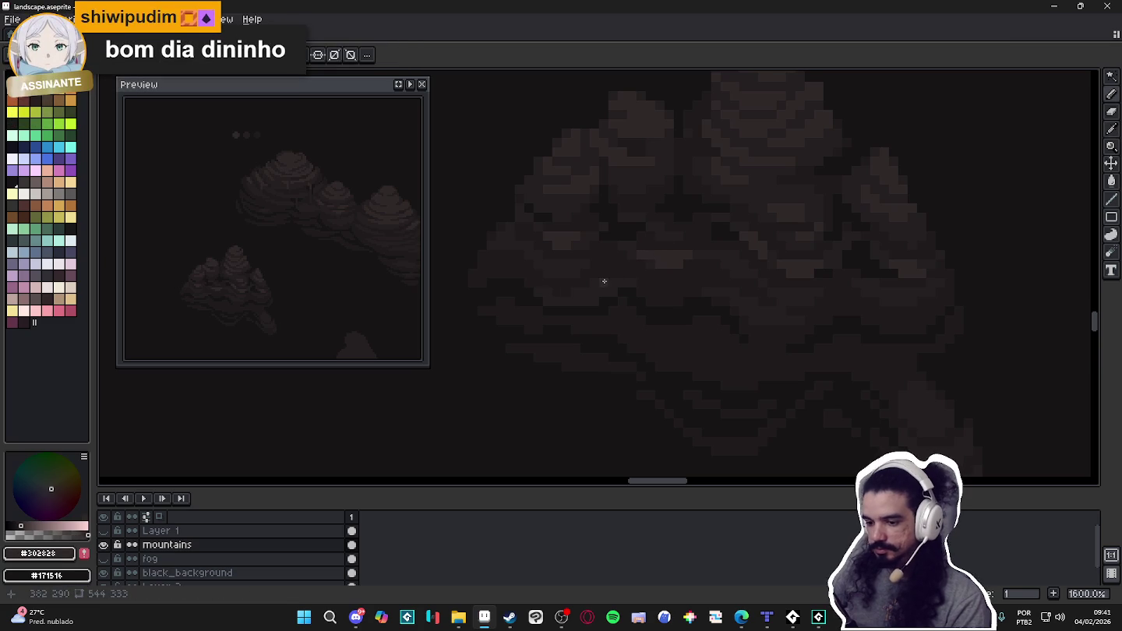
Sample several mountain browns and paint a dark #171516 pixel on the mountain's left side.
left_click(610, 283, "alt")
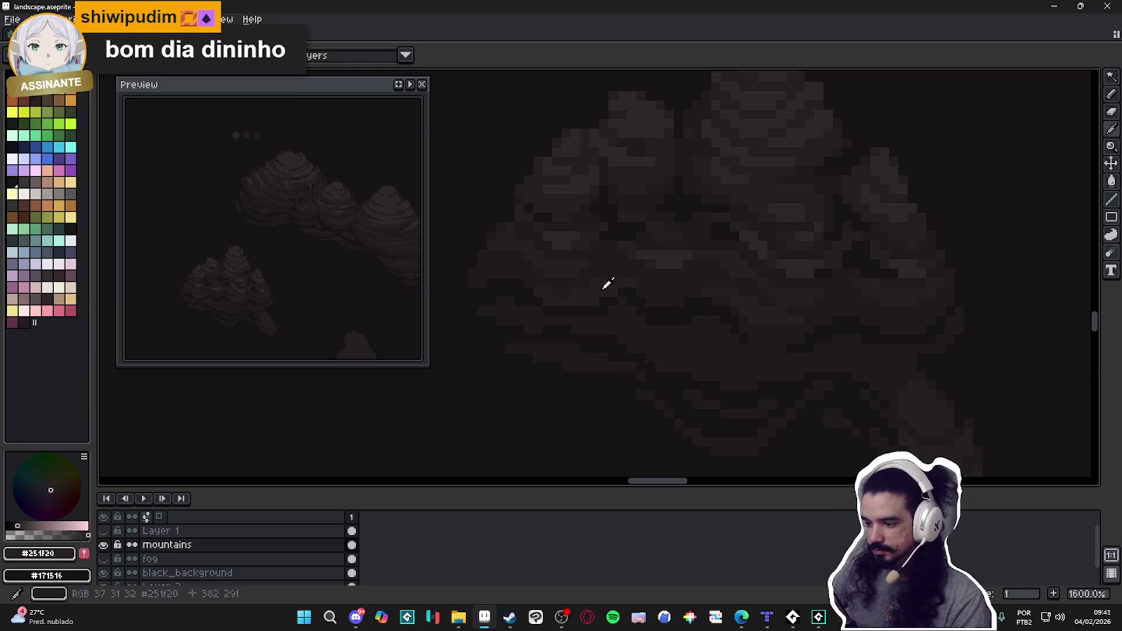
left_click(662, 253, "alt")
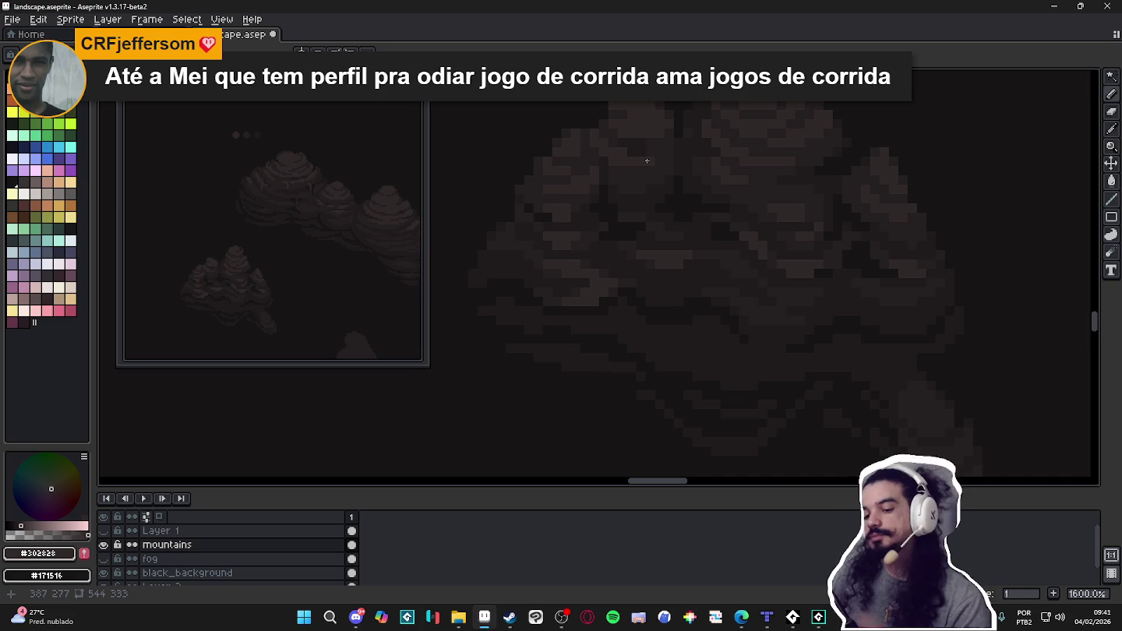
left_click(513, 252, "alt")
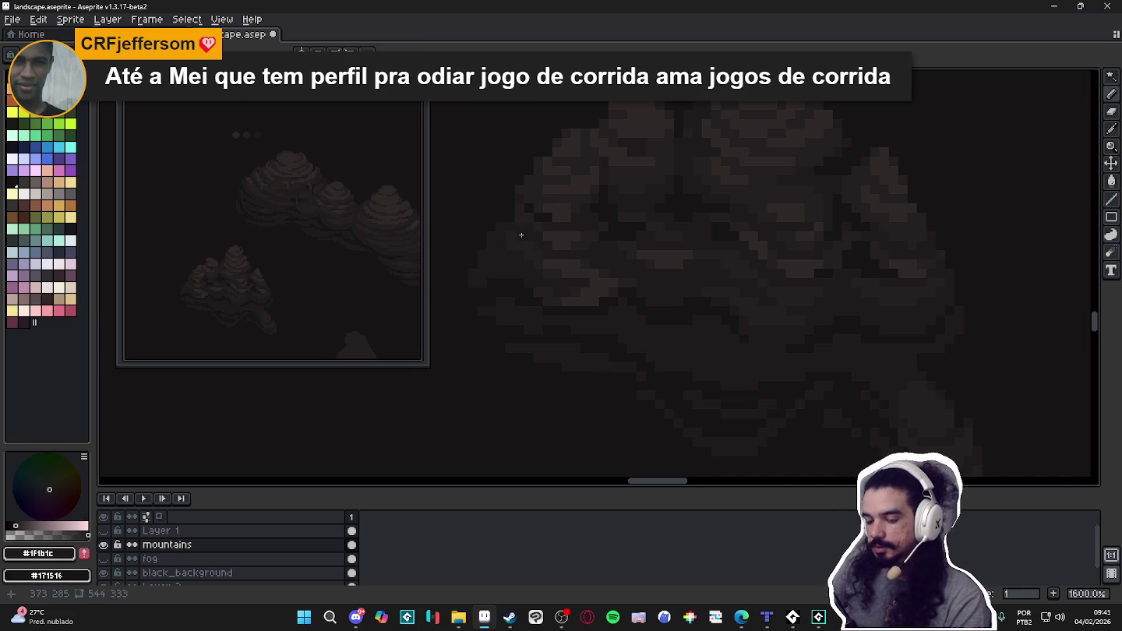
left_click(506, 245, "alt")
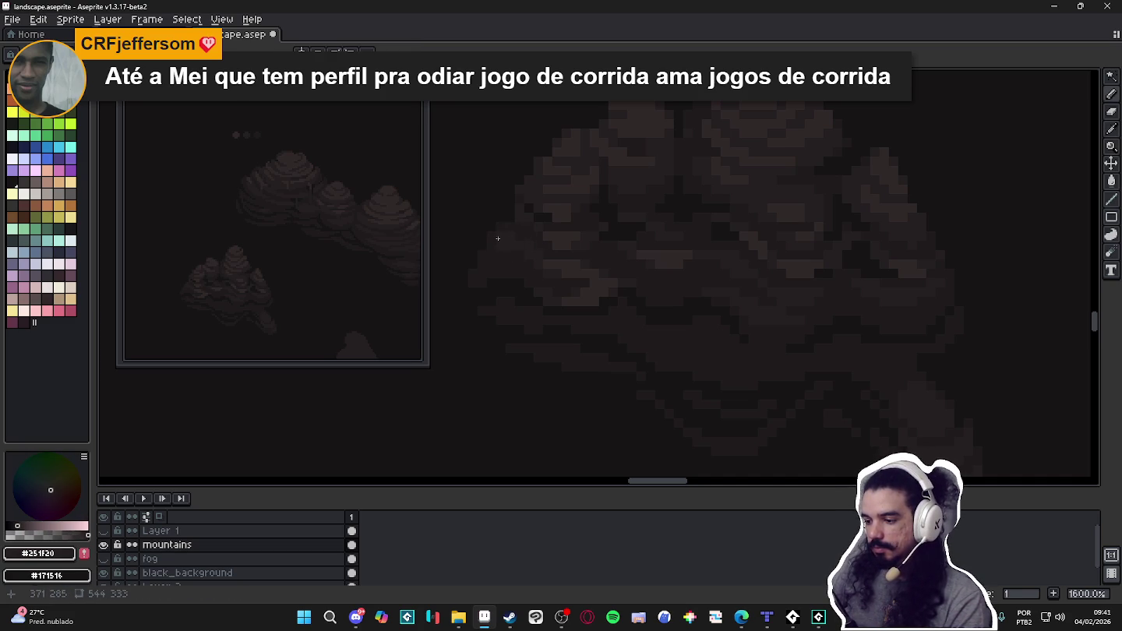
left_click(518, 273, "alt")
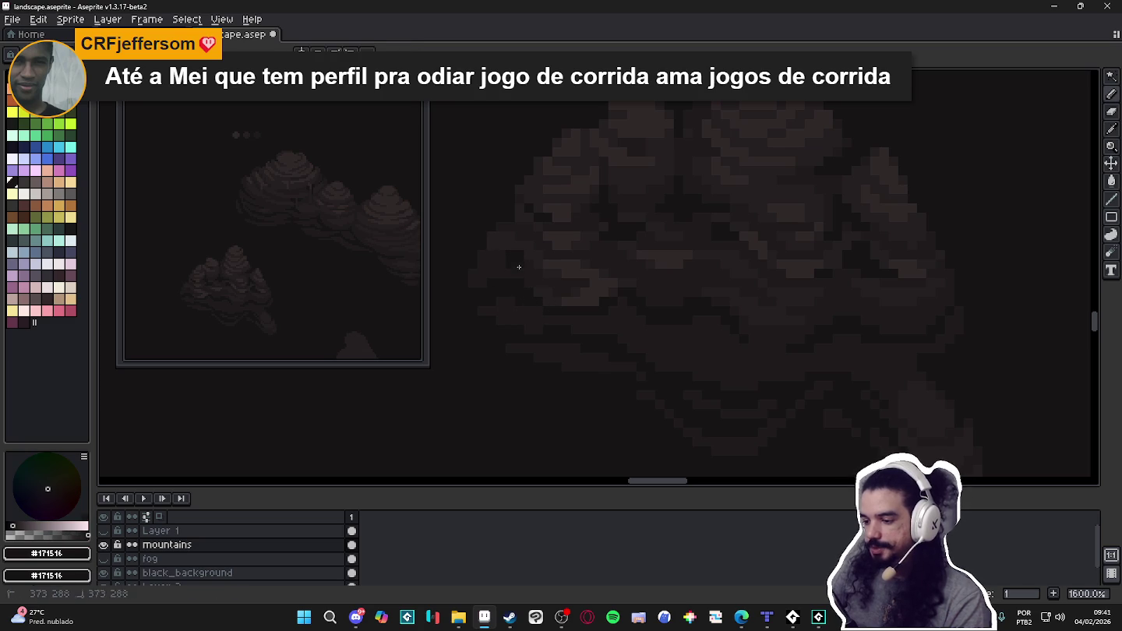
left_click_drag(504, 255, 491, 253)
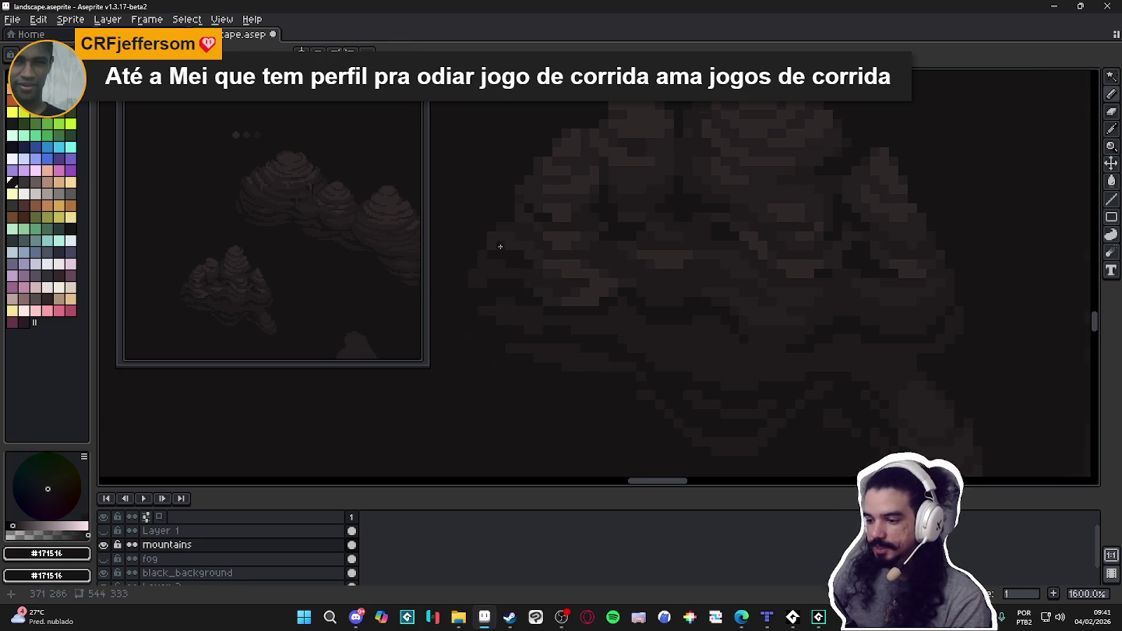
Zoom around the mountain and eyedrop #251f20, then the lighter #302828 brown.
scroll(506, 250, "up", 1)
scroll(530, 275, "down", 3)
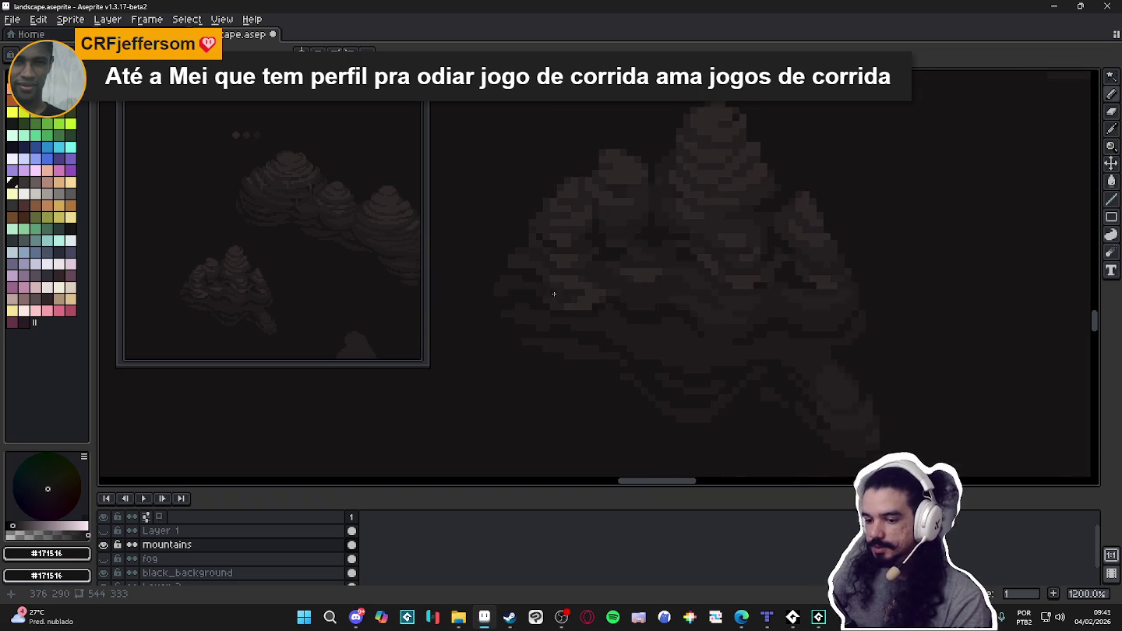
scroll(545, 292, "down", 1)
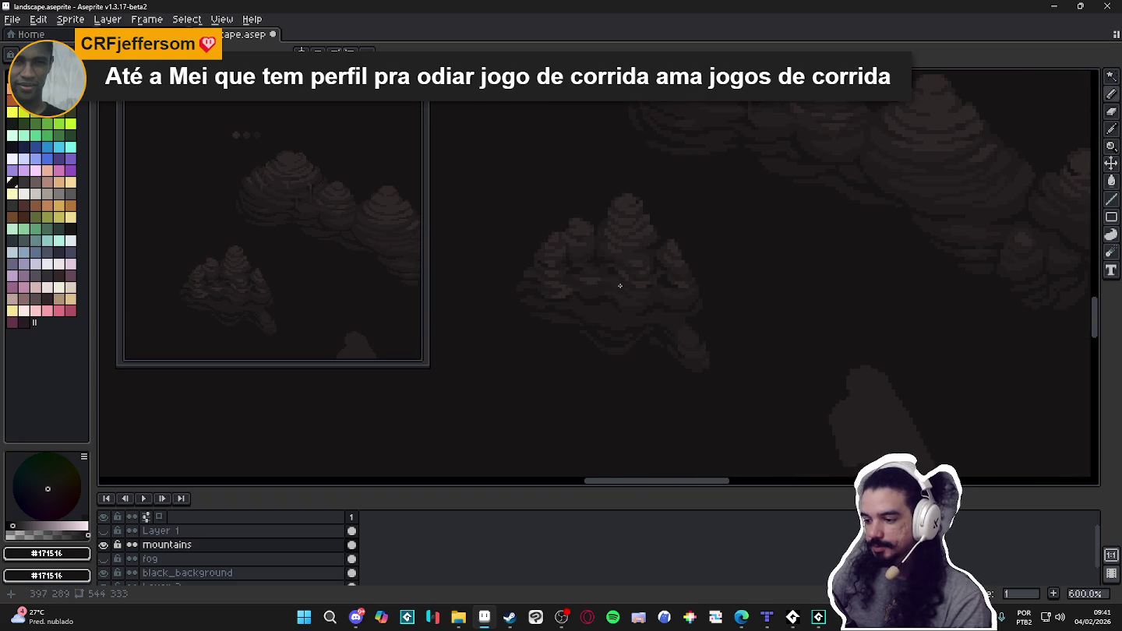
scroll(574, 298, "up", 4)
left_click(565, 295, "alt")
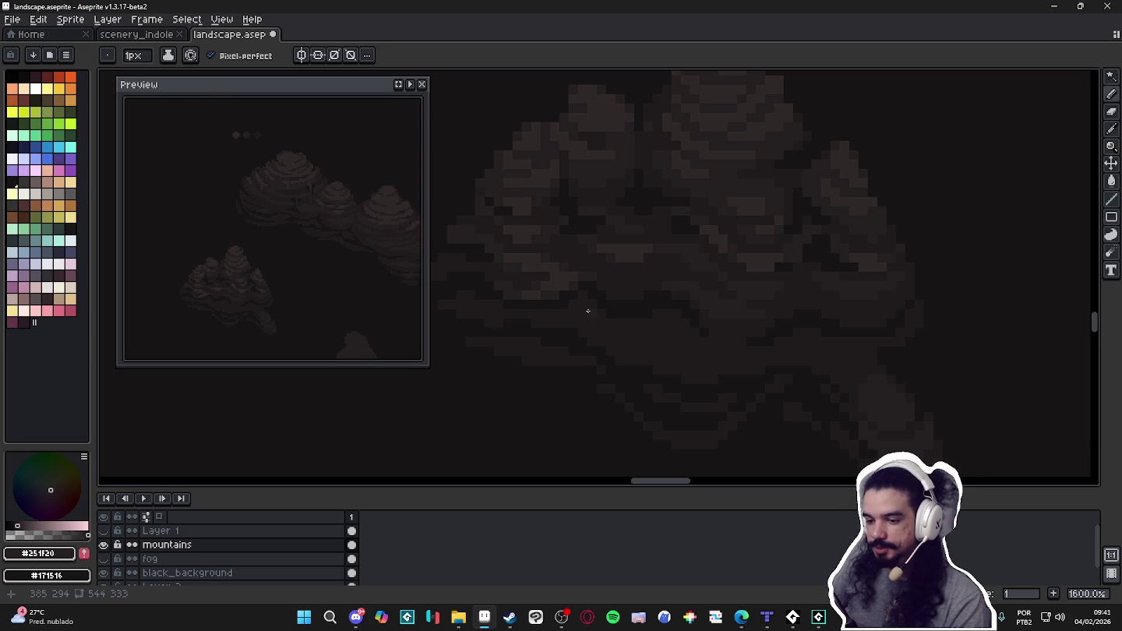
scroll(587, 312, "down", 1)
scroll(593, 305, "down", 1)
scroll(597, 298, "down", 1)
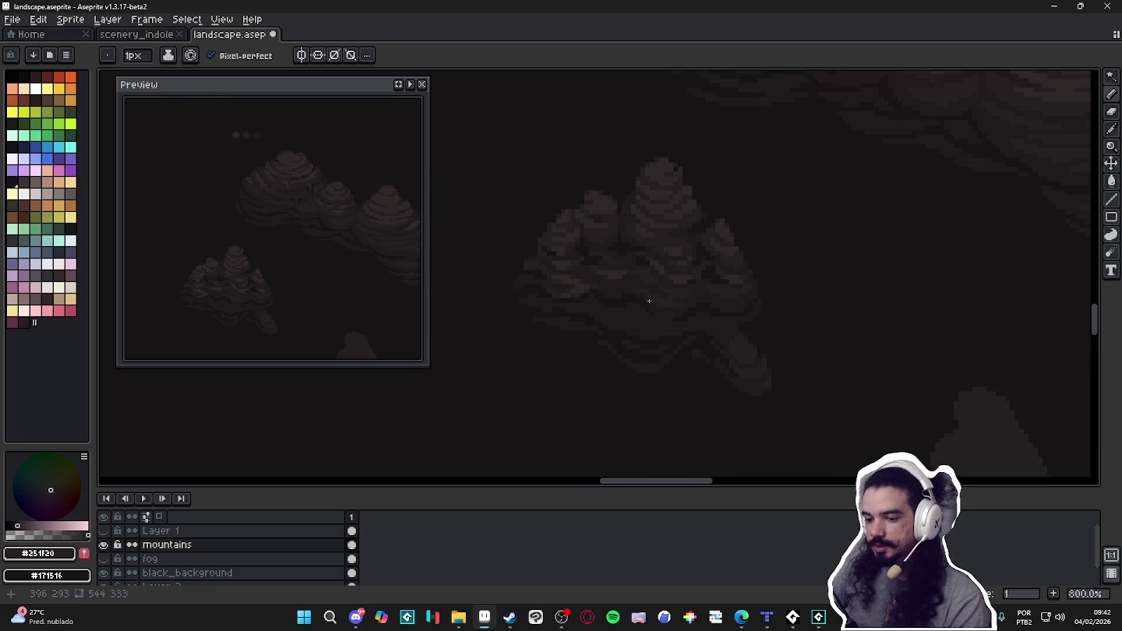
scroll(596, 276, "up", 3)
scroll(556, 263, "up", 2)
left_click(575, 263, "alt")
Switch to the 1px Pencil, cycling through #251f20 and #1F1B1C, ending on #302828.
key("b")
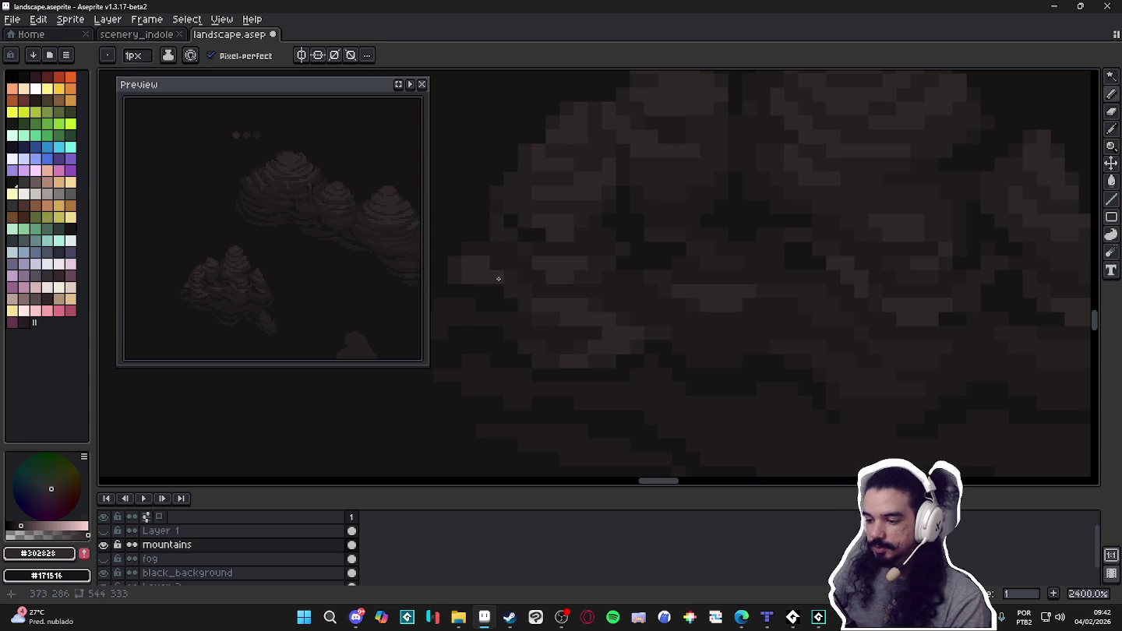
left_click(460, 271, "alt")
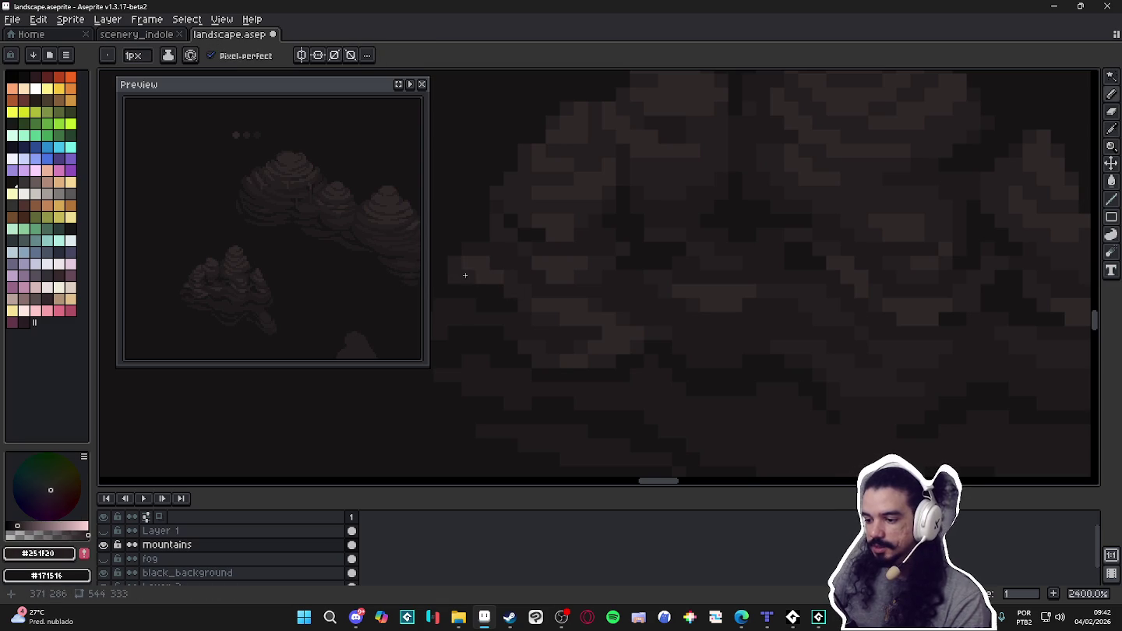
scroll(478, 277, "down", 3)
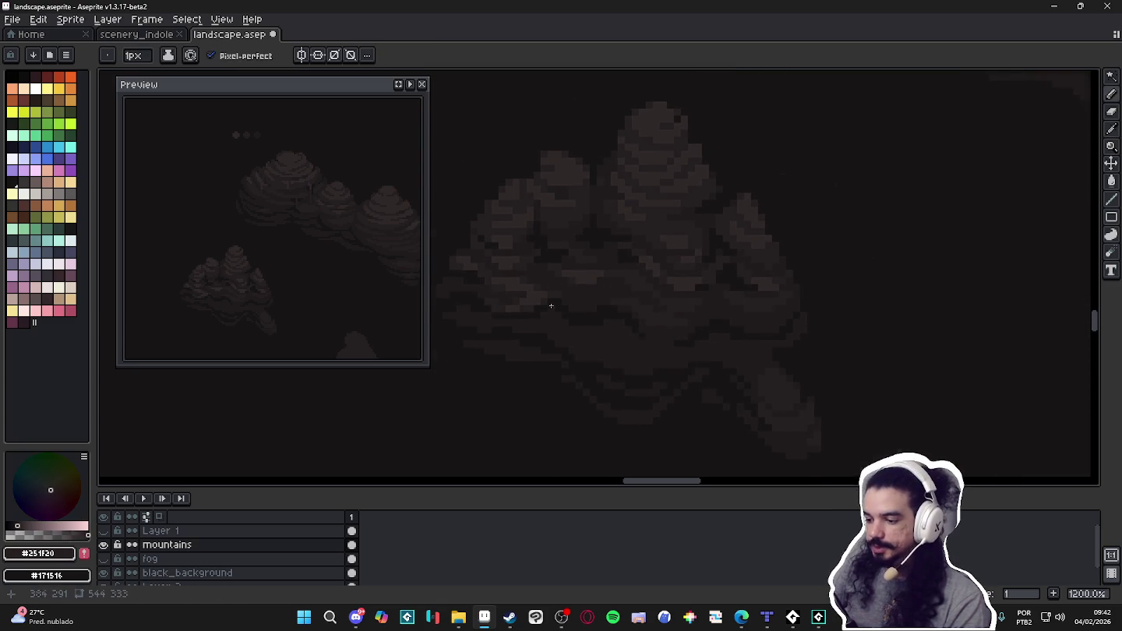
scroll(556, 304, "up", 1)
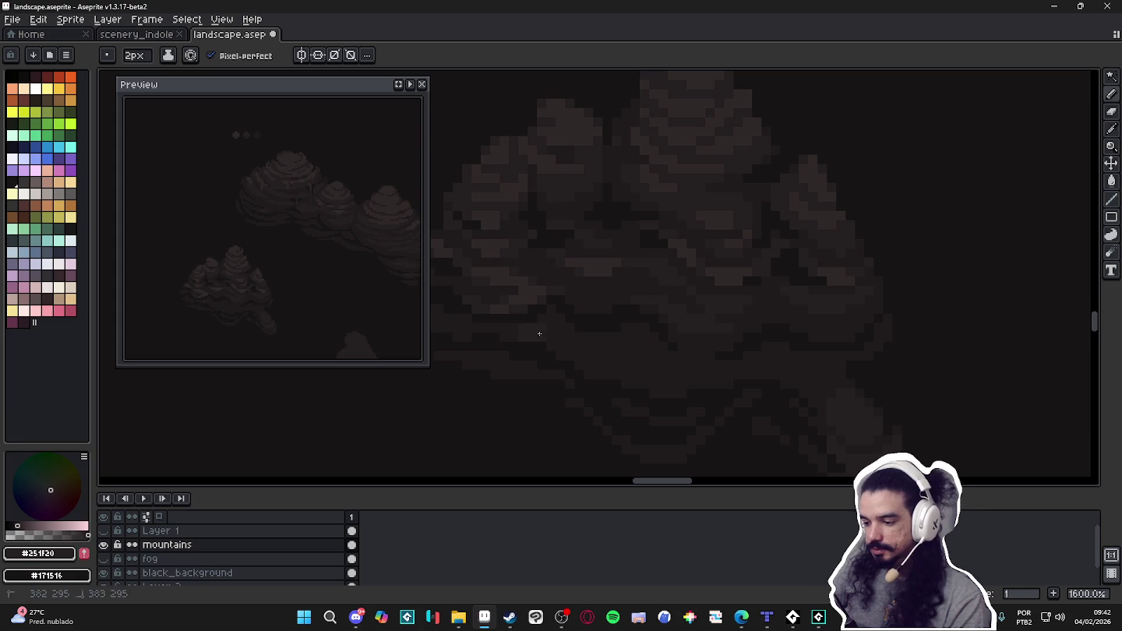
key("minus")
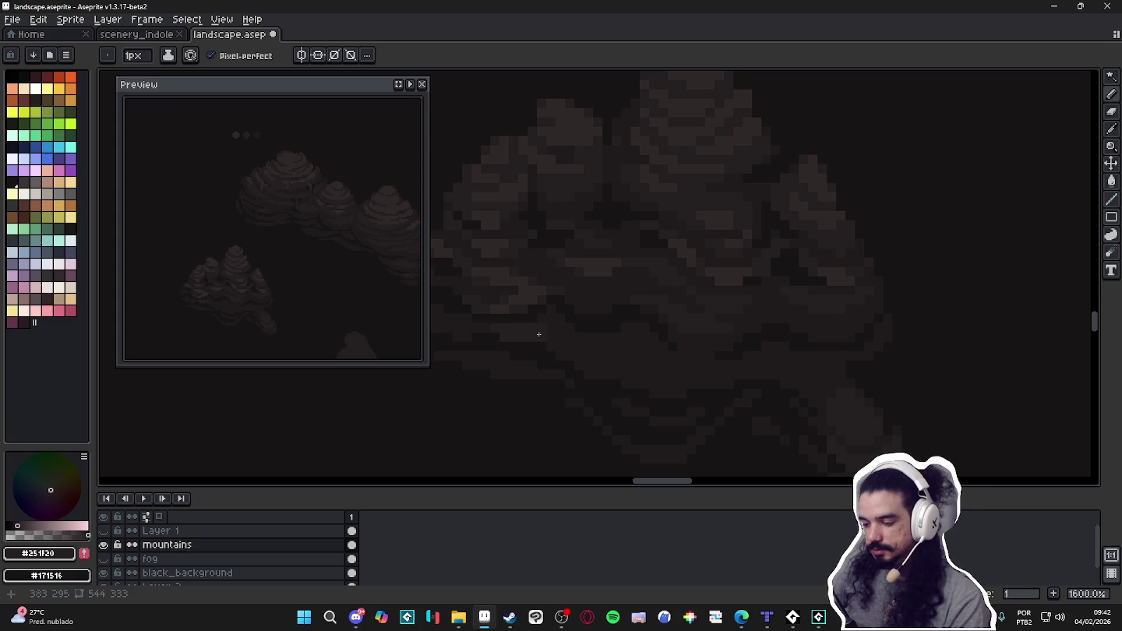
left_click(534, 337, "alt")
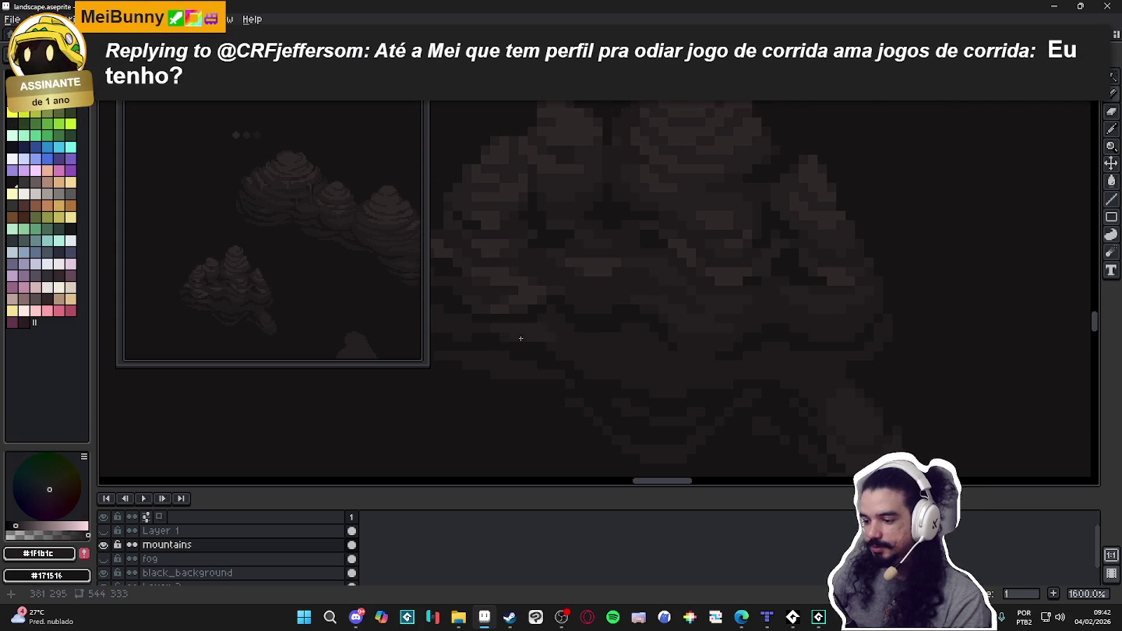
scroll(572, 333, "down", 3)
scroll(571, 343, "up", 2)
left_click(556, 328, "alt")
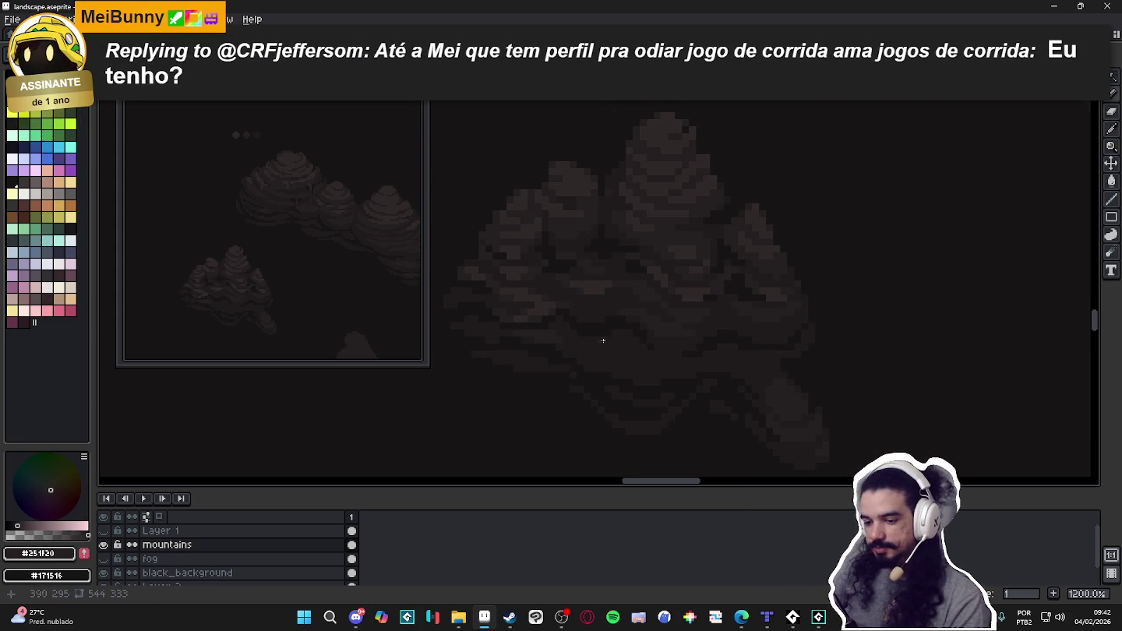
scroll(686, 326, "up", 1)
left_click(684, 315, "alt")
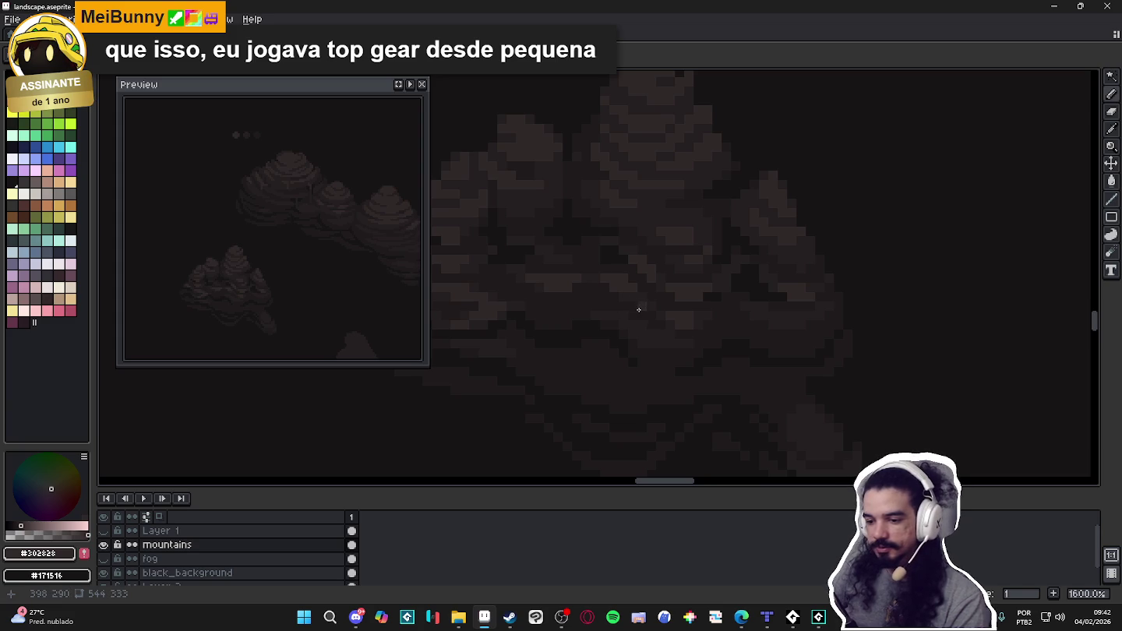
Pan and zoom to re-centre the view on the small mountain.
scroll(644, 302, "up", 2)
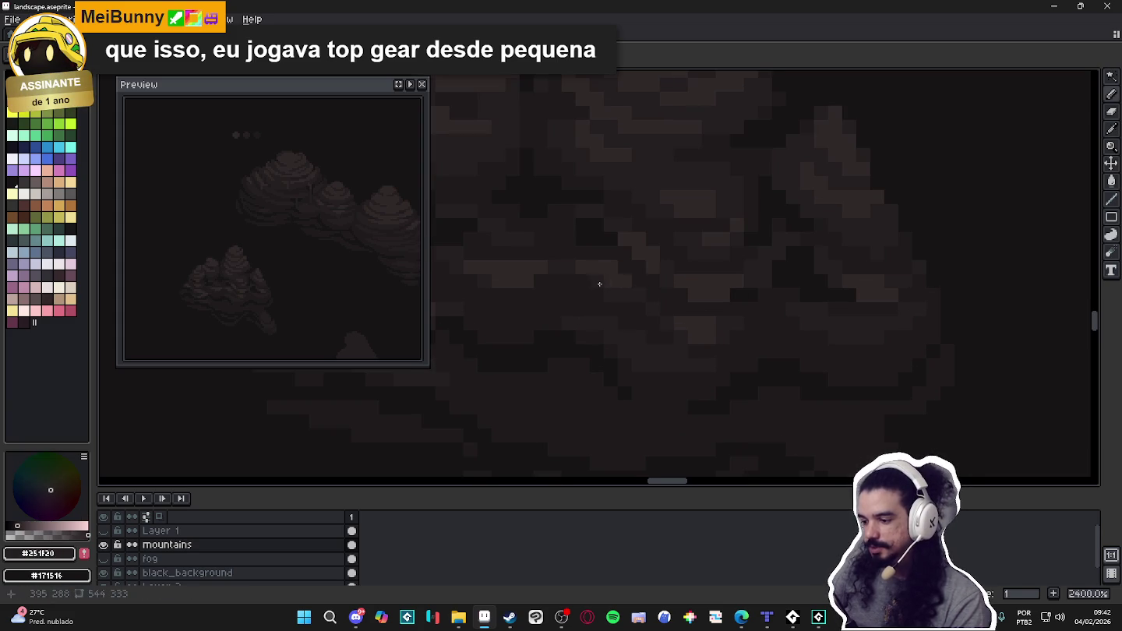
scroll(607, 272, "down", 1)
scroll(621, 293, "down", 2)
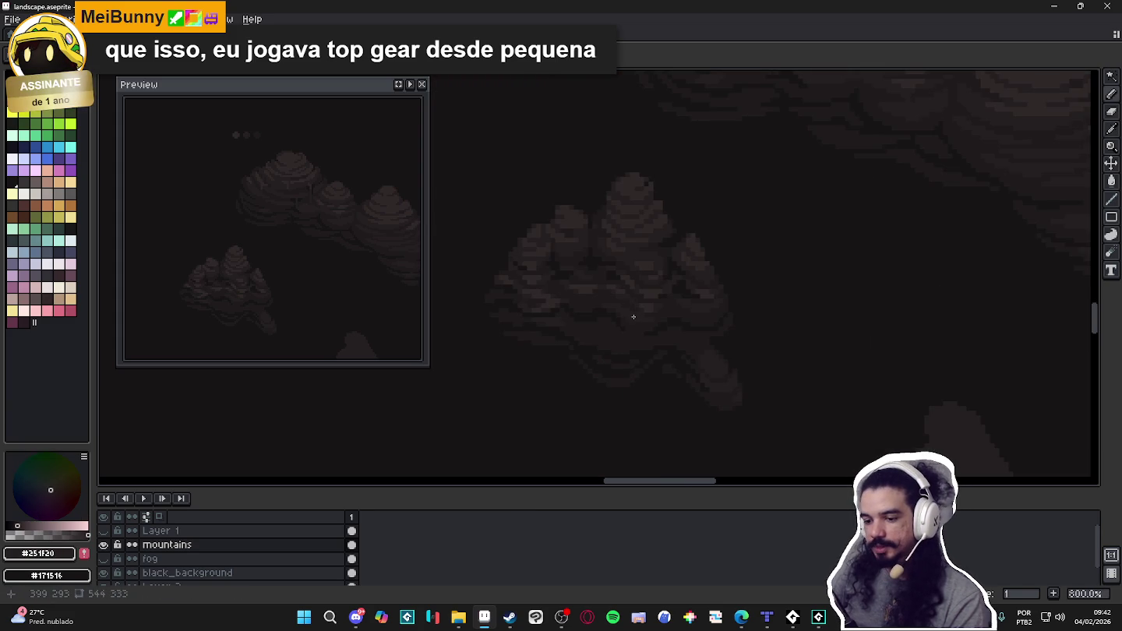
left_click_drag(663, 315, 670, 314)
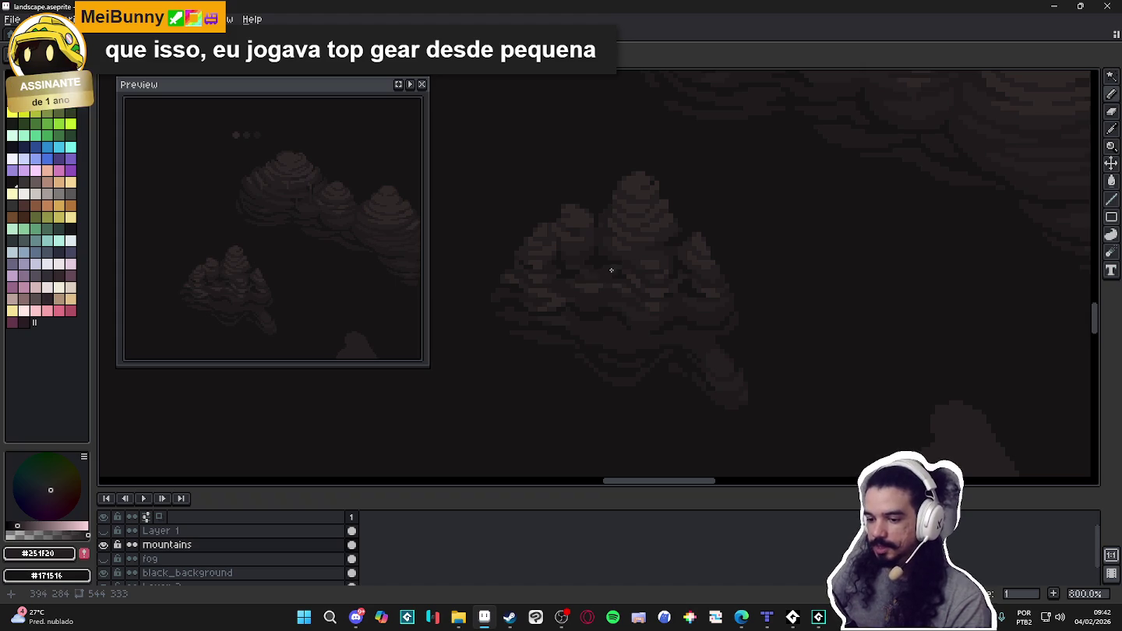
scroll(615, 269, "up", 2)
scroll(670, 263, "down", 1)
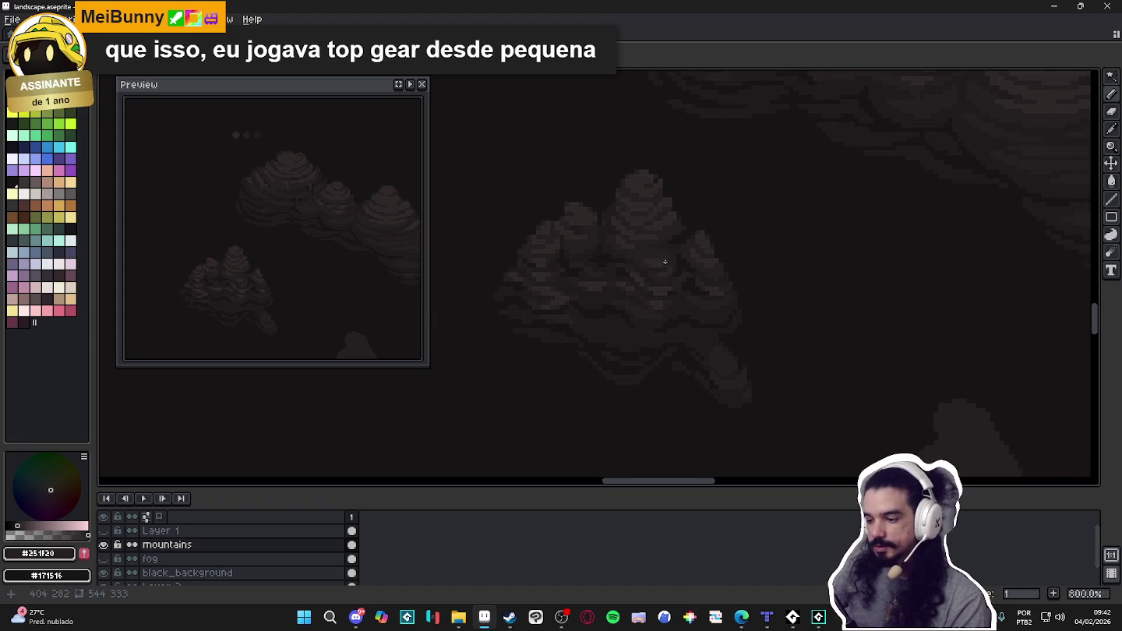
scroll(662, 257, "up", 1)
scroll(656, 252, "up", 1)
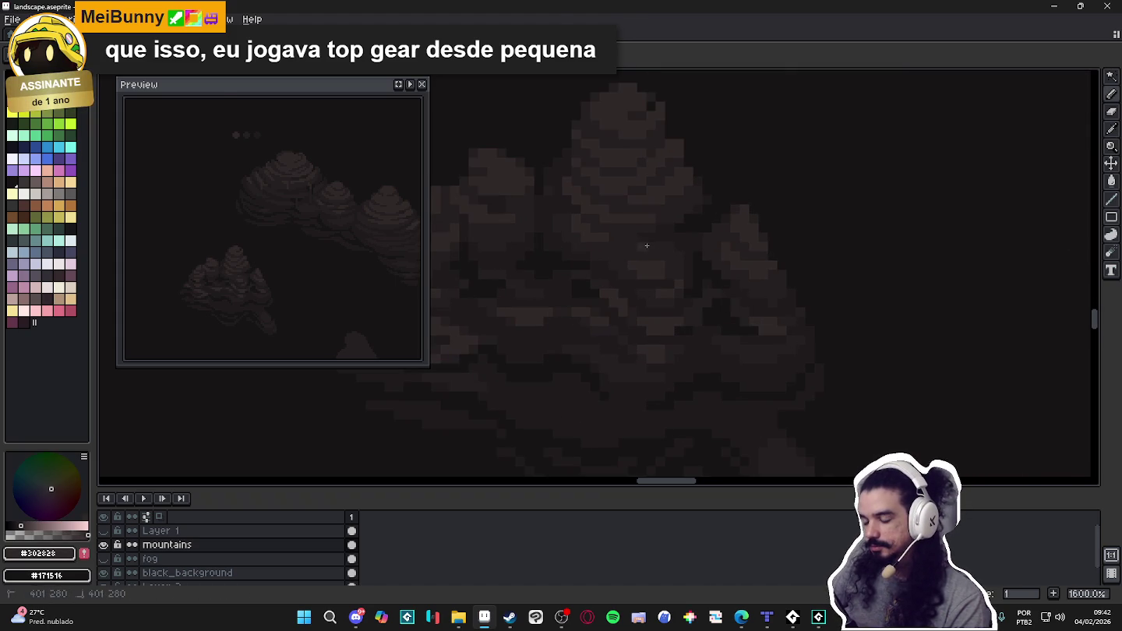
scroll(654, 258, "down", 3)
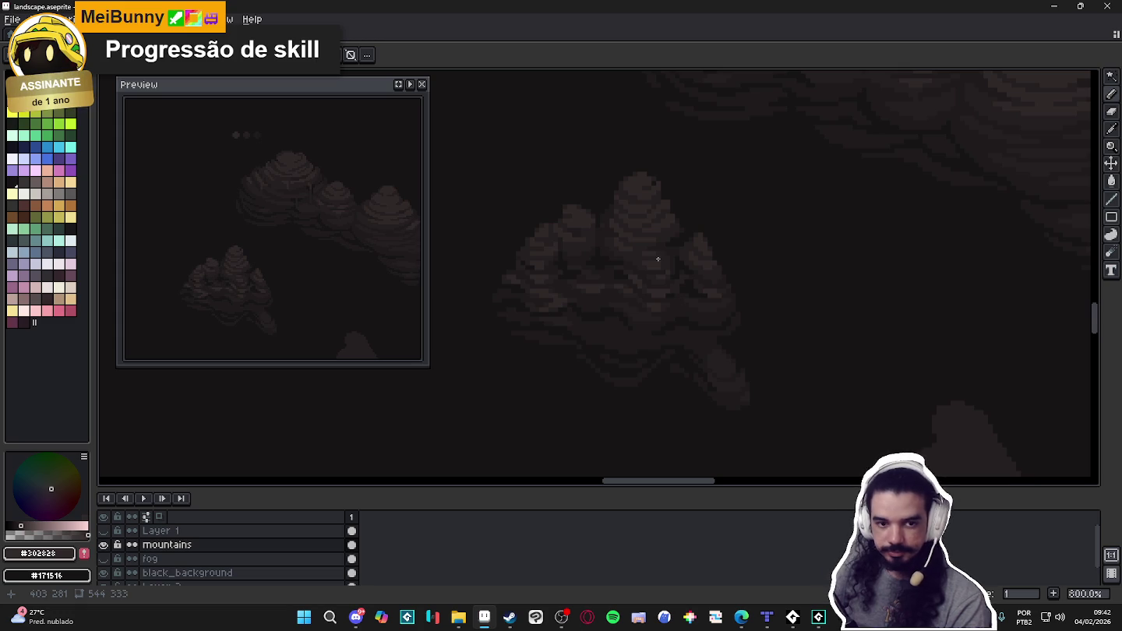
scroll(664, 264, "down", 1)
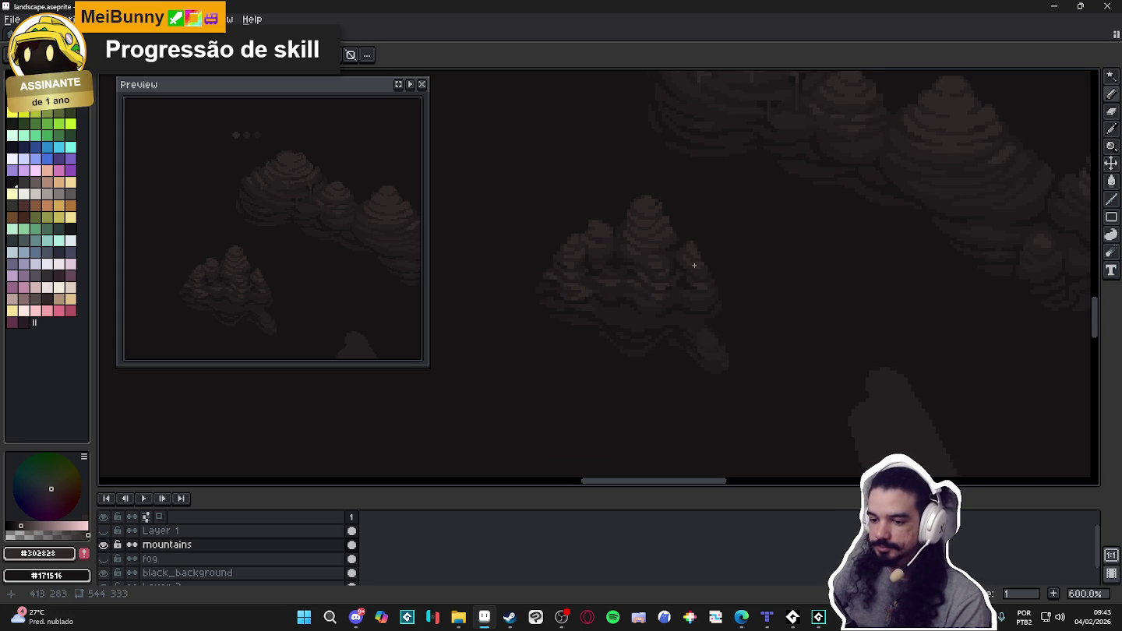
Re-centre and zoom on the mountains, then eyedrop the #251f20 brown.
scroll(601, 247, "up", 3)
scroll(599, 246, "up", 1)
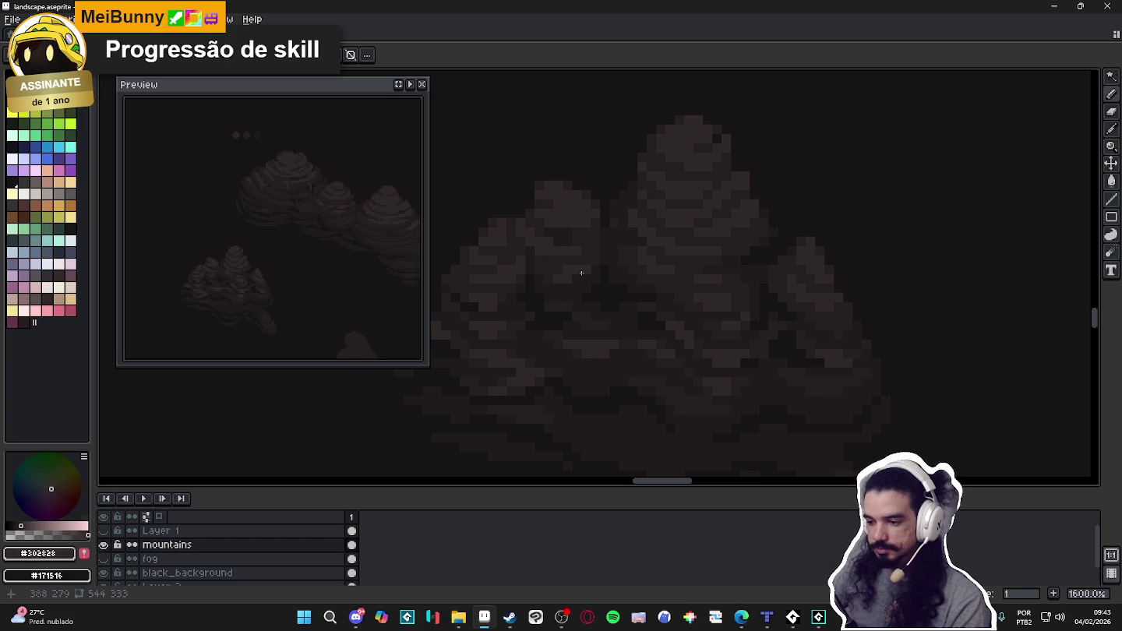
scroll(594, 295, "down", 4)
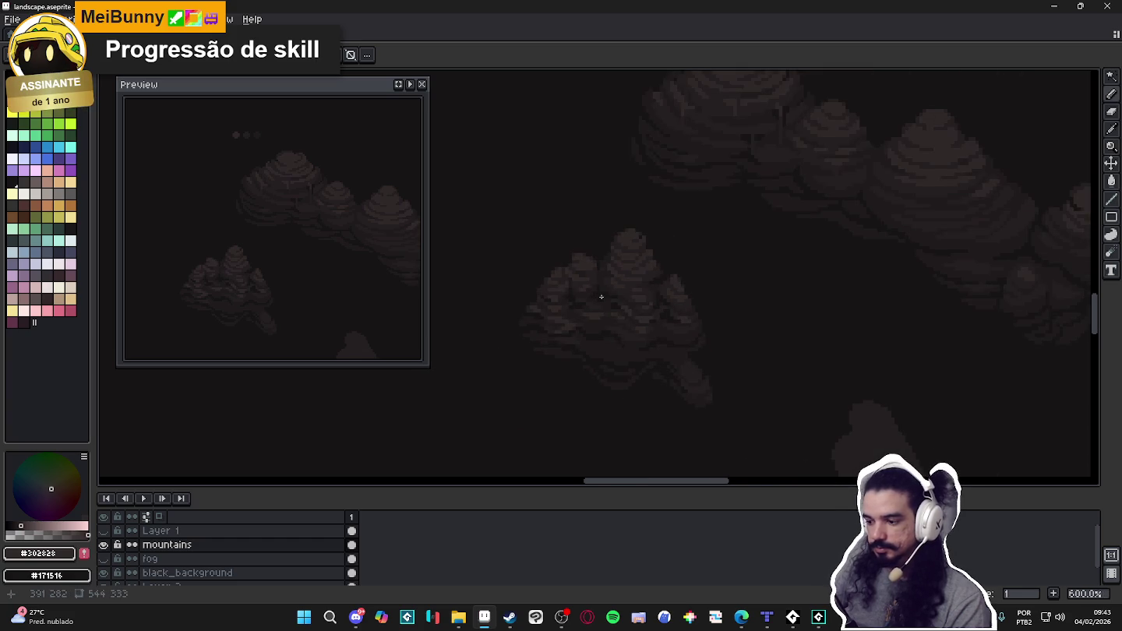
scroll(628, 297, "down", 1)
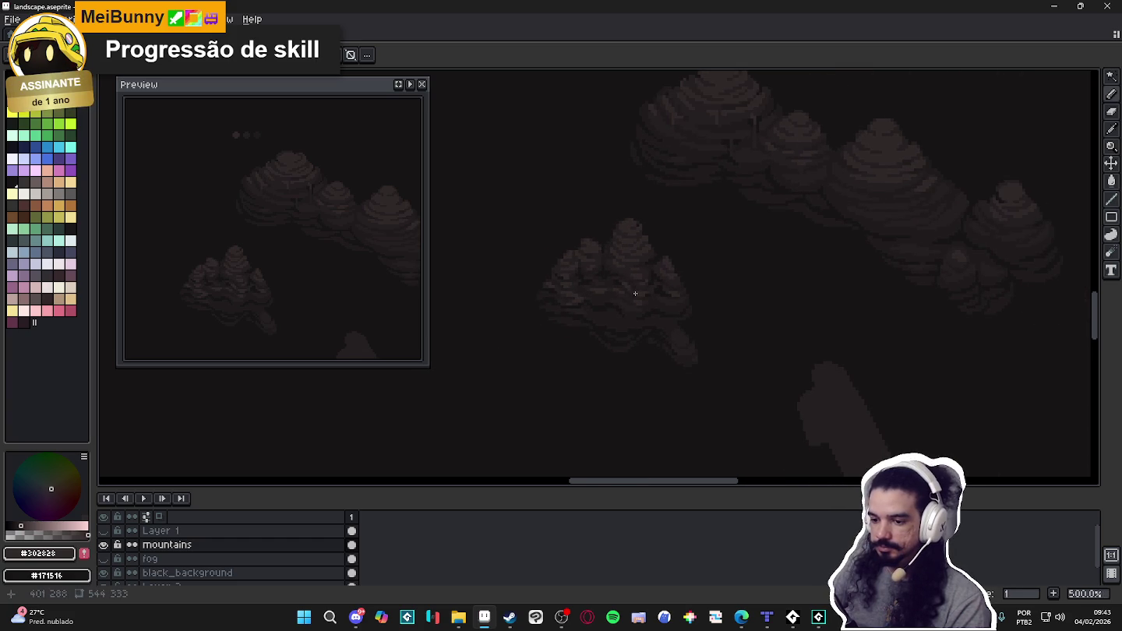
left_click_drag(660, 320, 664, 322)
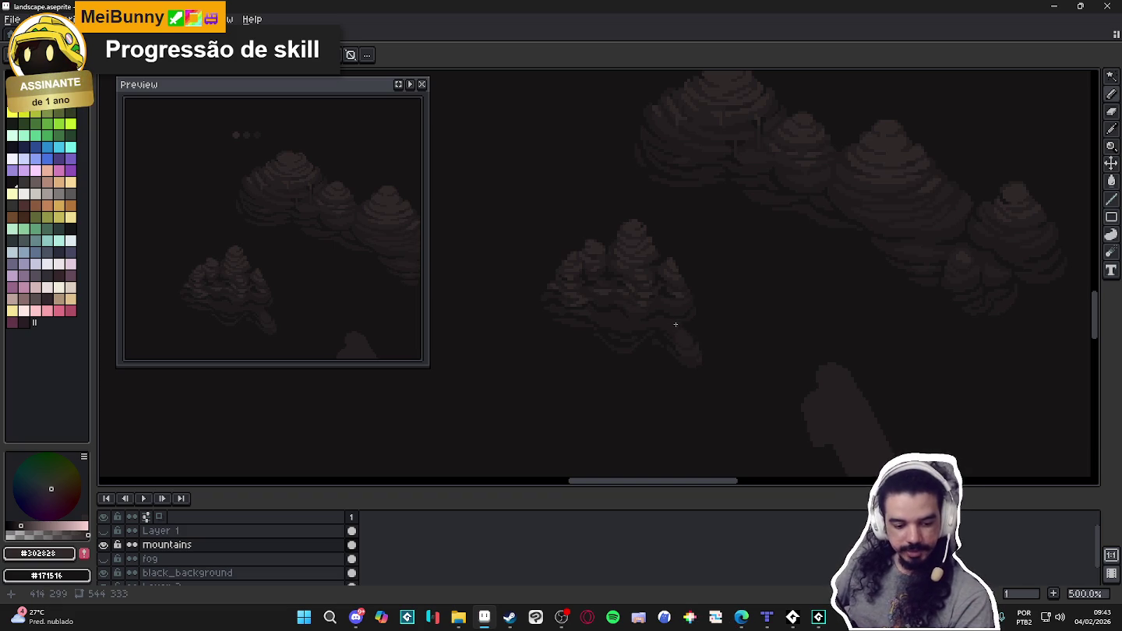
scroll(681, 334, "up", 4)
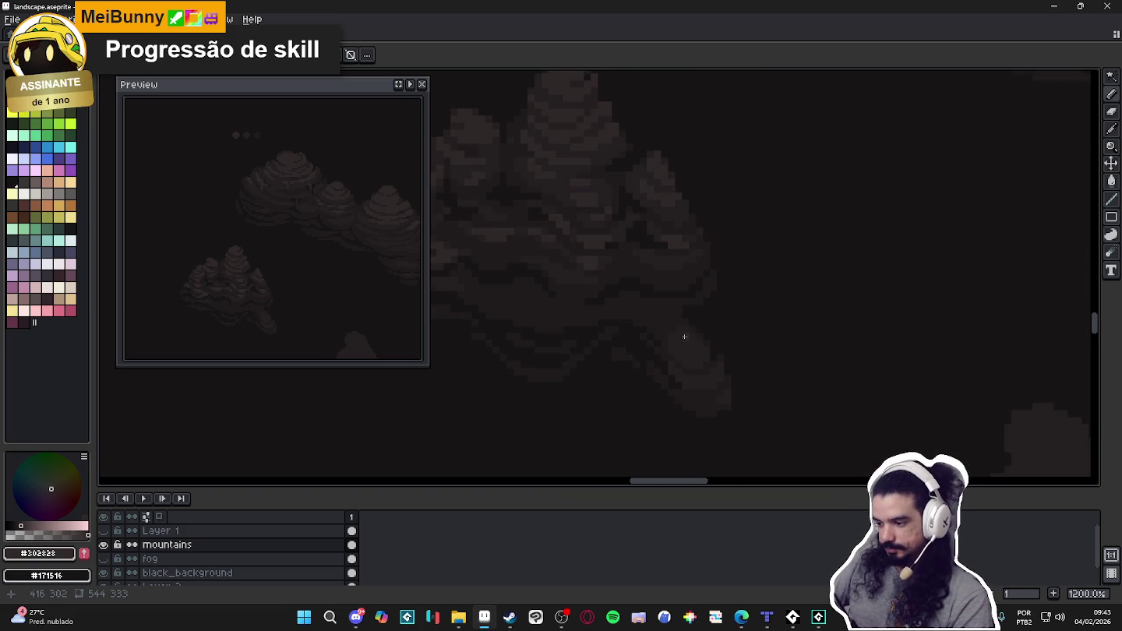
scroll(682, 342, "down", 2)
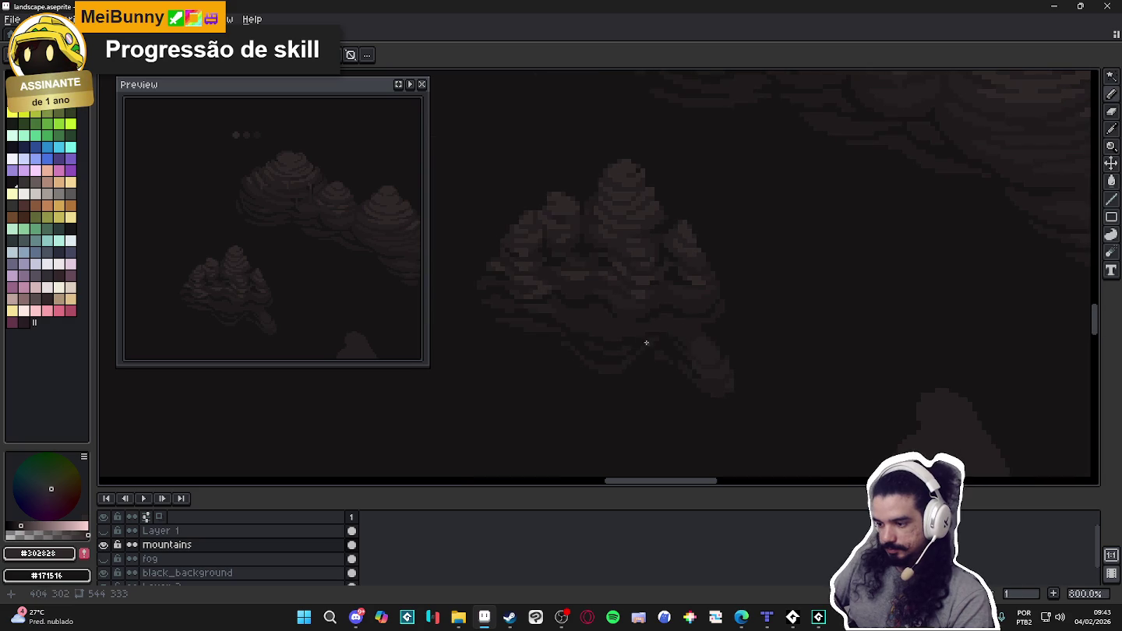
scroll(573, 324, "up", 3)
left_click(682, 275, "alt")
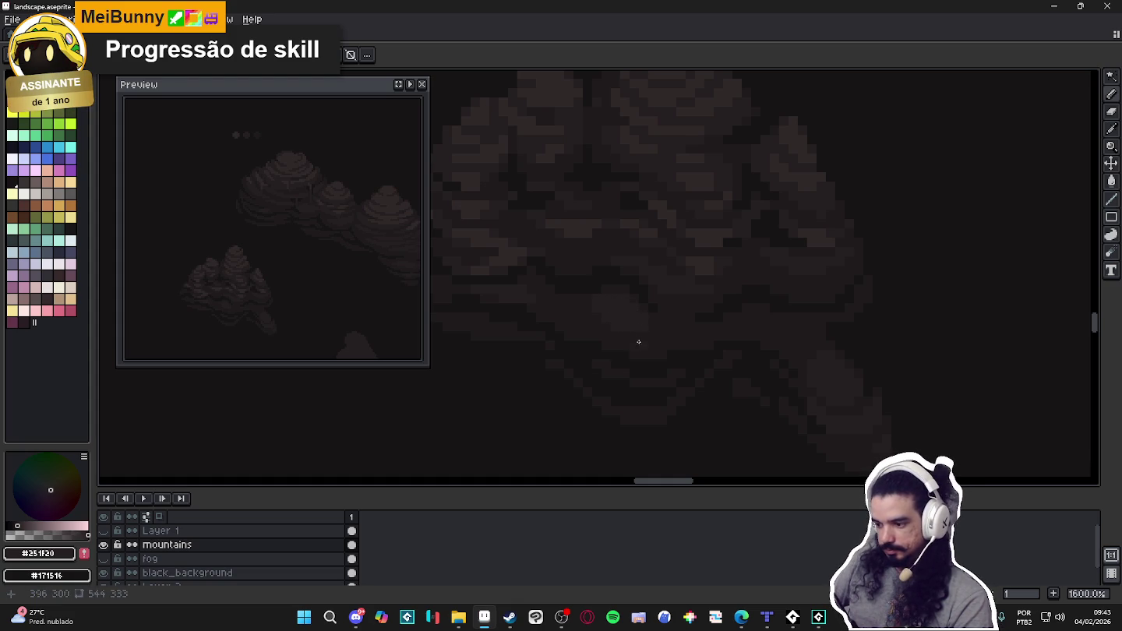
Sample #302828 and #251f20 from the bands, finishing on the near-black #171516.
left_click(616, 305, "alt")
key("v")
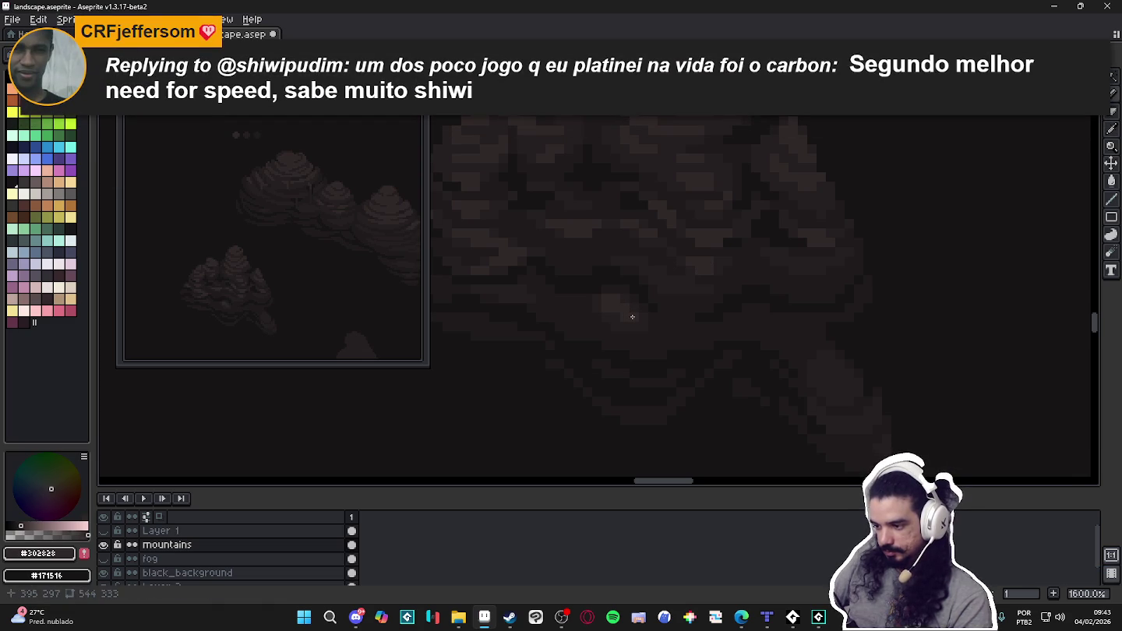
left_click(611, 304, "alt")
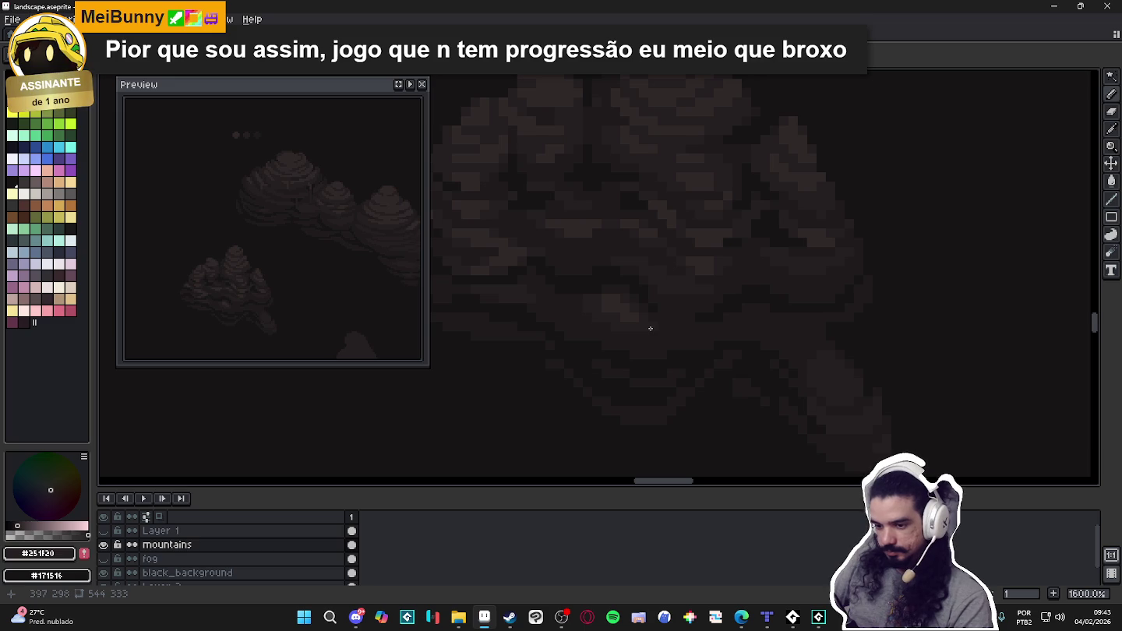
scroll(624, 335, "up", 2)
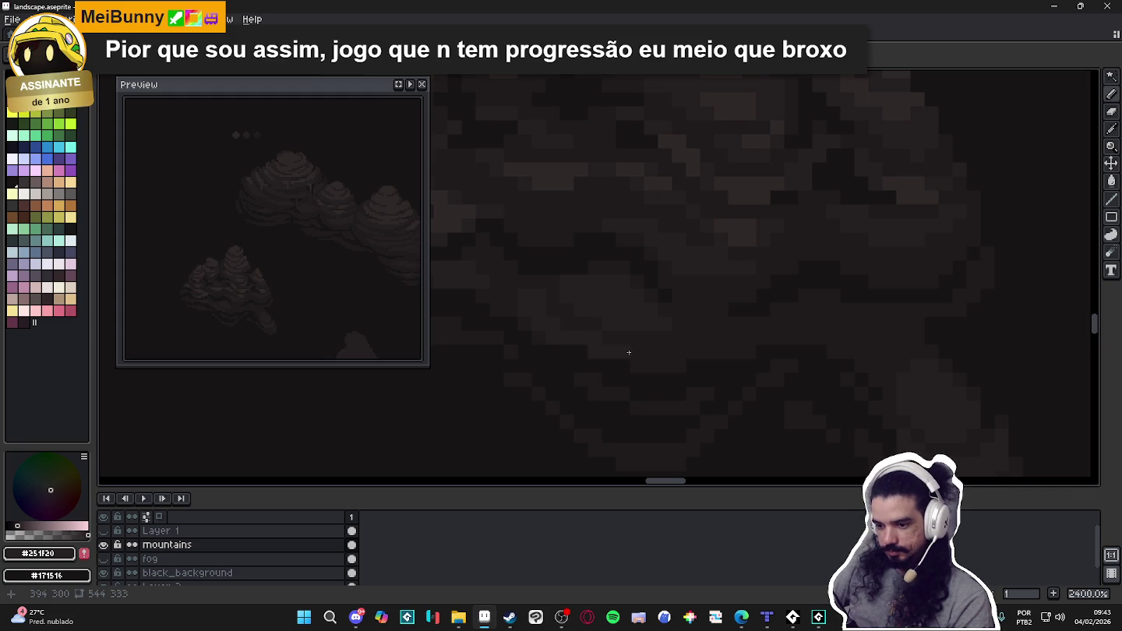
left_click(549, 280, "alt")
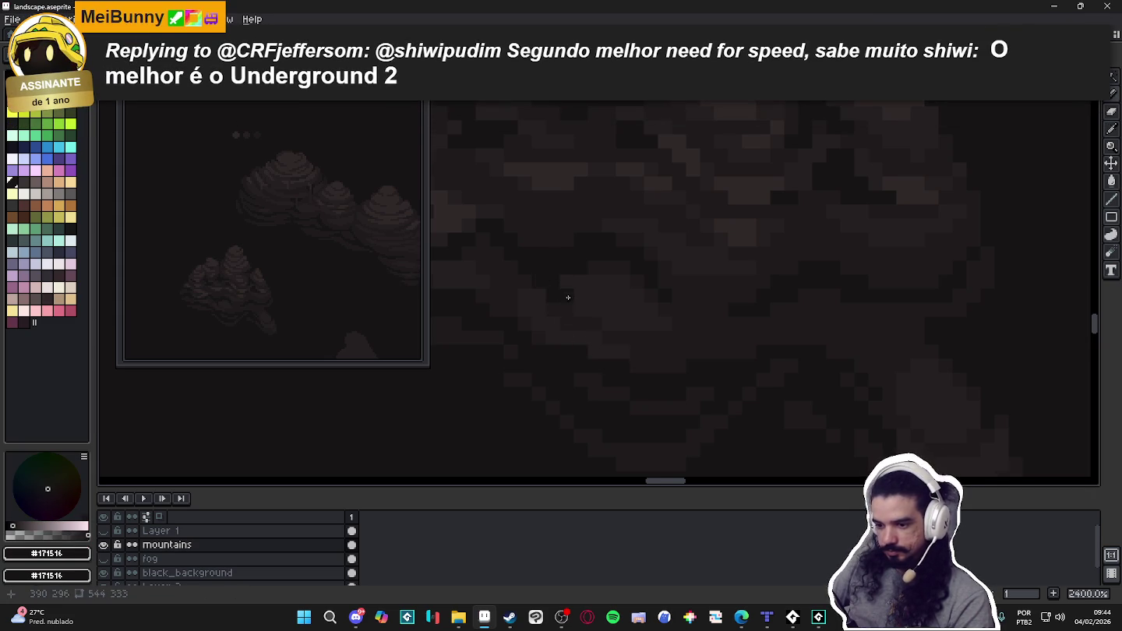
Eyedrop the #1f1b1c and then #251f20 browns from the mountain.
scroll(565, 291, "down", 3)
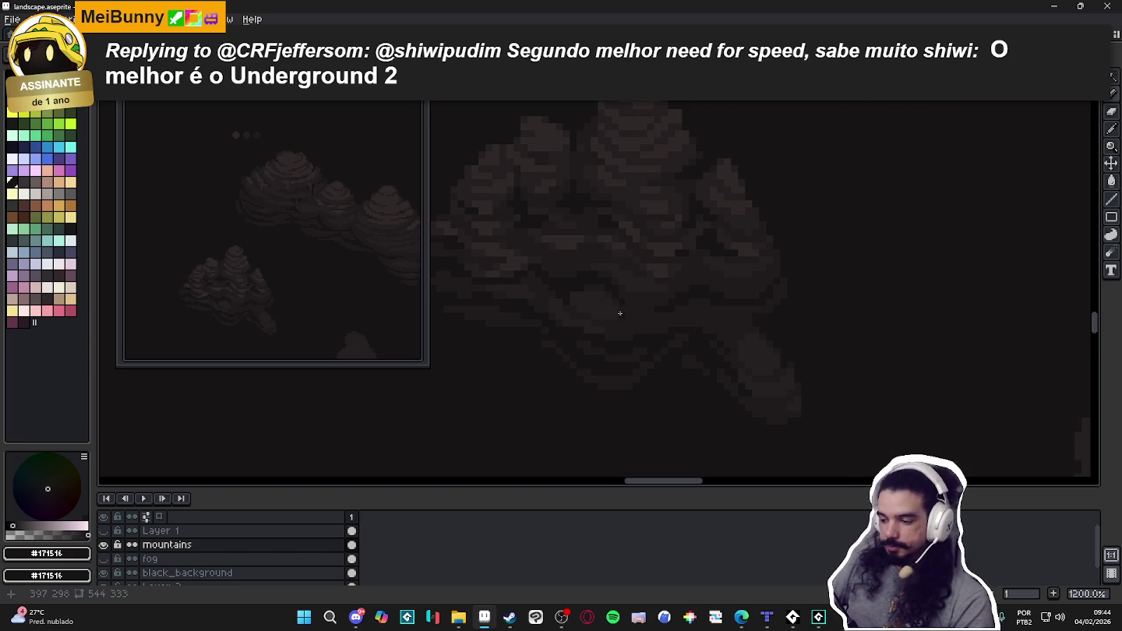
scroll(587, 315, "up", 3)
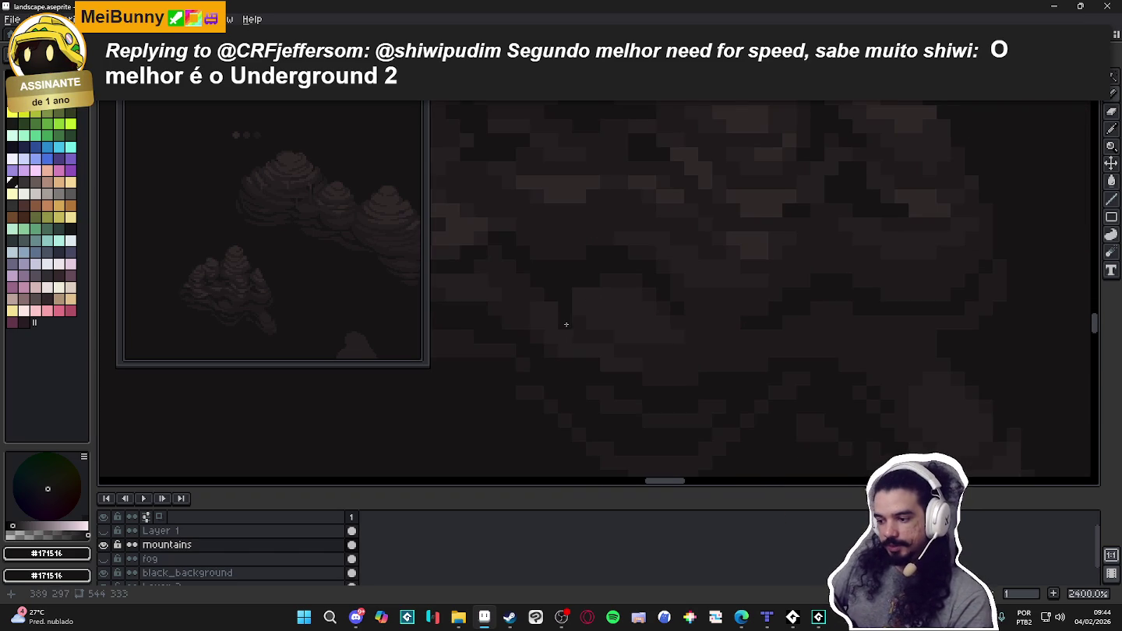
left_click(588, 317, "alt")
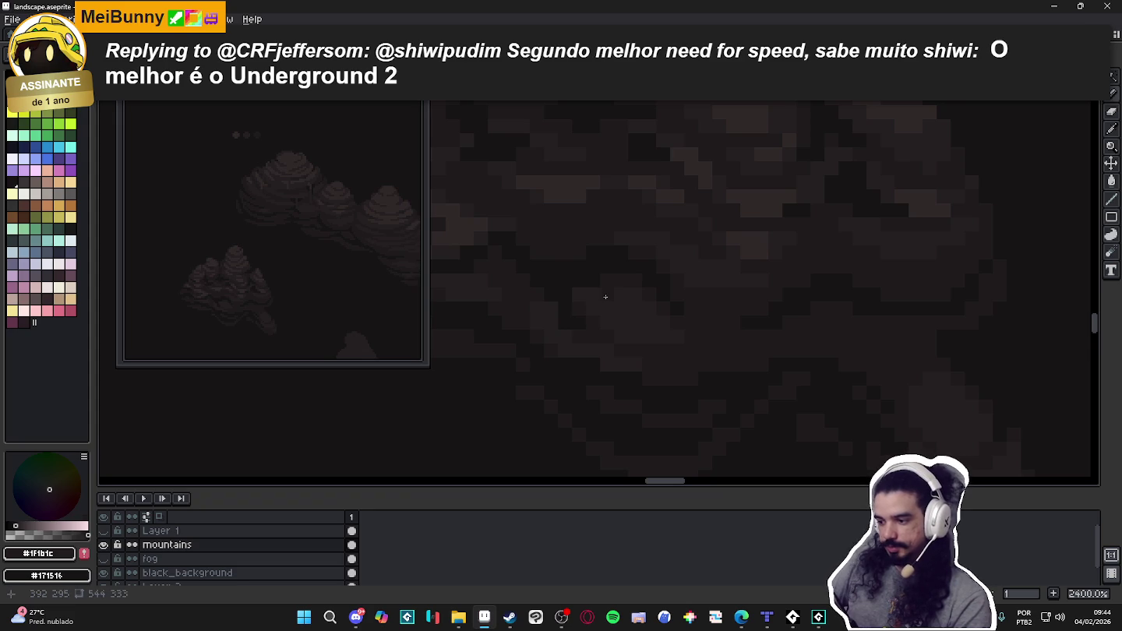
scroll(607, 316, "down", 3)
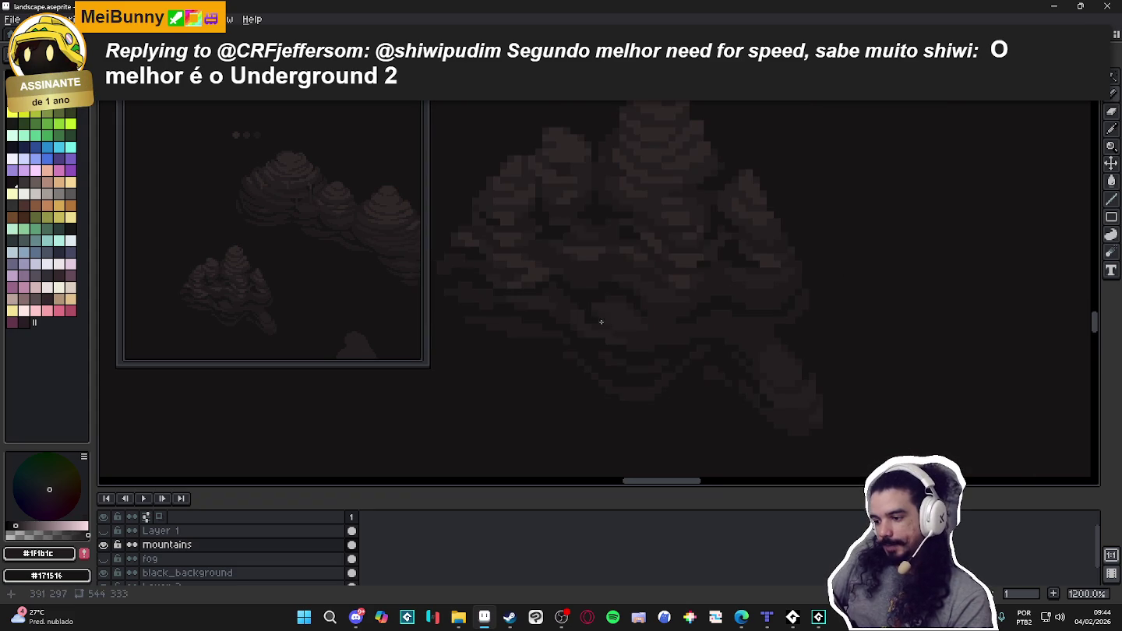
scroll(612, 312, "up", 2)
left_click(609, 329, "alt")
Zoom around to inspect the banded shading and save landscape.aseprite with Ctrl+S.
scroll(781, 335, "down", 2)
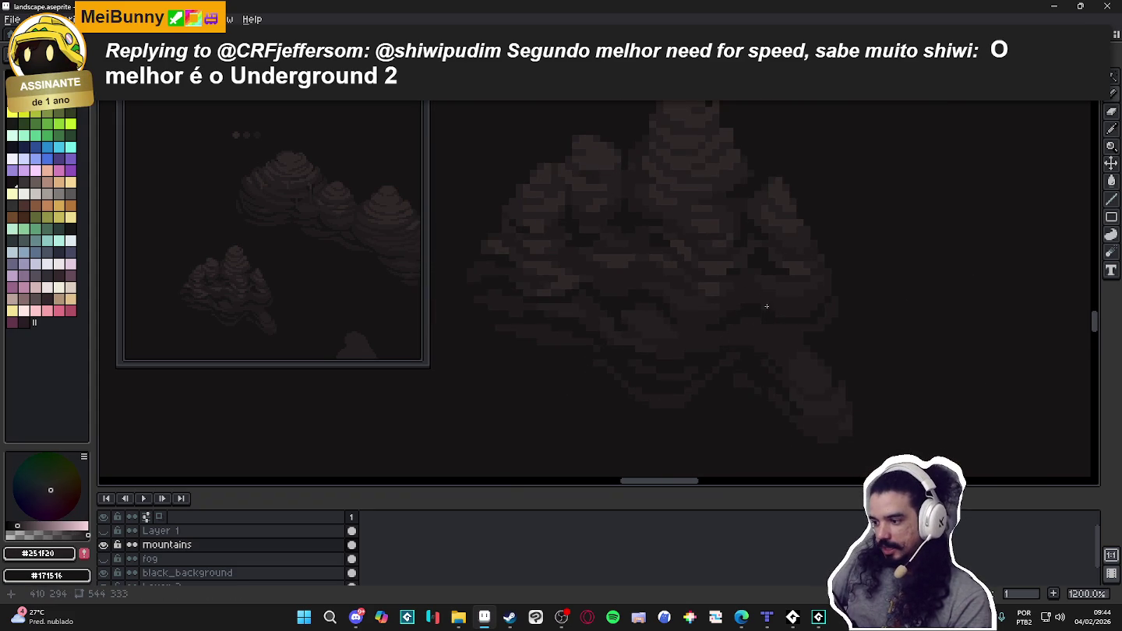
scroll(772, 300, "up", 1)
scroll(779, 319, "down", 1)
scroll(748, 347, "up", 1)
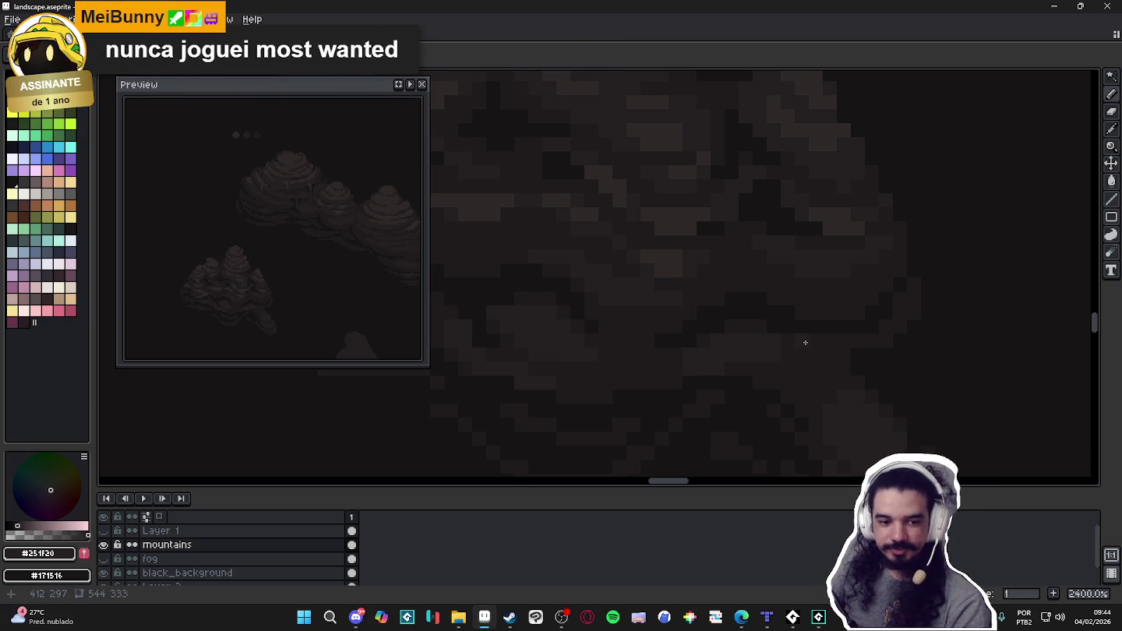
scroll(803, 345, "down", 5)
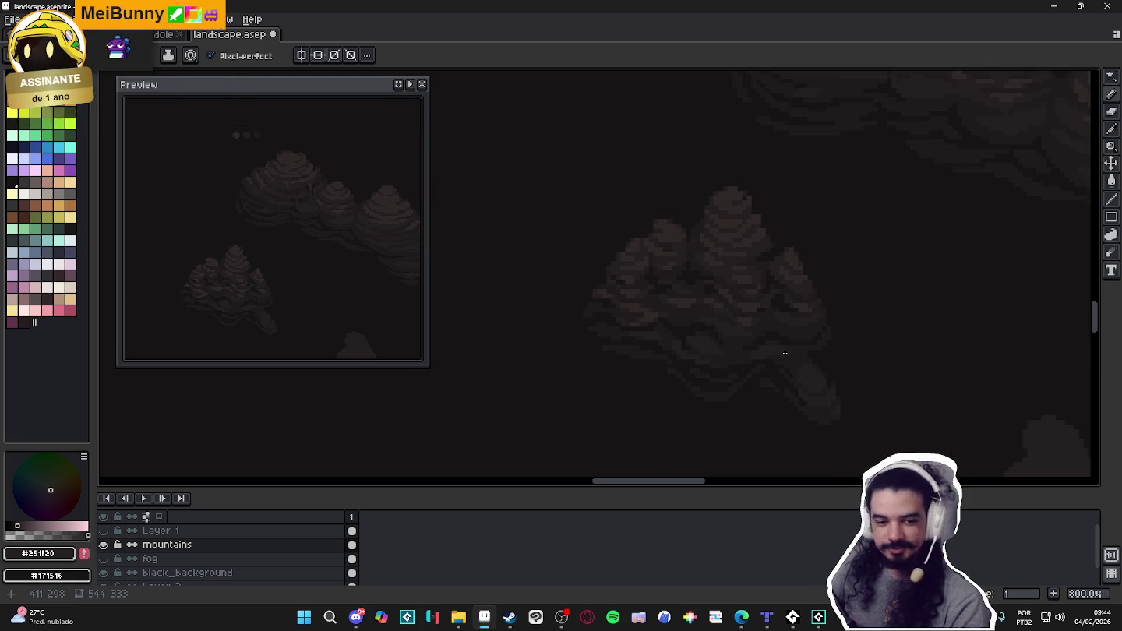
scroll(785, 353, "down", 1)
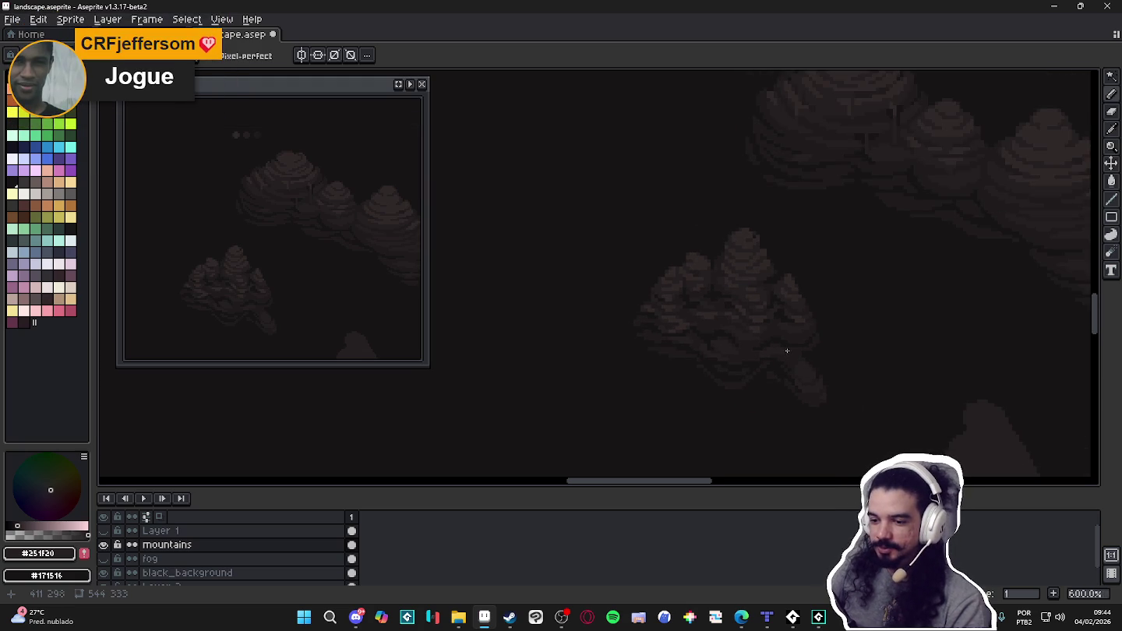
scroll(677, 320, "up", 2)
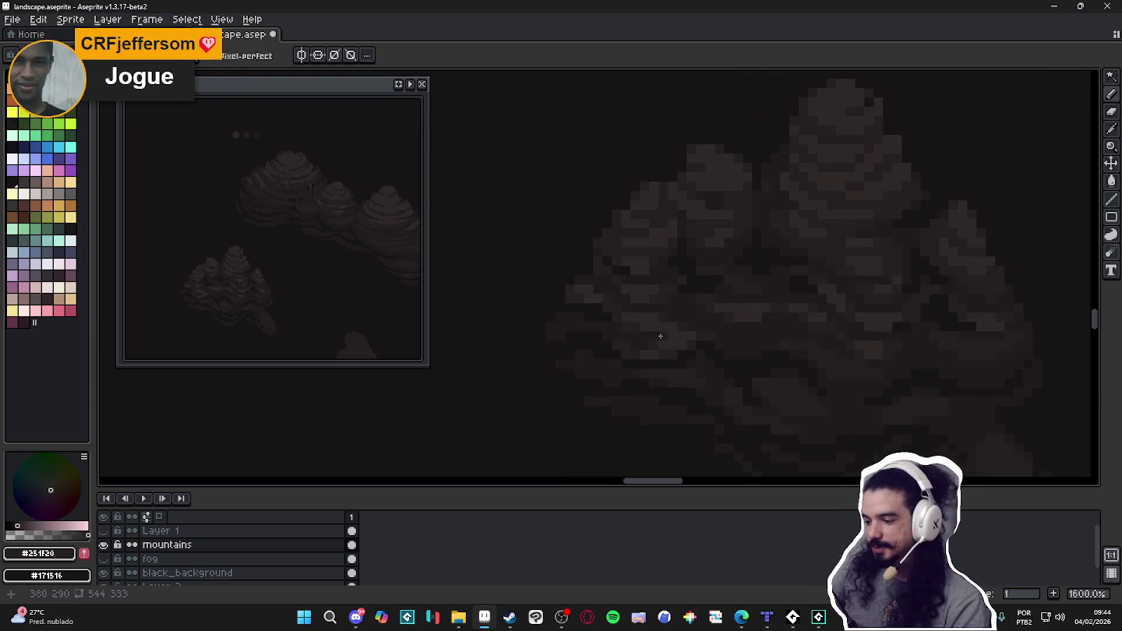
scroll(584, 302, "up", 2)
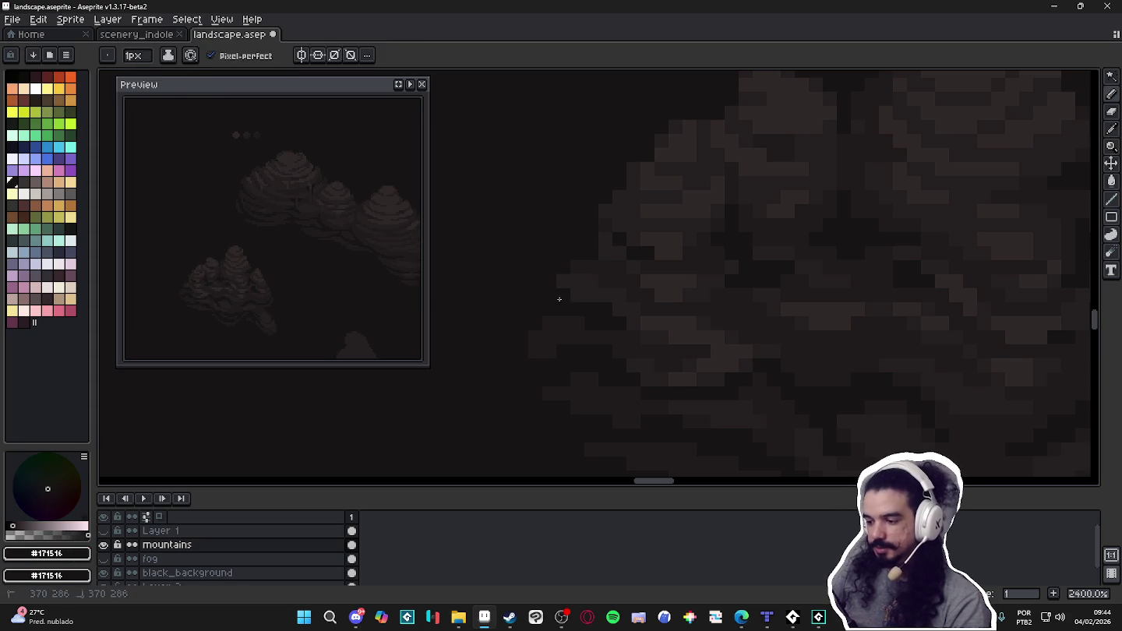
scroll(592, 318, "down", 3)
key("ctrl+s")
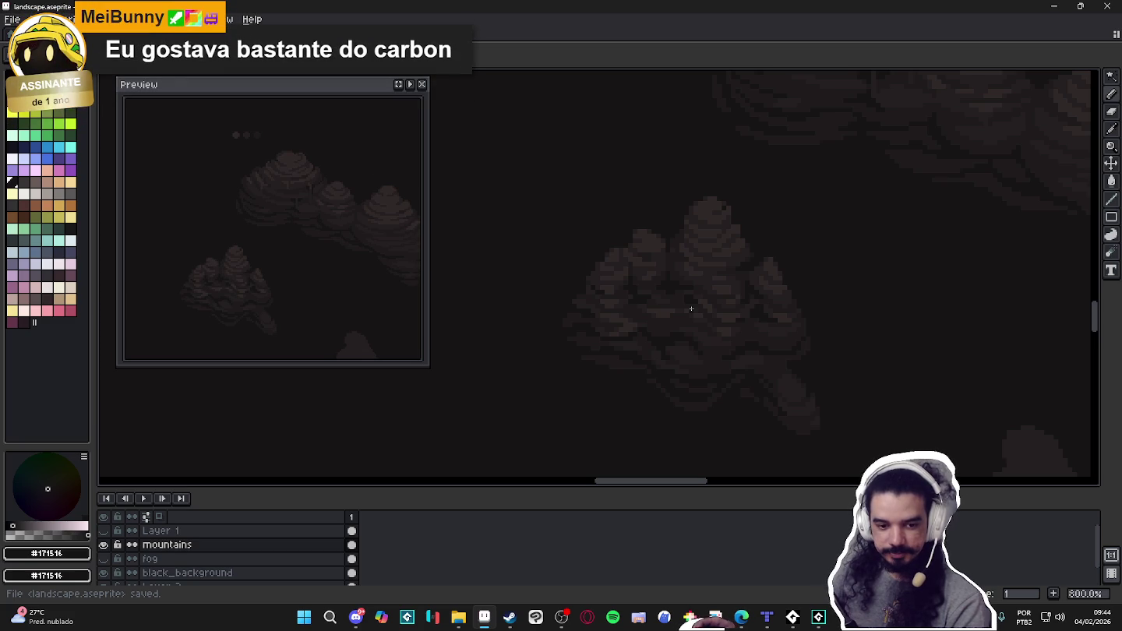
scroll(715, 341, "down", 2)
left_click_drag(733, 352, 720, 343)
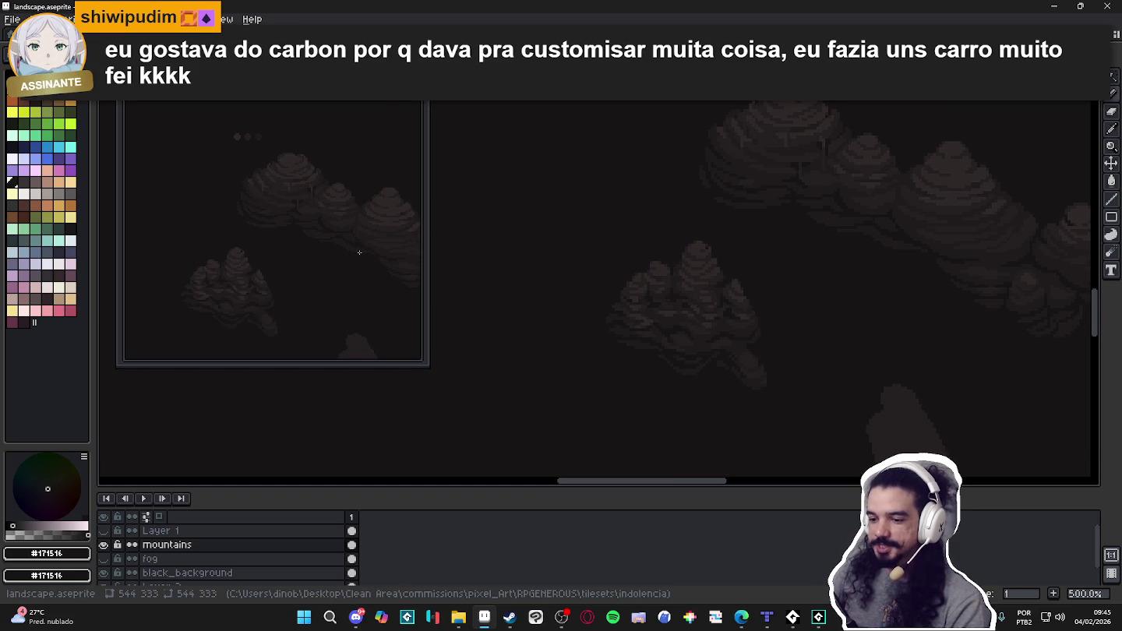
scroll(571, 322, "down", 2)
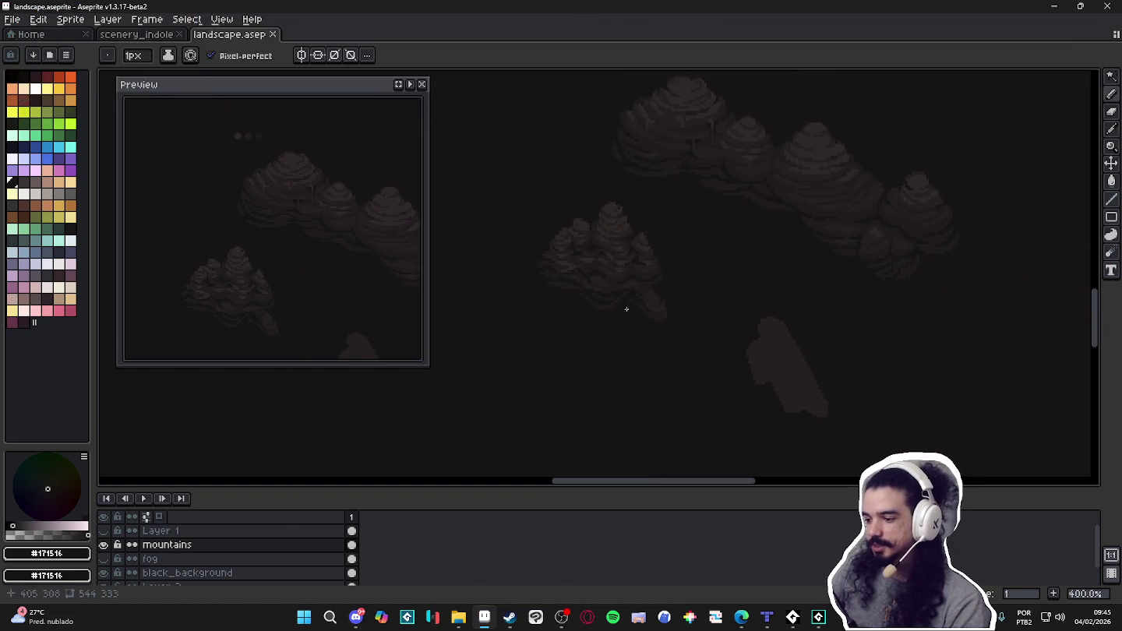
left_click_drag(748, 351, 711, 328)
key("ctrl+s")
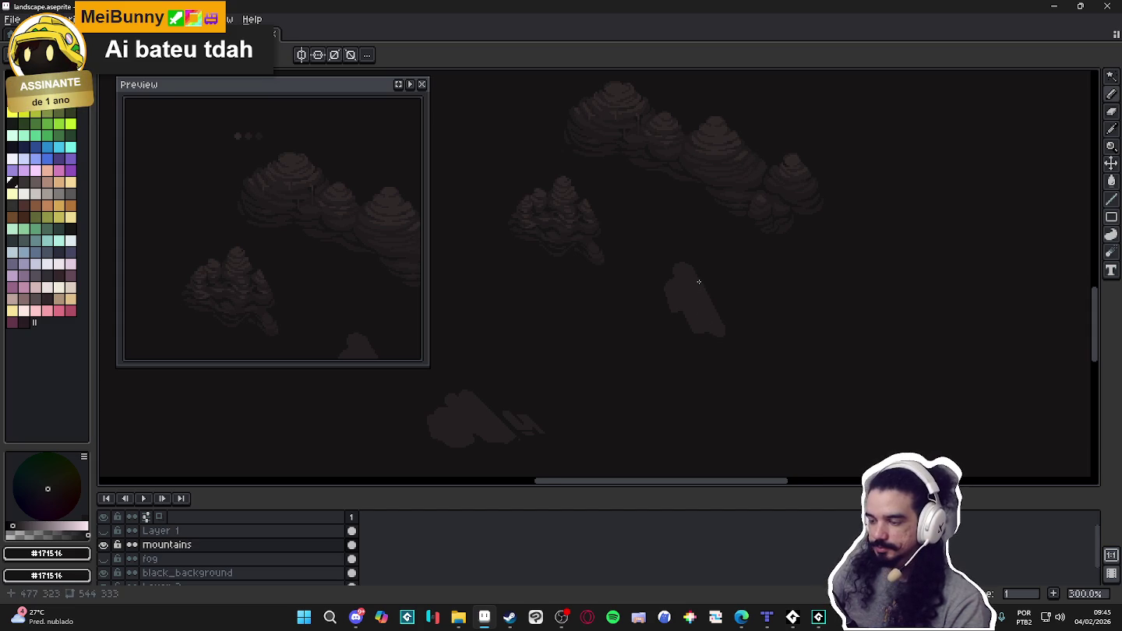
scroll(699, 281, "down", 1)
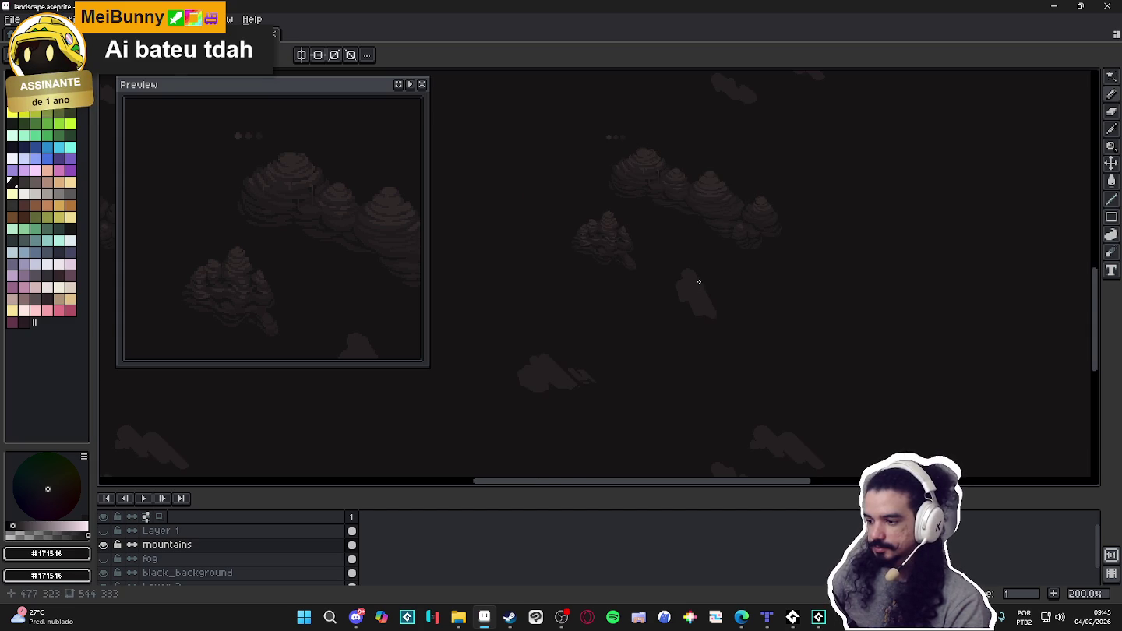
scroll(699, 282, "up", 2)
left_click_drag(688, 289, 680, 294)
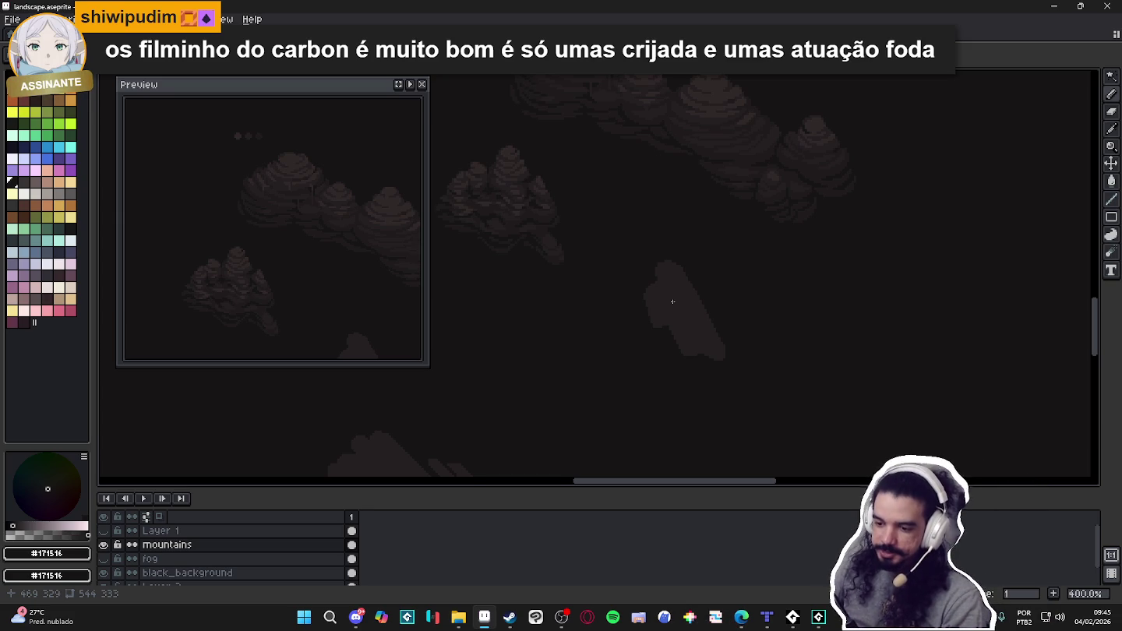
left_click_drag(585, 269, 603, 275)
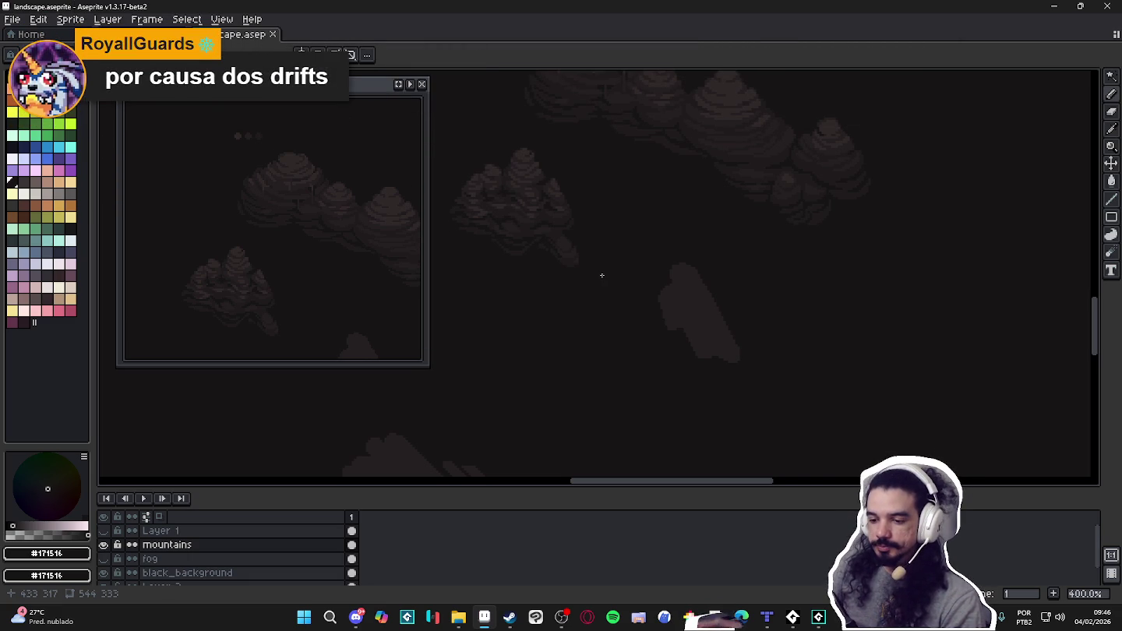
left_click_drag(578, 266, 612, 271)
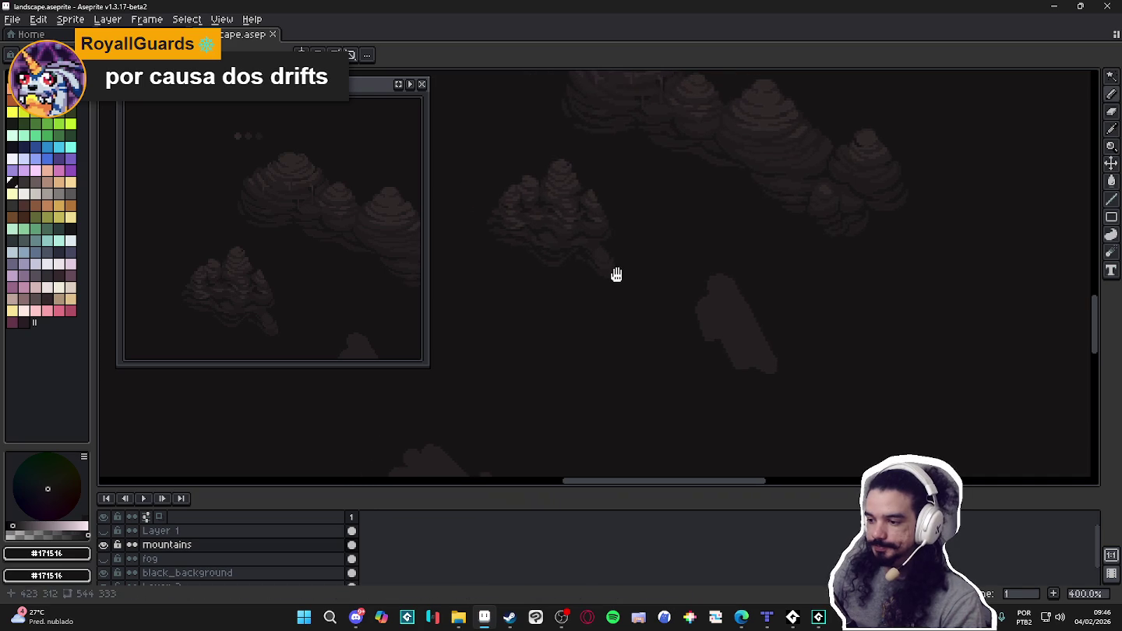
scroll(624, 273, "down", 1)
scroll(624, 273, "down", 1)
scroll(628, 274, "up", 1)
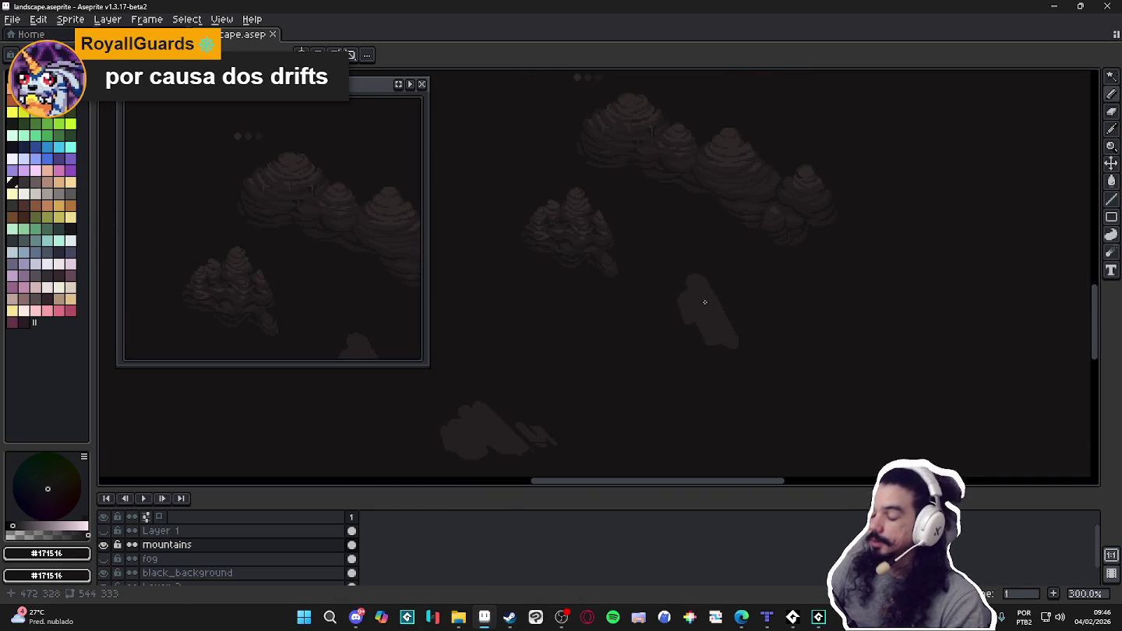
scroll(712, 290, "up", 1)
scroll(710, 292, "up", 1)
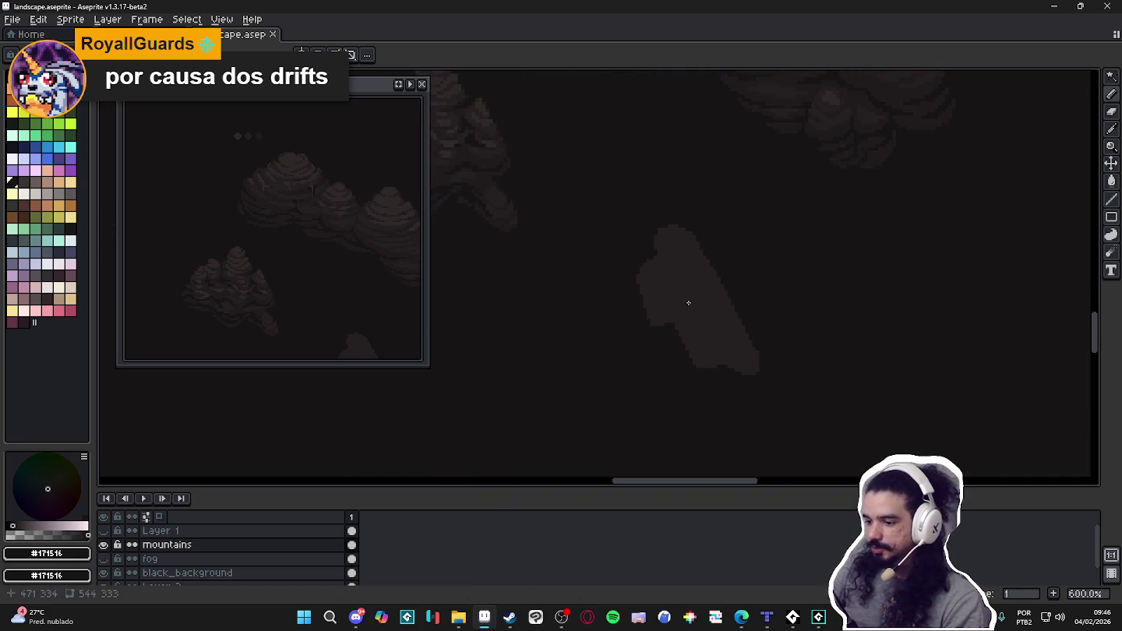
left_click_drag(693, 260, 687, 295)
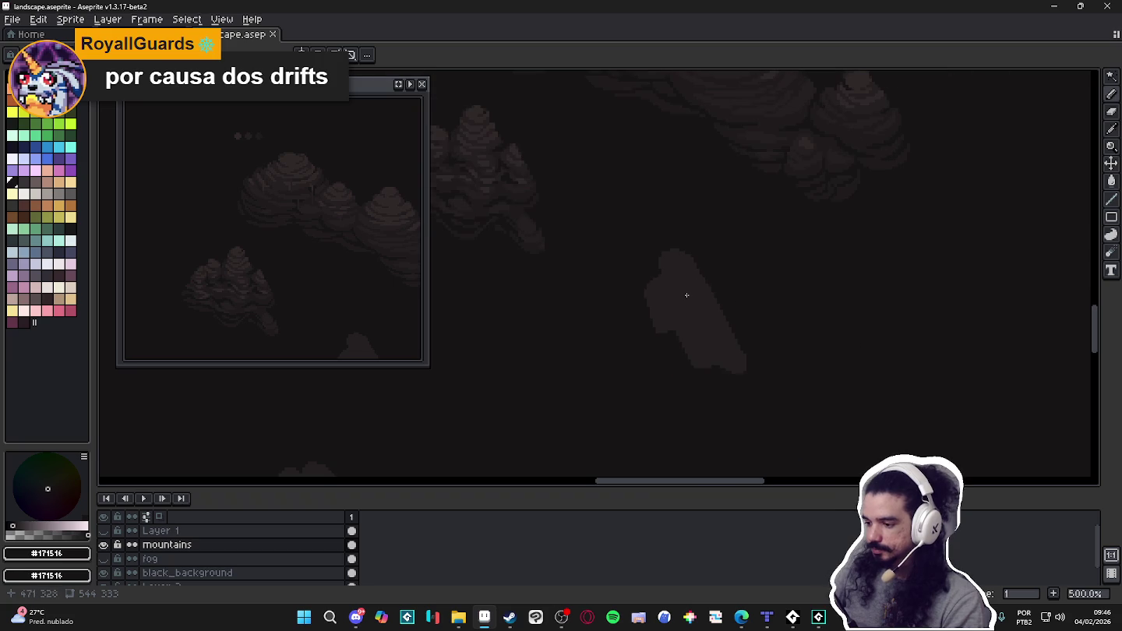
Sample the rock's #1f1b1c, try a select-by-colour on it, then deselect.
left_click(524, 219, "alt")
key("w")
left_click(689, 318)
left_click(689, 321)
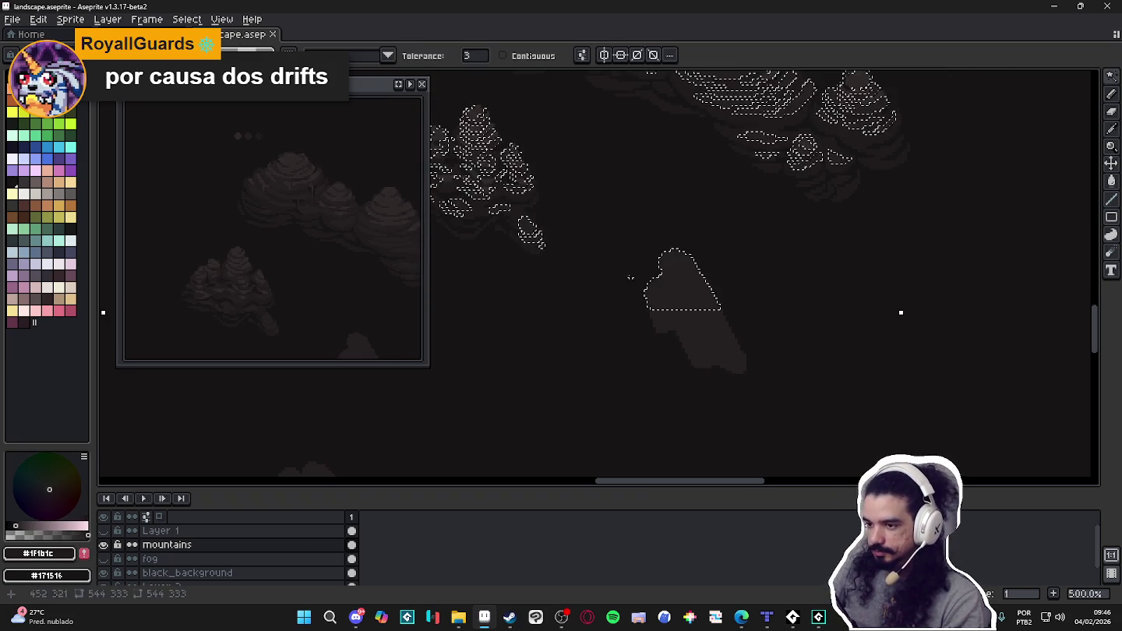
key("ctrl+d")
key("b")
scroll(669, 299, "up", 1)
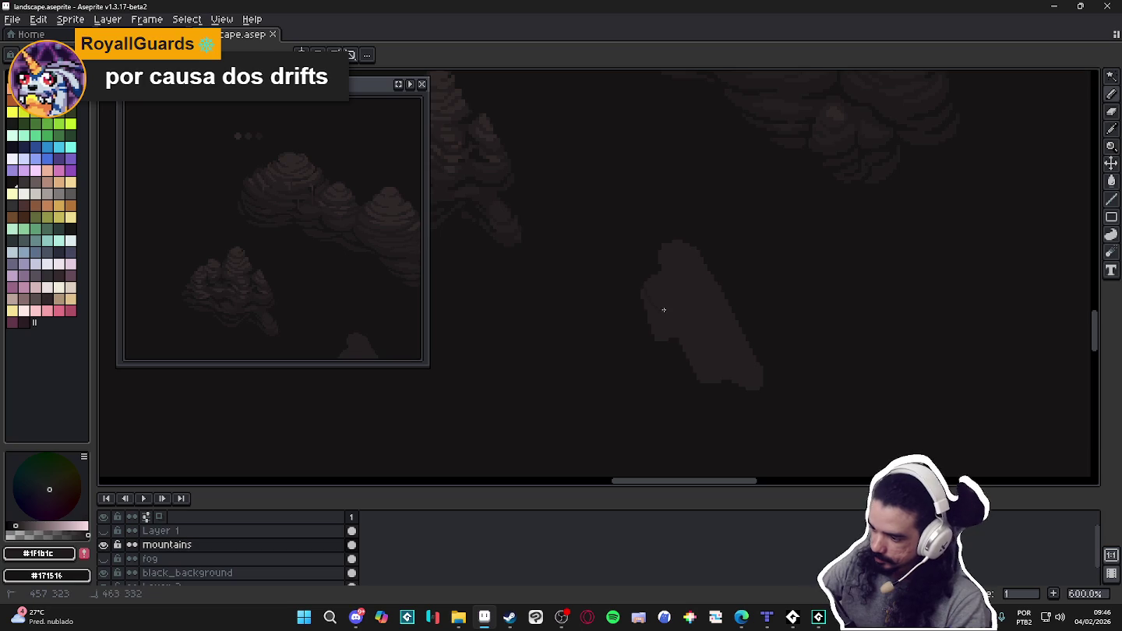
key("w")
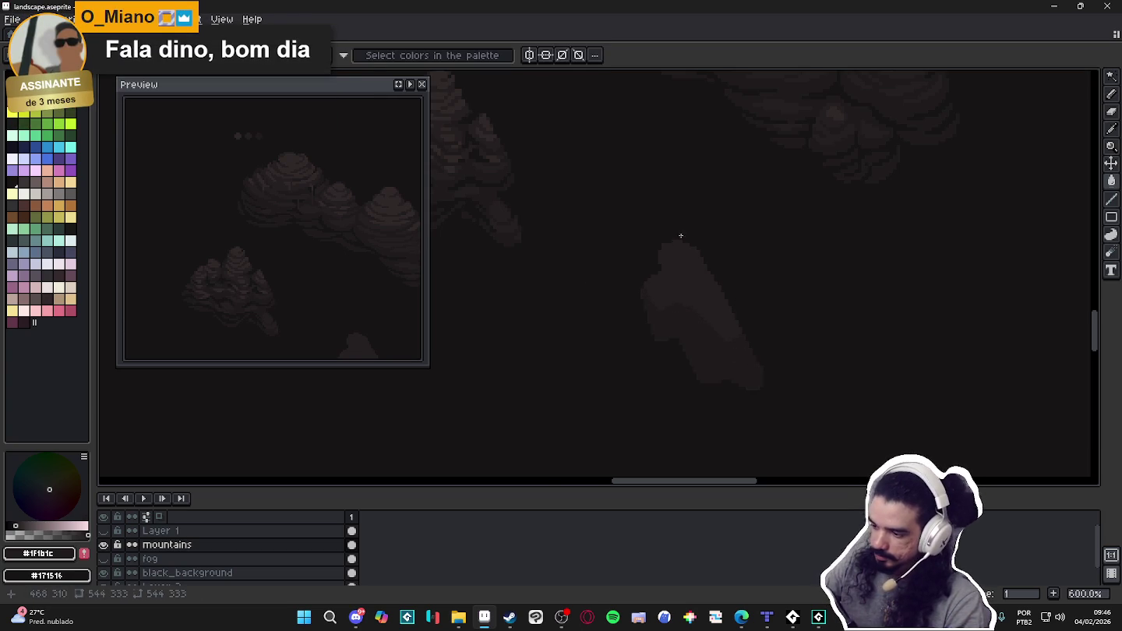
key("m")
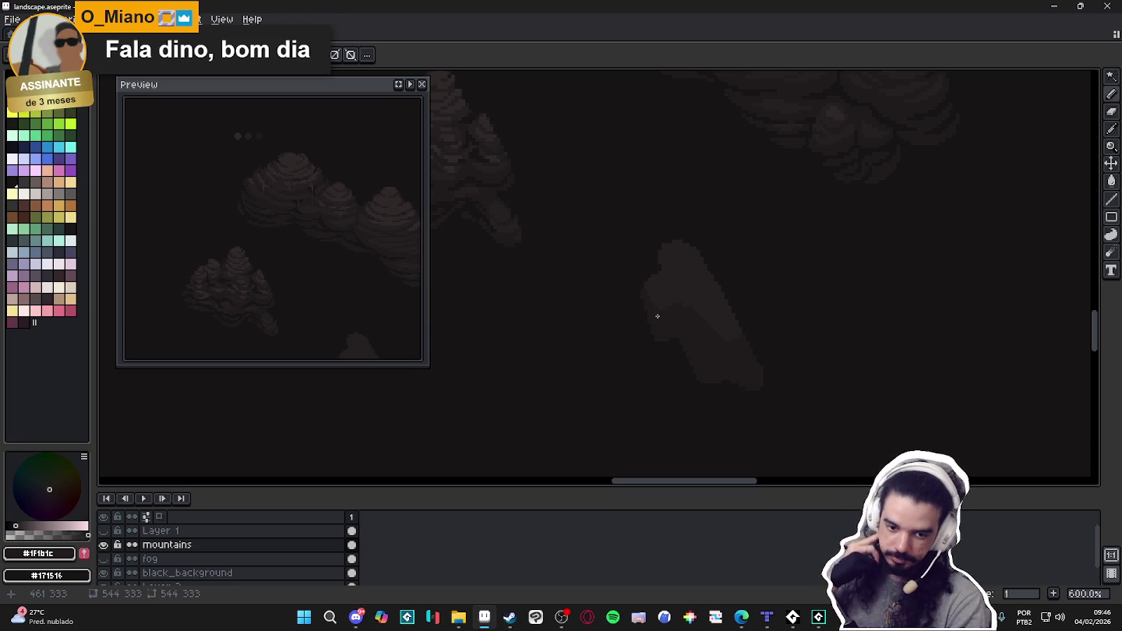
Bring the rock's top into view, alternating #251f20 and #1f1b1c browns while blocking it out.
left_click(692, 304, "alt")
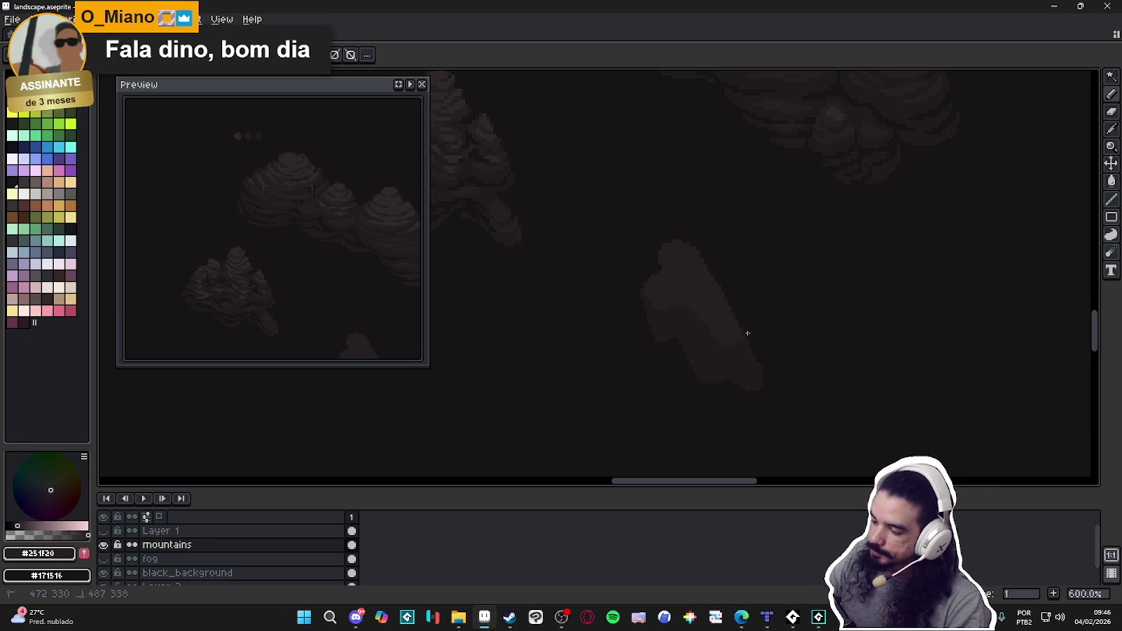
left_click(671, 311, "alt")
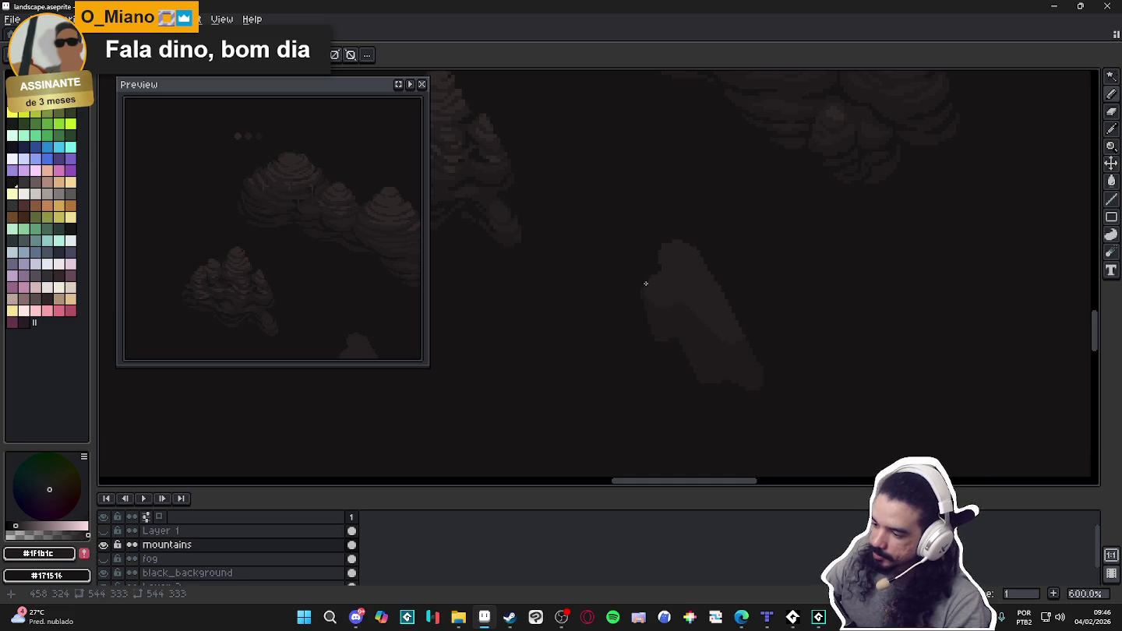
scroll(647, 257, "up", 3)
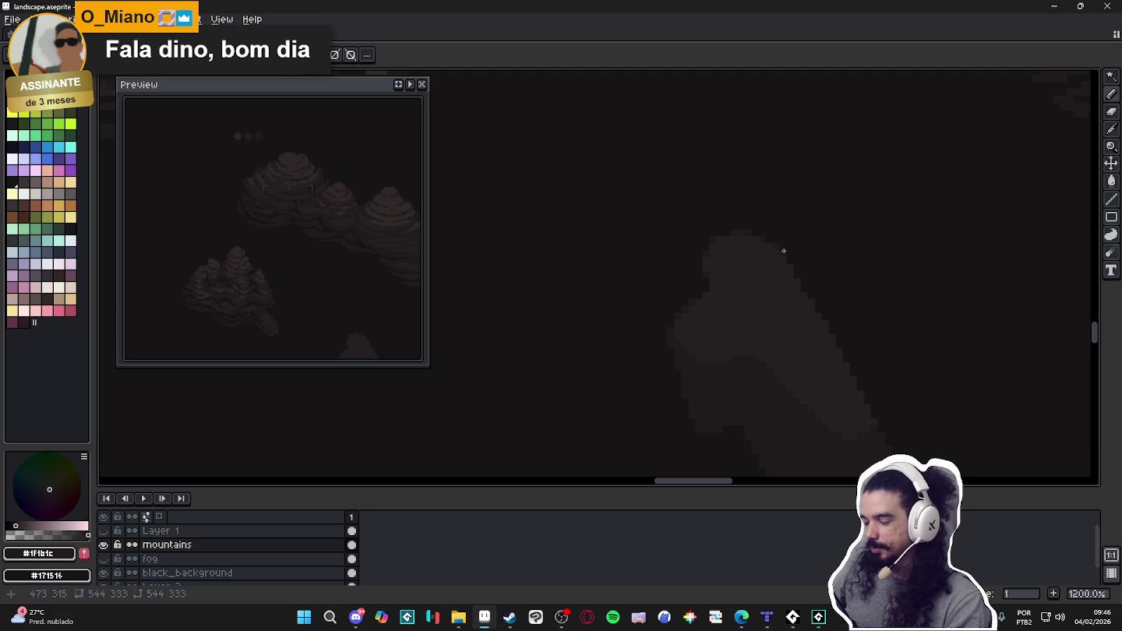
left_click_drag(871, 326, 846, 261)
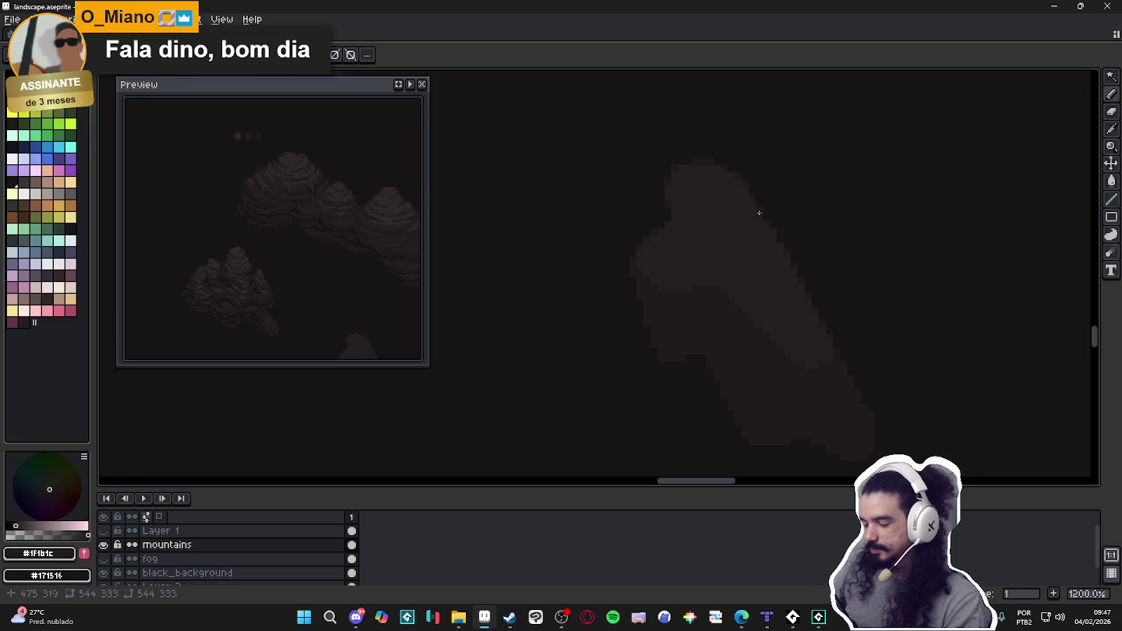
scroll(733, 278, "up", 1)
left_click(701, 295, "alt")
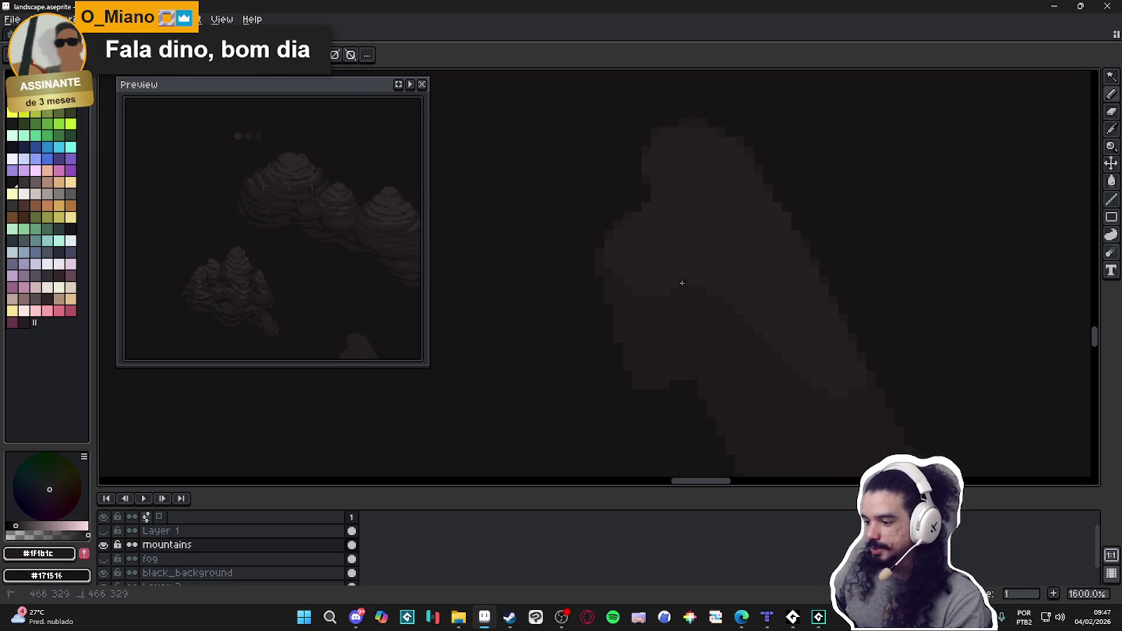
scroll(705, 313, "down", 2)
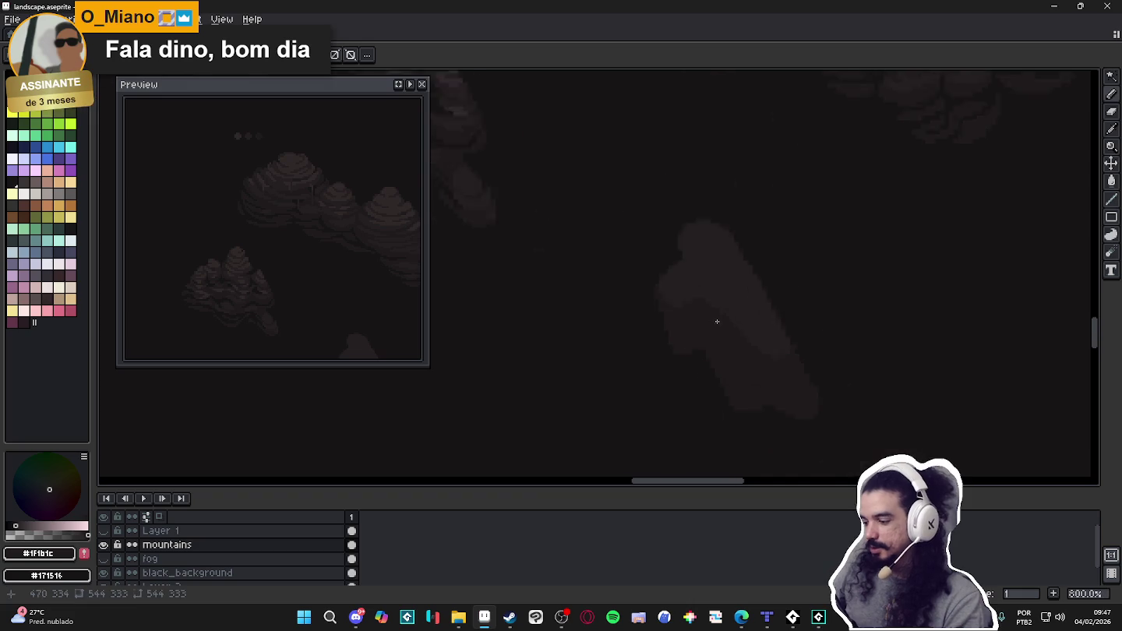
scroll(756, 333, "down", 2)
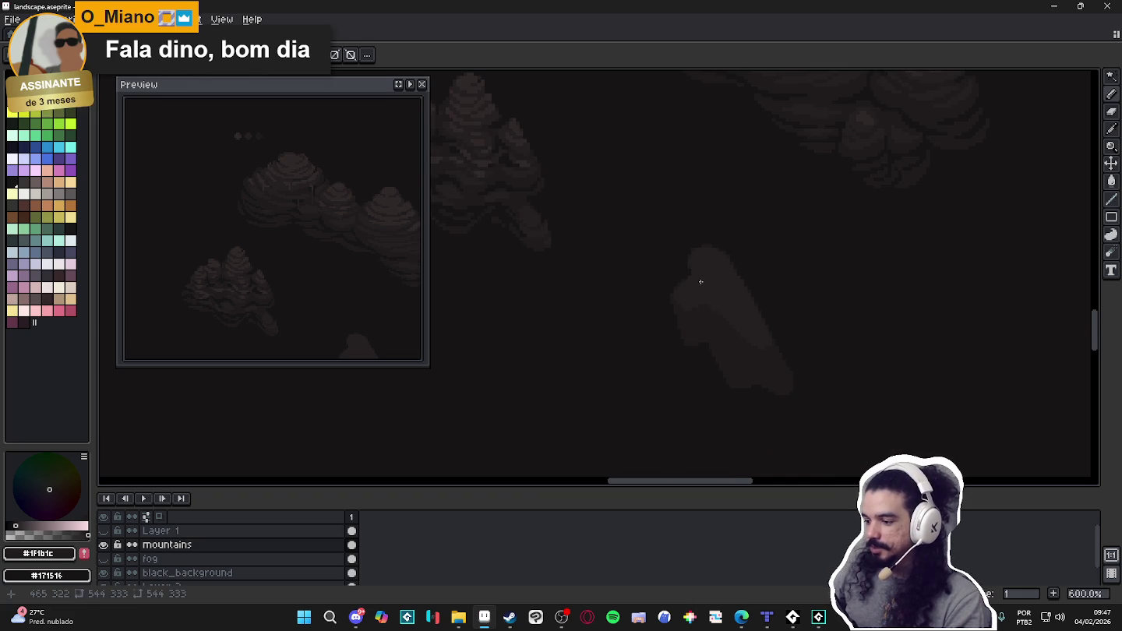
scroll(700, 284, "up", 3)
With the Pencil, sample the rock's lighter and darker browns and frame its lower part.
key("b")
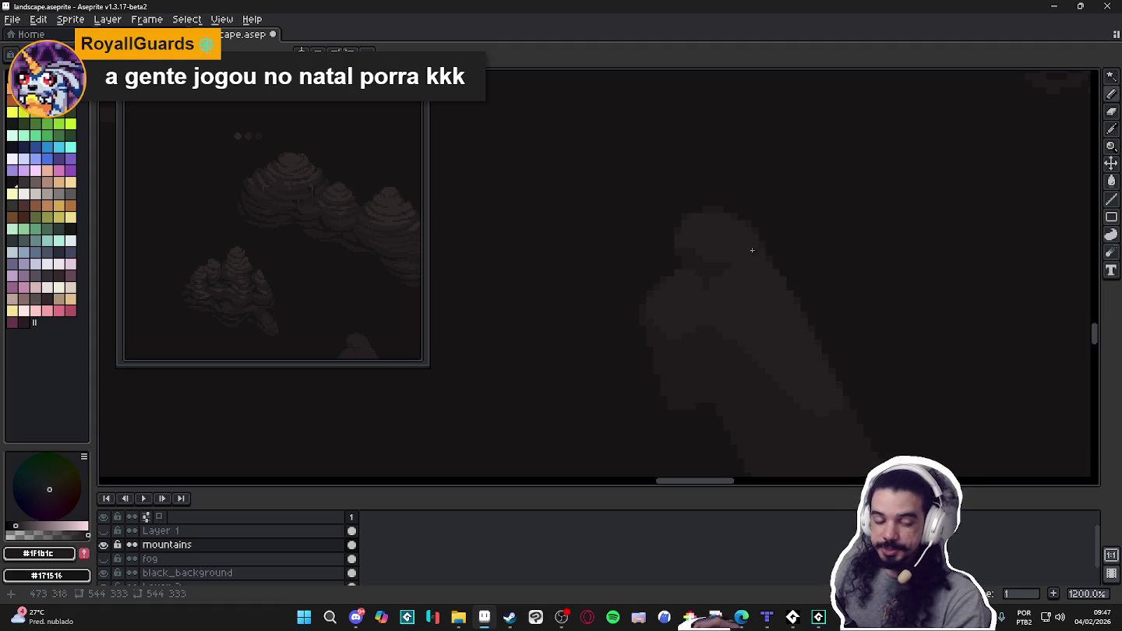
scroll(762, 261, "up", 1)
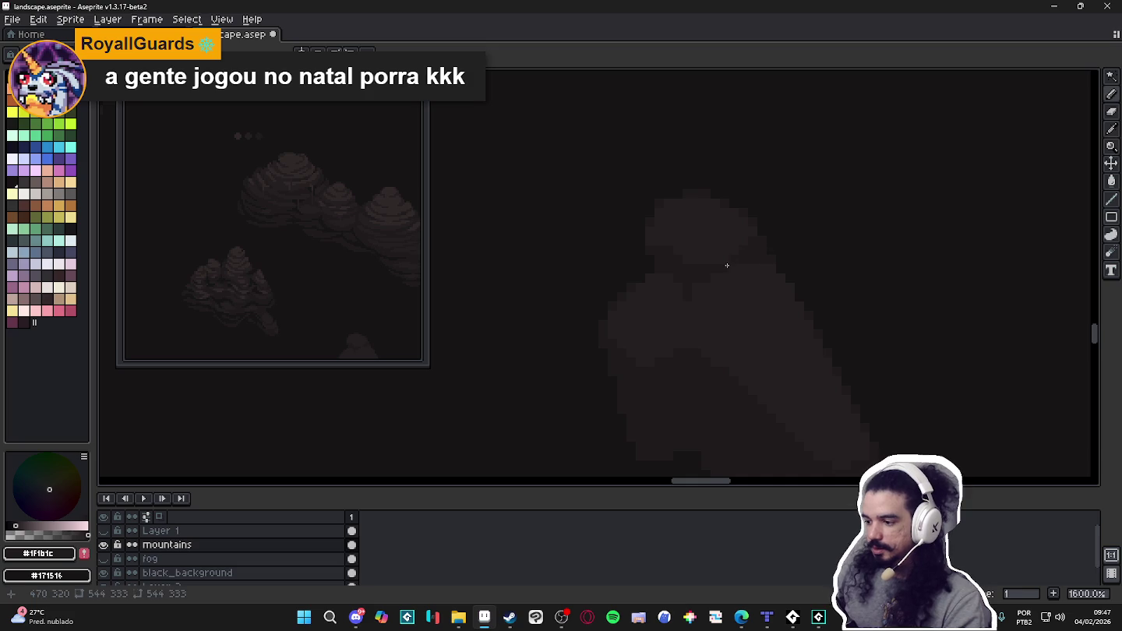
left_click(672, 251, "alt")
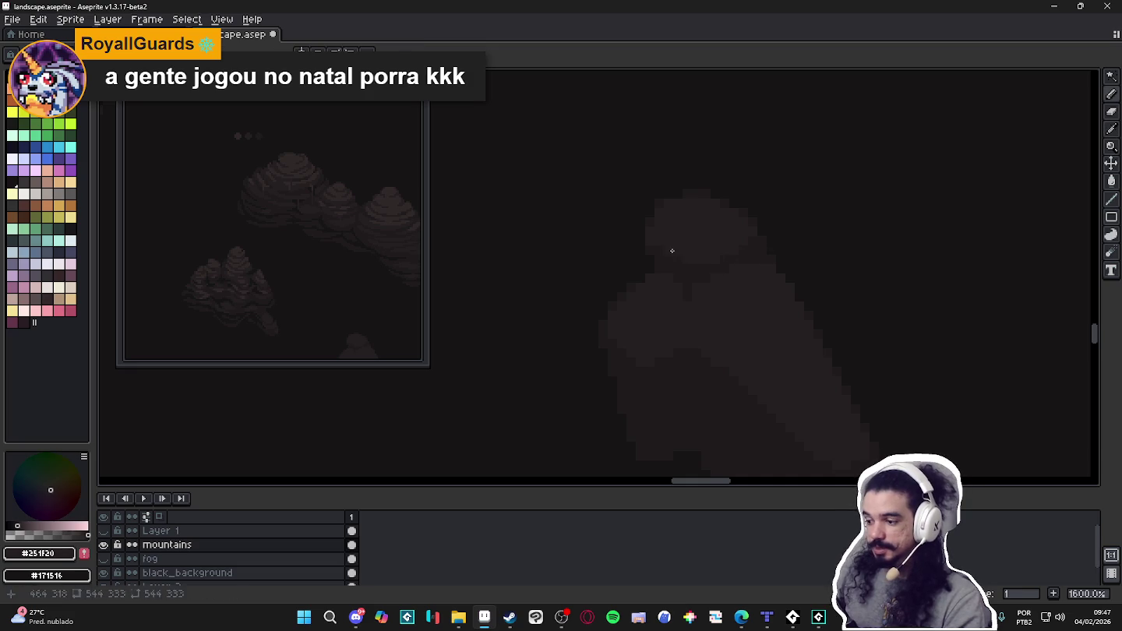
left_click(707, 284, "alt")
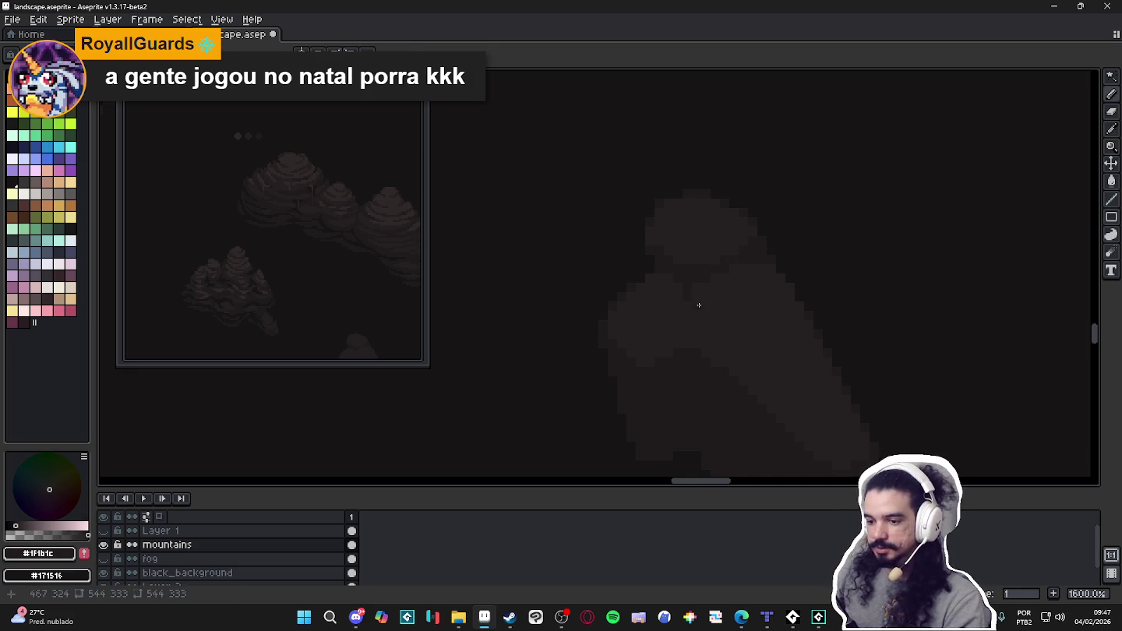
left_click_drag(369, 296, 353, 258)
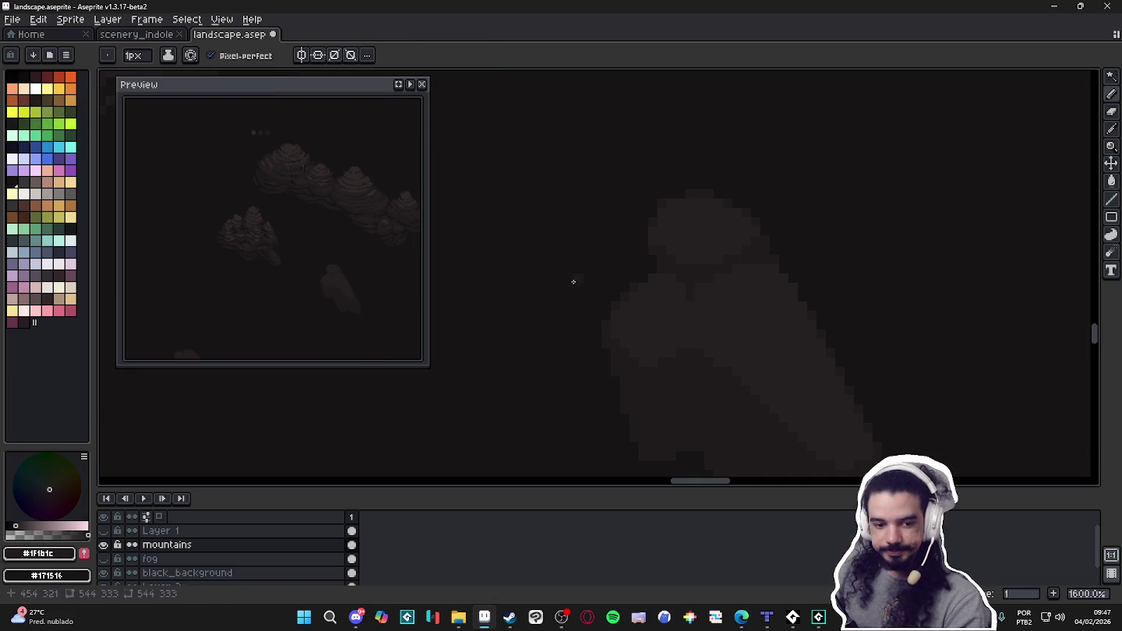
left_click_drag(674, 354, 666, 306)
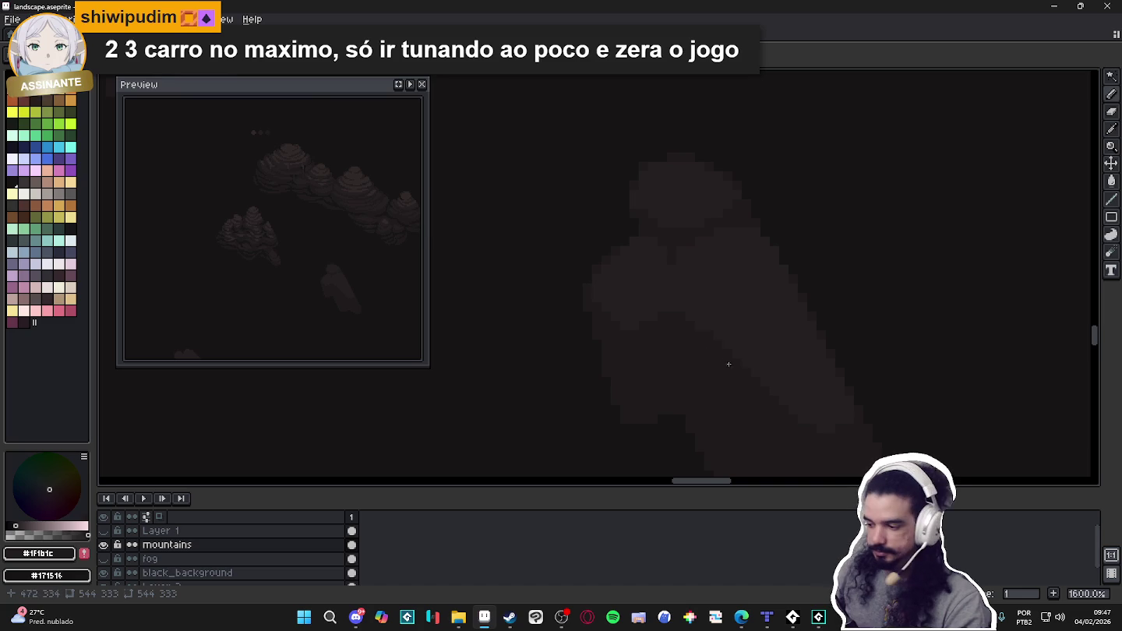
Alternate lighter and darker browns to shape rounded lumps, ending on the darkest brown.
left_click(820, 421, "alt")
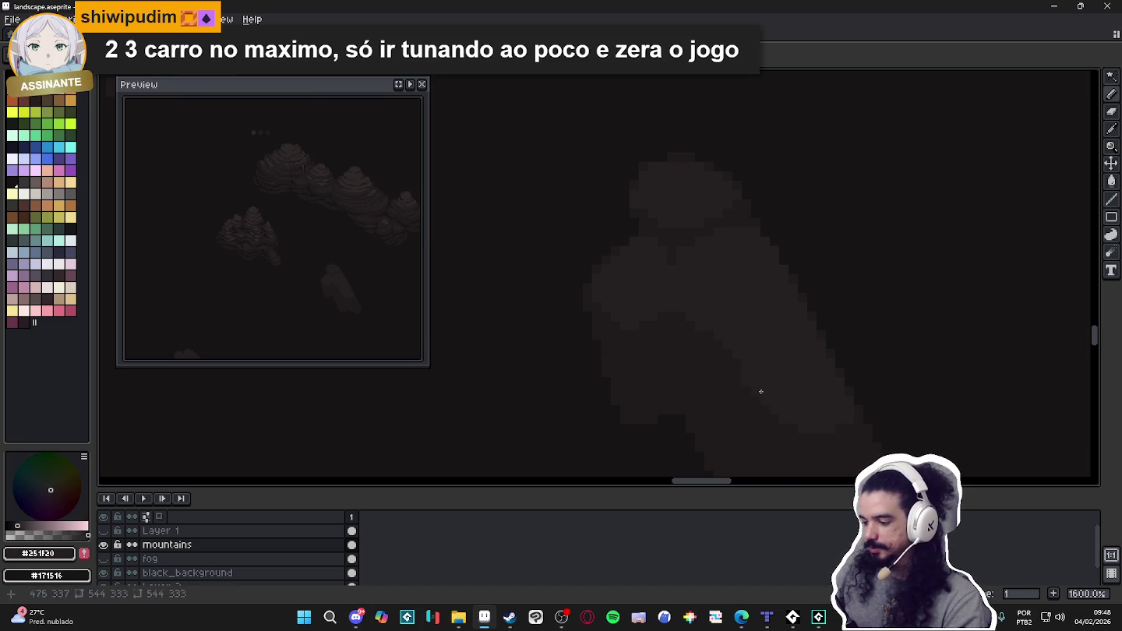
left_click(743, 395, "alt")
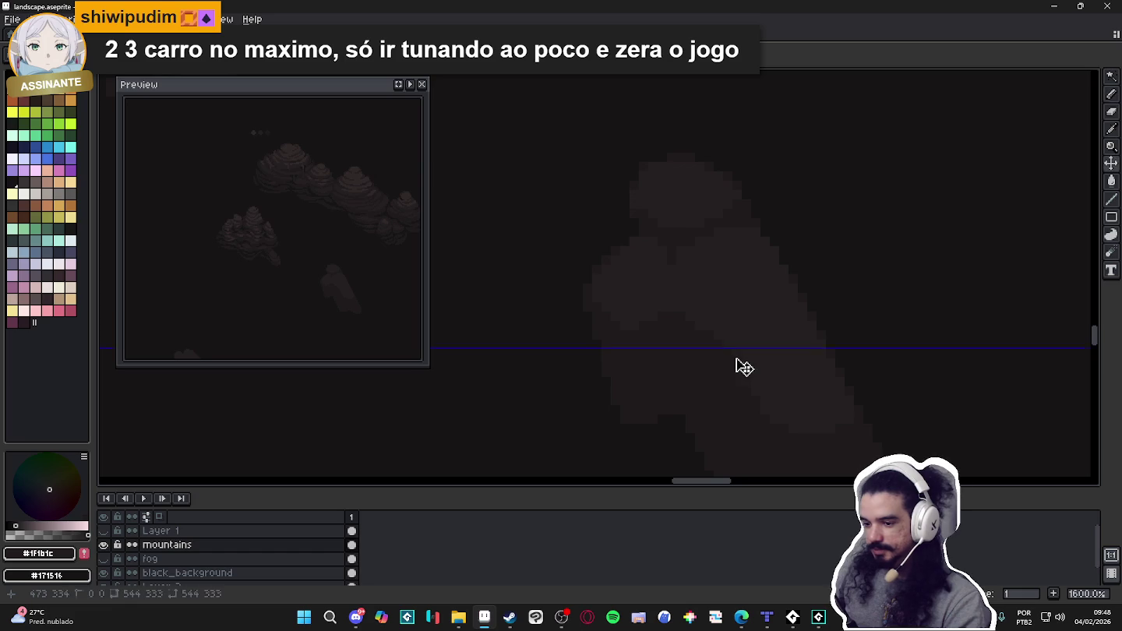
scroll(759, 325, "up", 2)
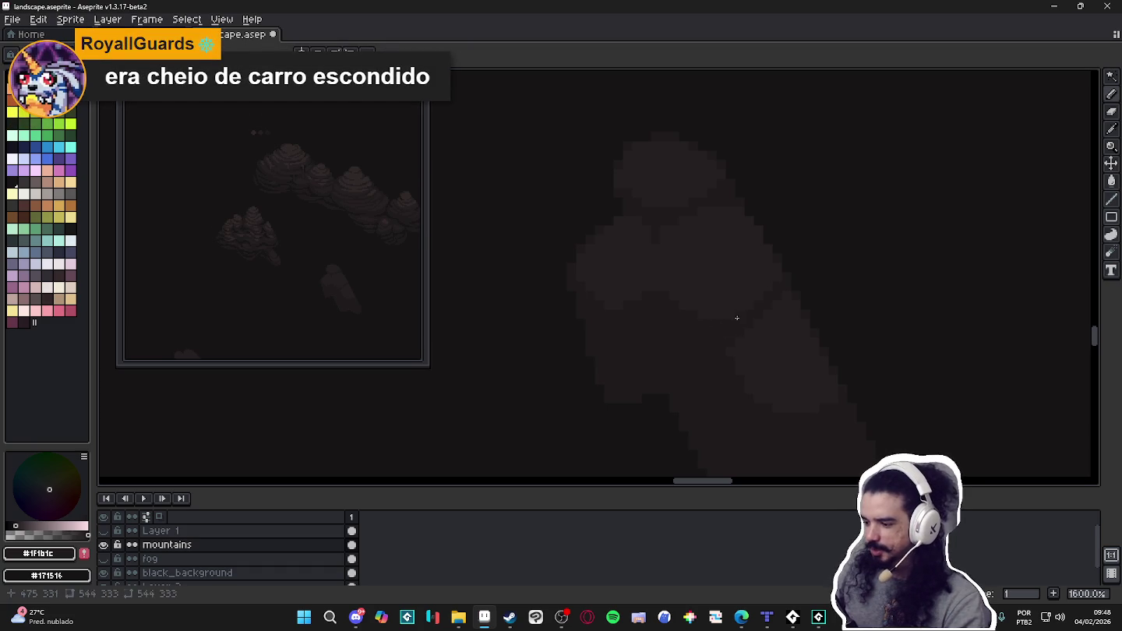
left_click(705, 305, "alt")
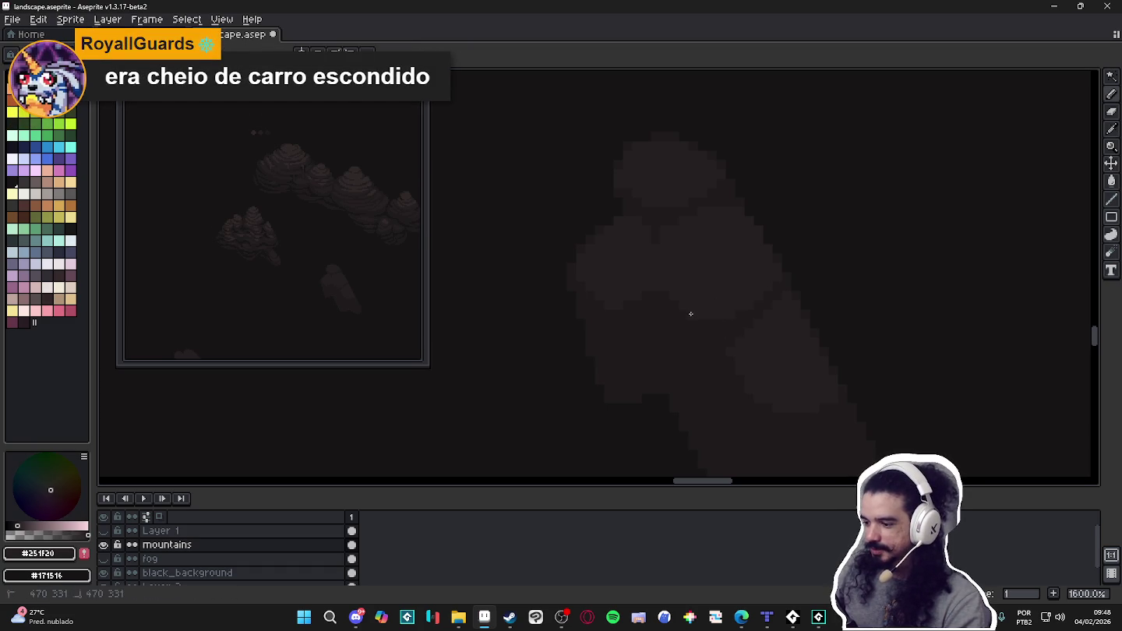
left_click(656, 295, "alt")
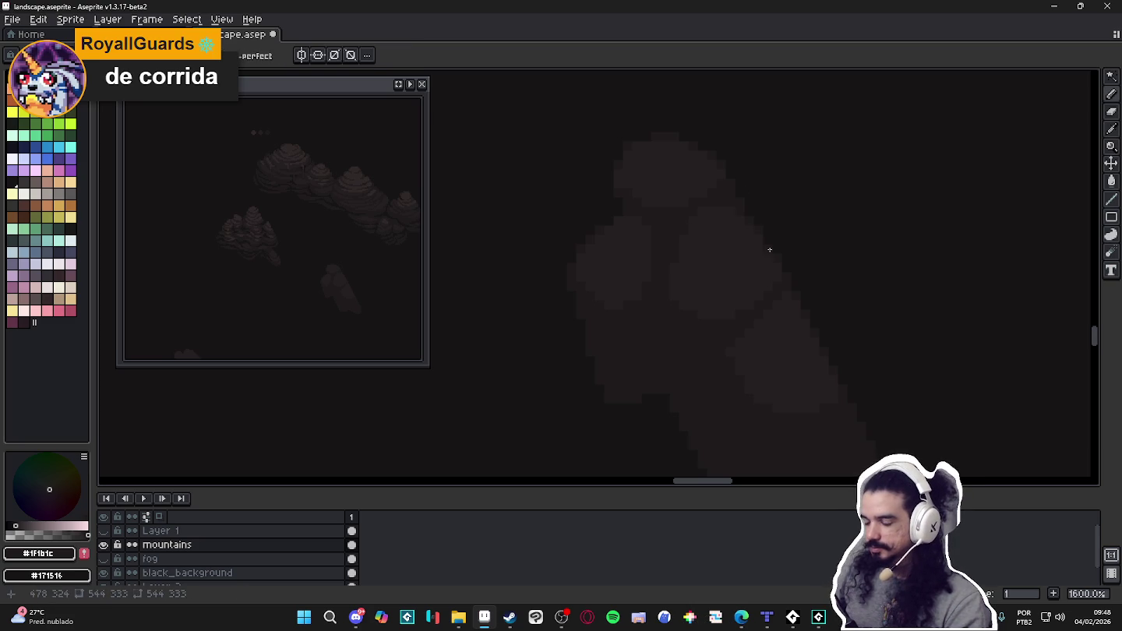
scroll(692, 344, "down", 3)
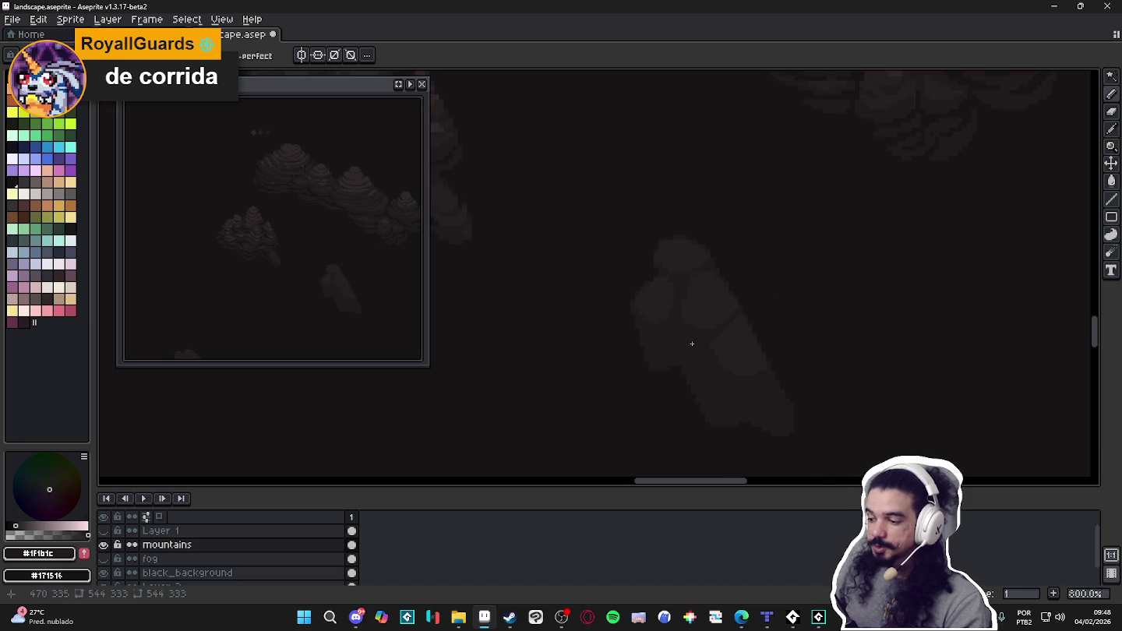
left_click(677, 374, "alt")
scroll(678, 366, "up", 3)
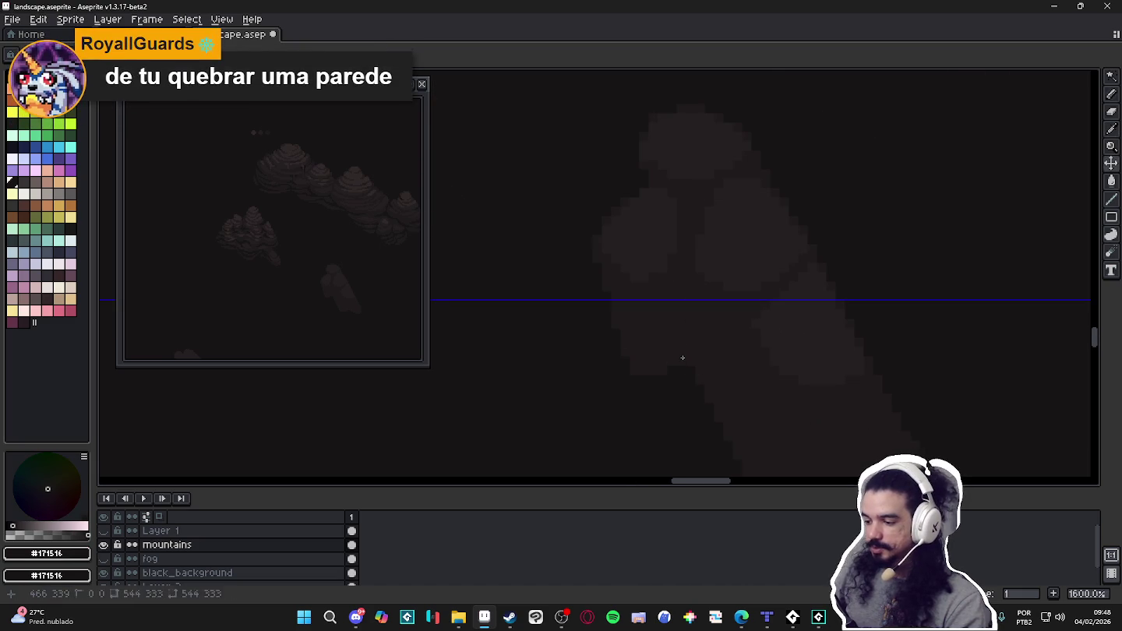
Draw a dark vertical crease on the rock and add mid-brown pixels along its edge.
left_click_drag(682, 358, 679, 319)
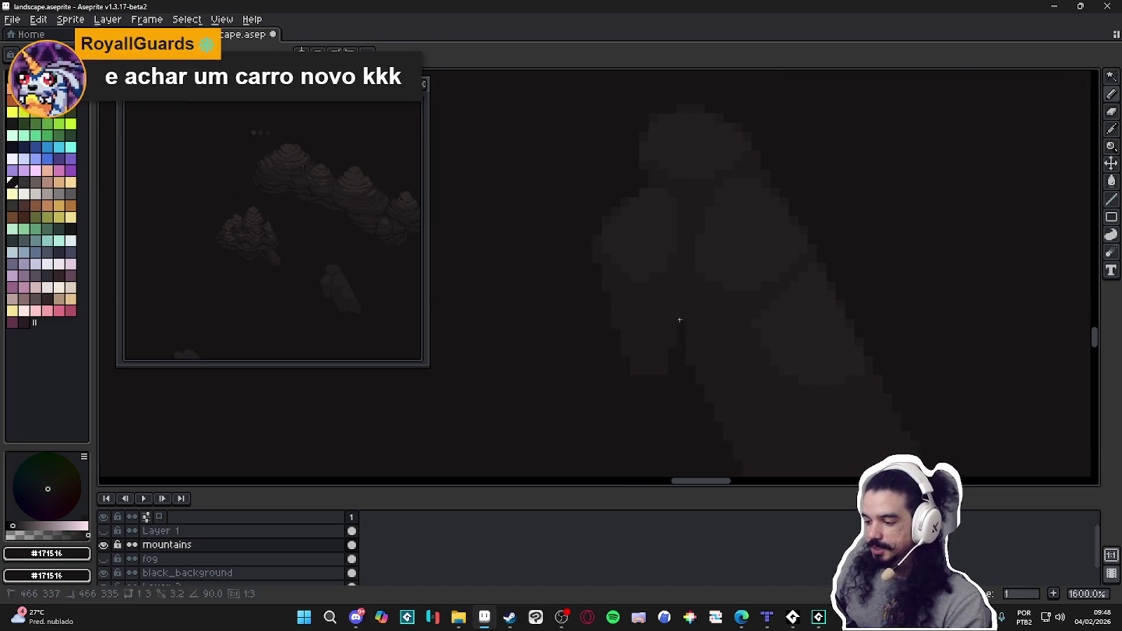
scroll(658, 350, "up", 1)
left_click(656, 355, "alt")
left_click(660, 388)
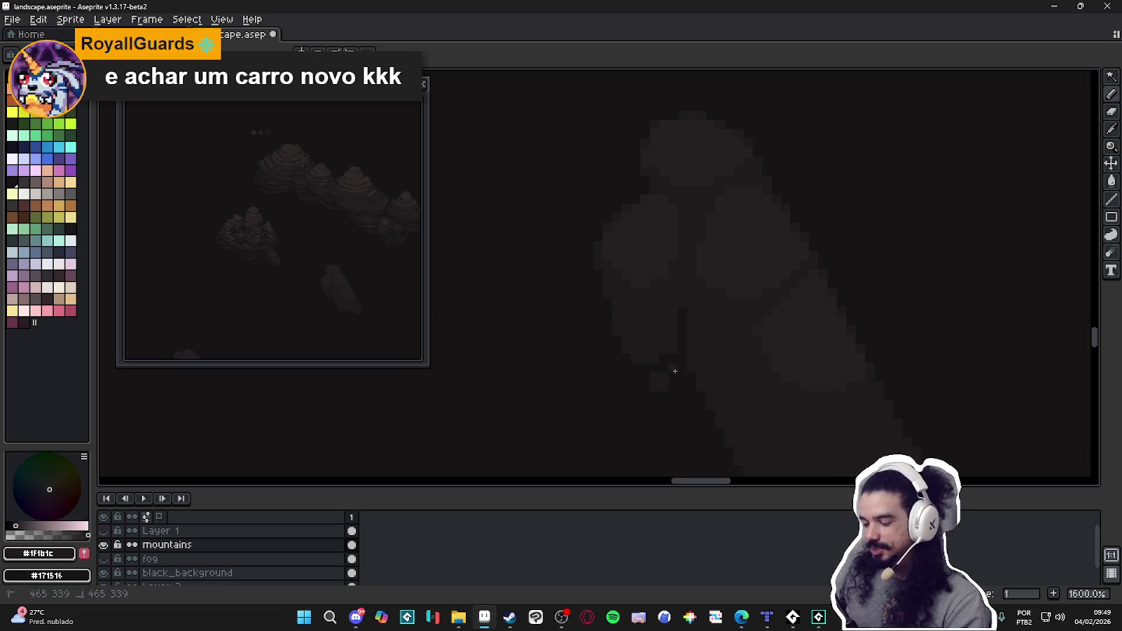
left_click(625, 384)
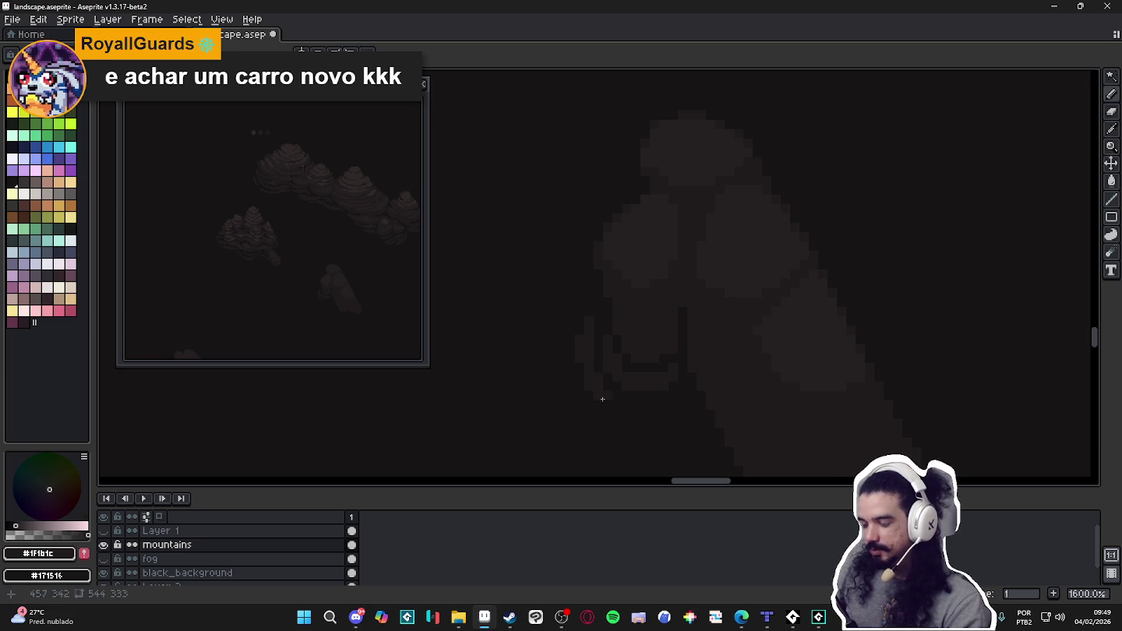
Zoom in and out to check the creases and re-pick the darkest #171516 brown.
scroll(621, 346, "up", 1)
scroll(570, 309, "up", 1)
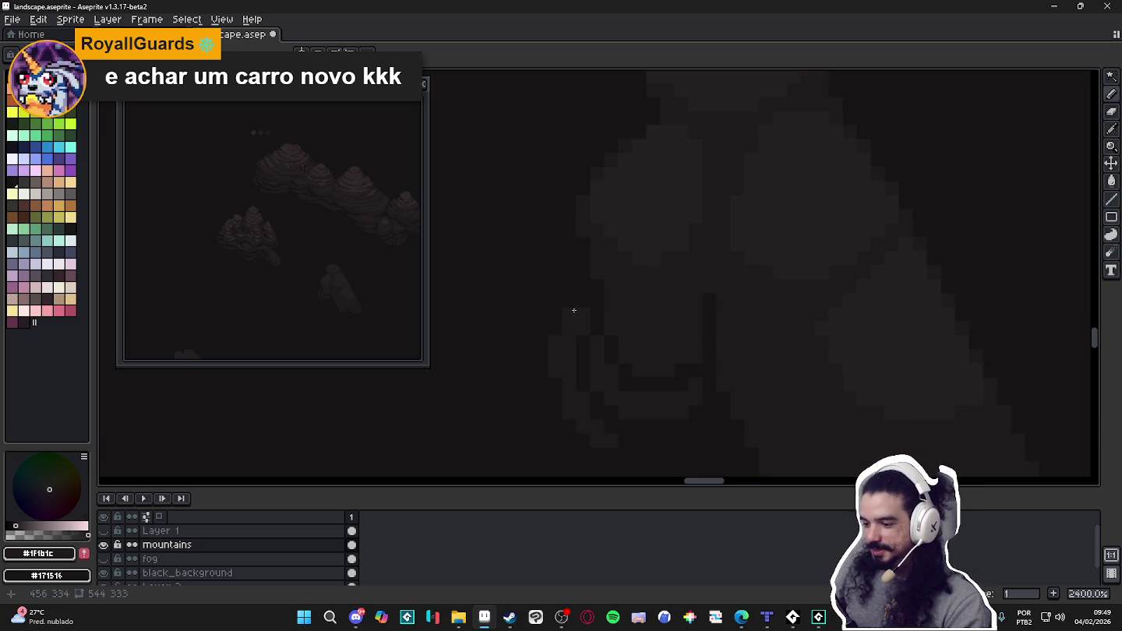
scroll(599, 335, "down", 1)
scroll(606, 340, "down", 1)
scroll(607, 340, "up", 1)
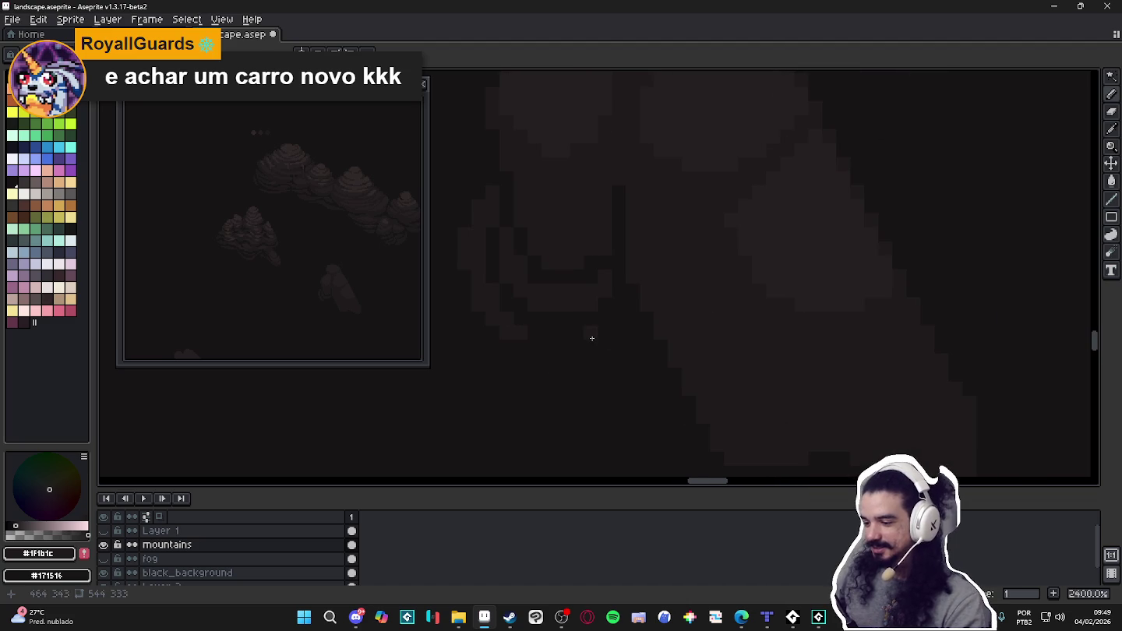
scroll(630, 327, "down", 1)
scroll(633, 353, "down", 1)
scroll(624, 340, "up", 1)
scroll(621, 329, "up", 1)
left_click(621, 309, "alt")
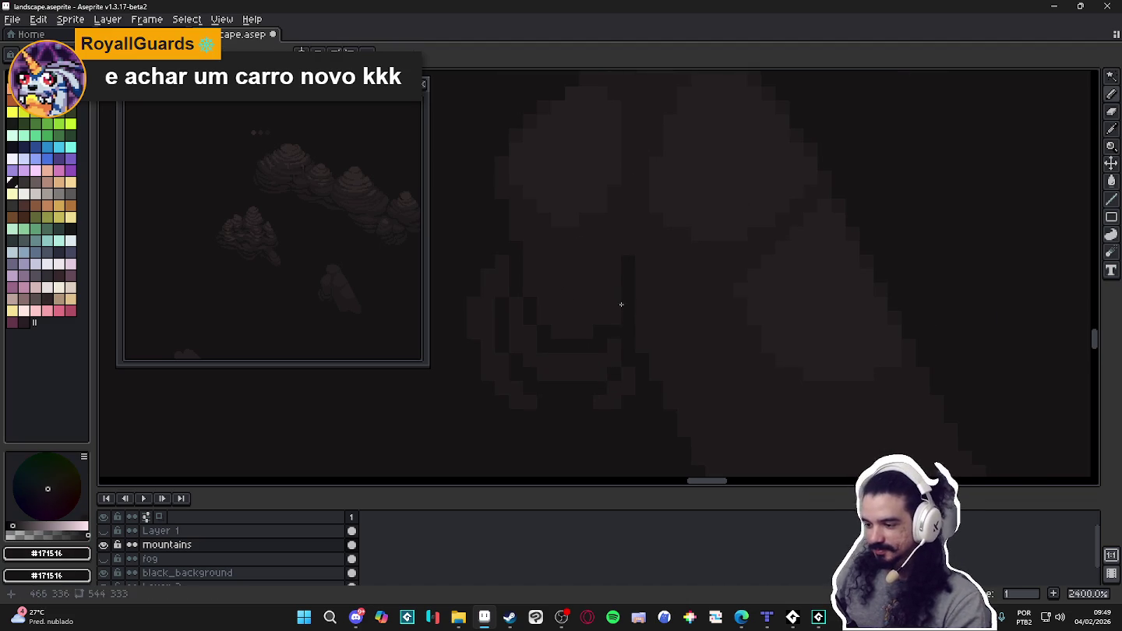
scroll(589, 302, "down", 3)
scroll(646, 359, "down", 1)
scroll(627, 354, "down", 1)
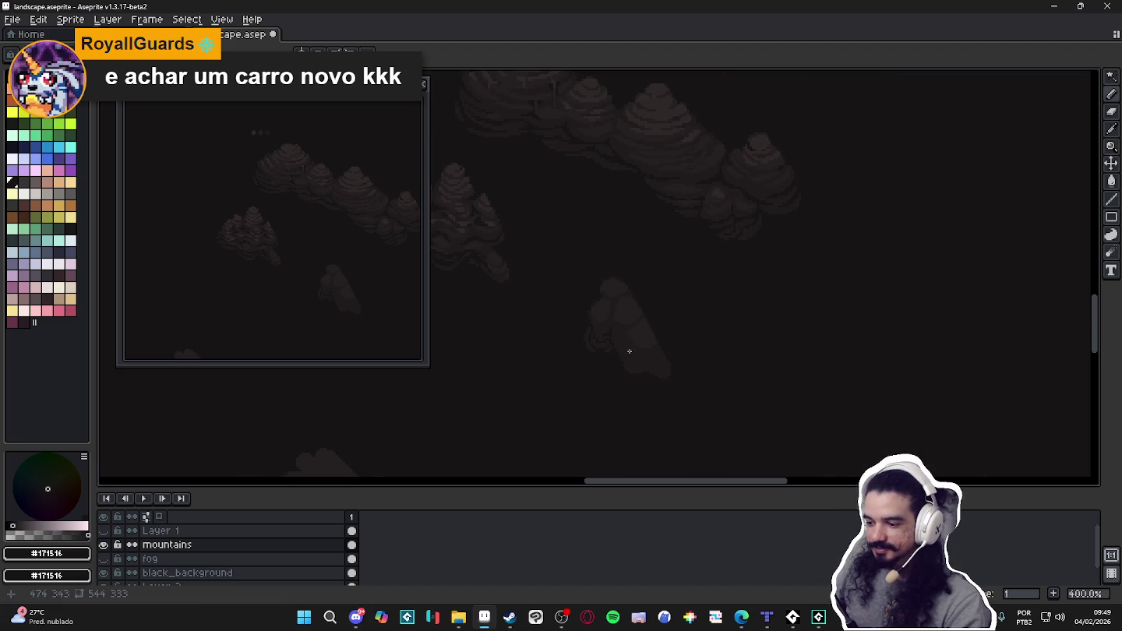
Draw a darkest-brown diagonal line along the small rock's lower edge.
scroll(631, 354, "down", 1)
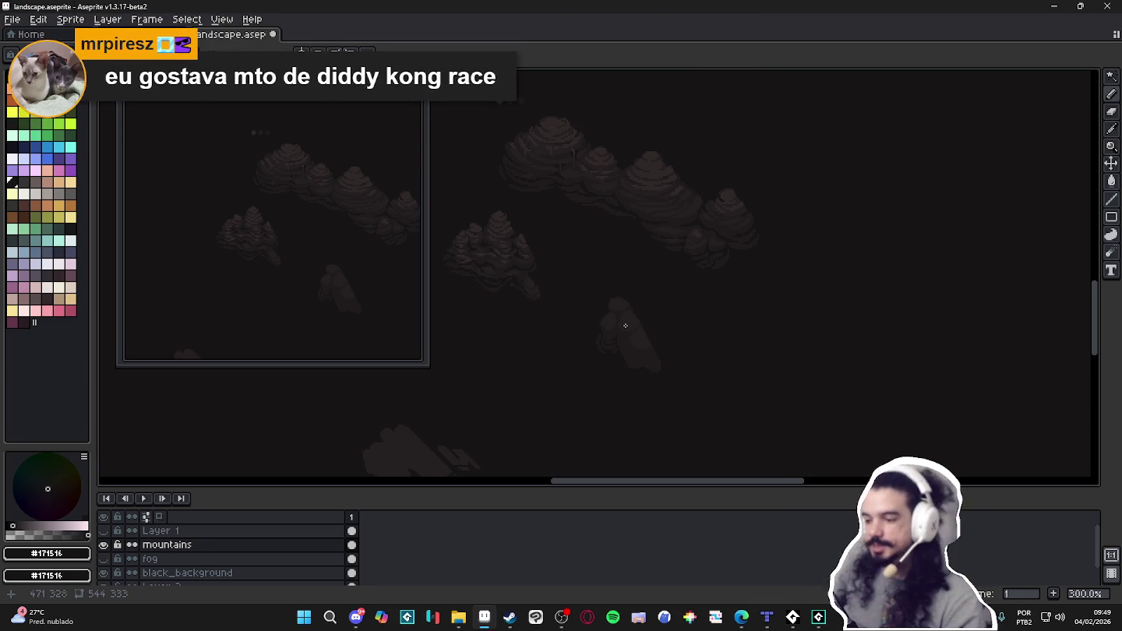
scroll(625, 325, "up", 2)
scroll(609, 343, "up", 5)
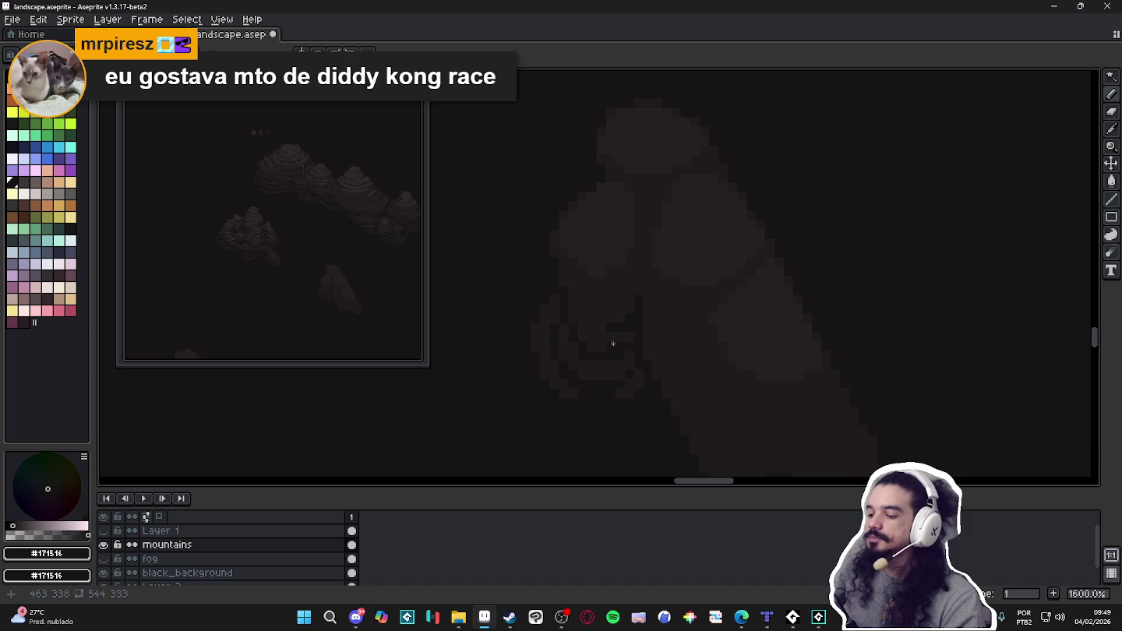
left_click(619, 340, "alt")
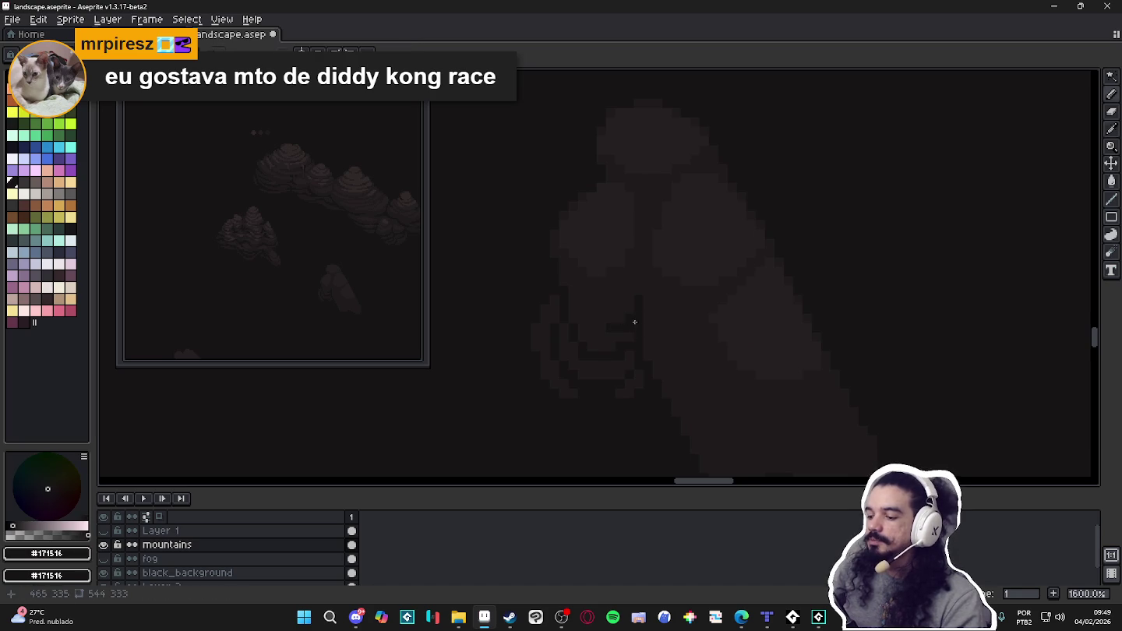
left_click(646, 350, "alt")
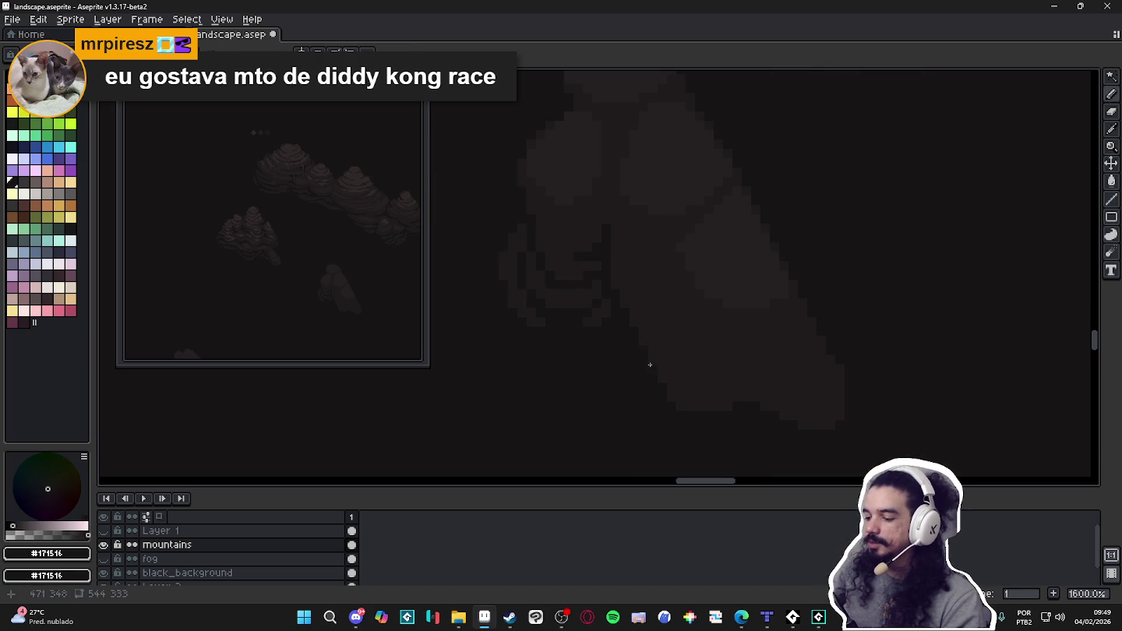
left_click_drag(724, 369, 726, 365)
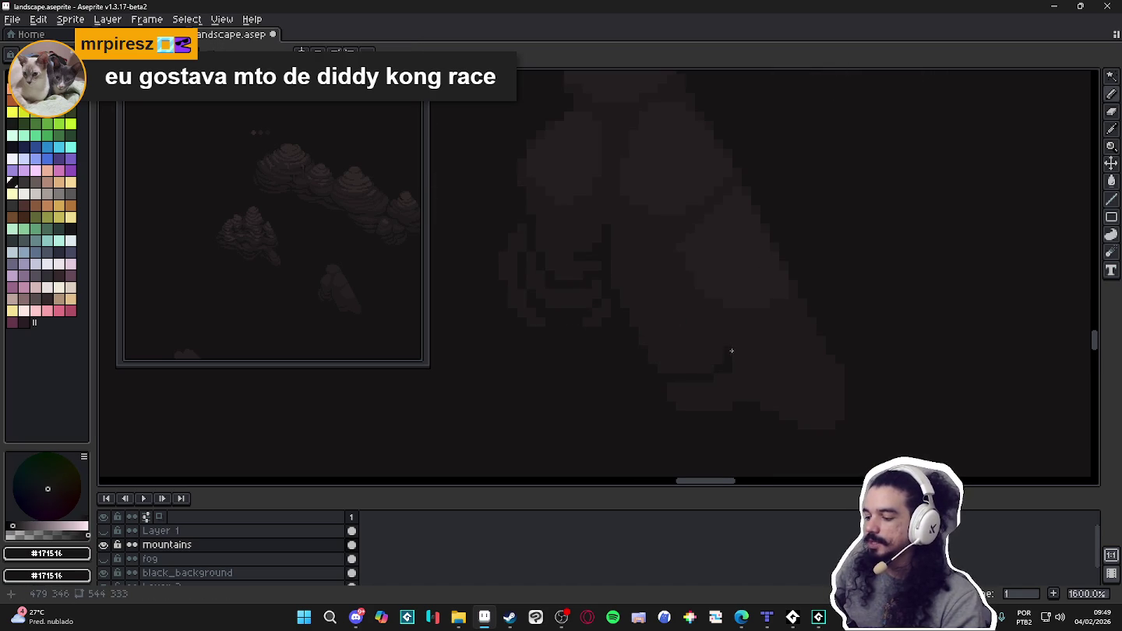
mouse_move(744, 355)
left_mouse_down()
mouse_move(782, 386)
mouse_move(834, 386)
left_mouse_up()
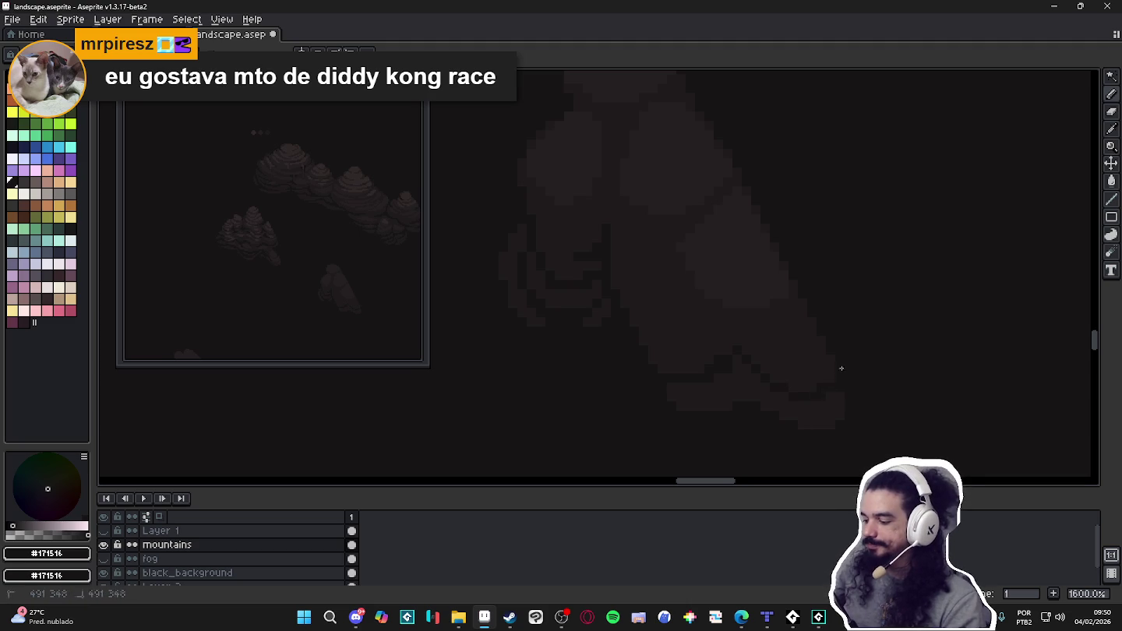
Add a dark pixel on the rock's lower edge and set the drawing colour to #171516.
left_click(845, 387, "alt")
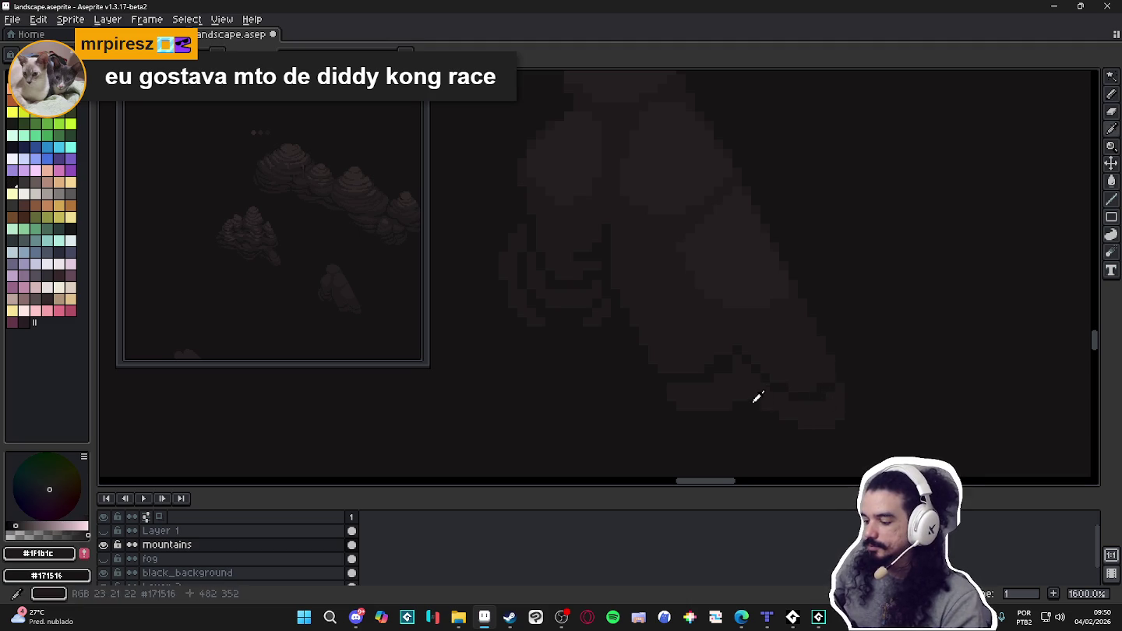
left_click(750, 398, "alt")
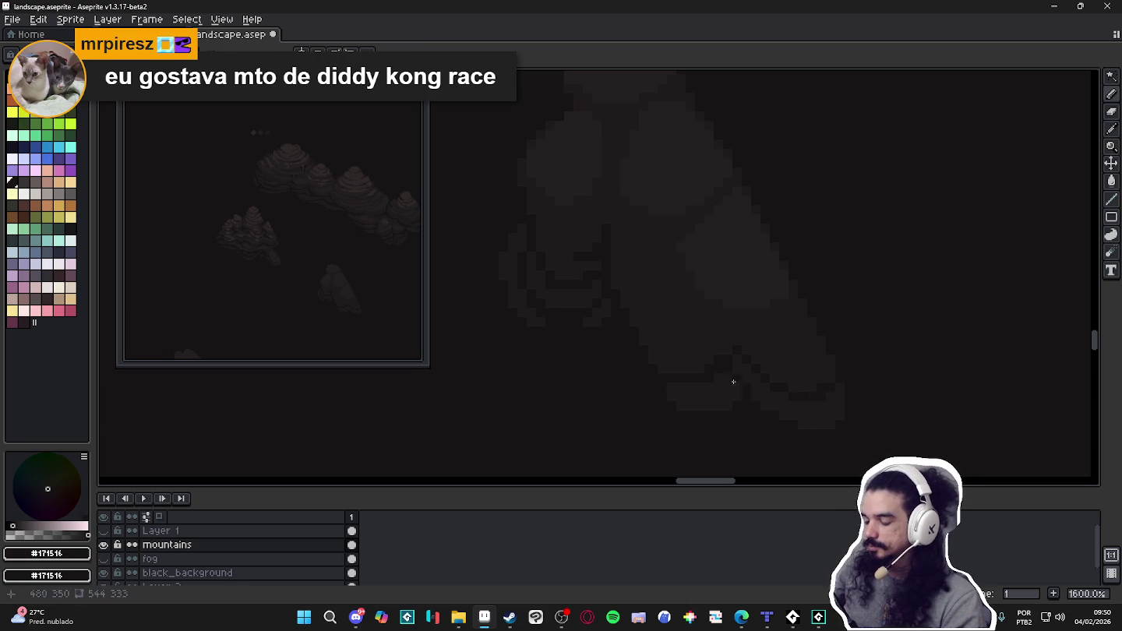
left_click(663, 368, "alt")
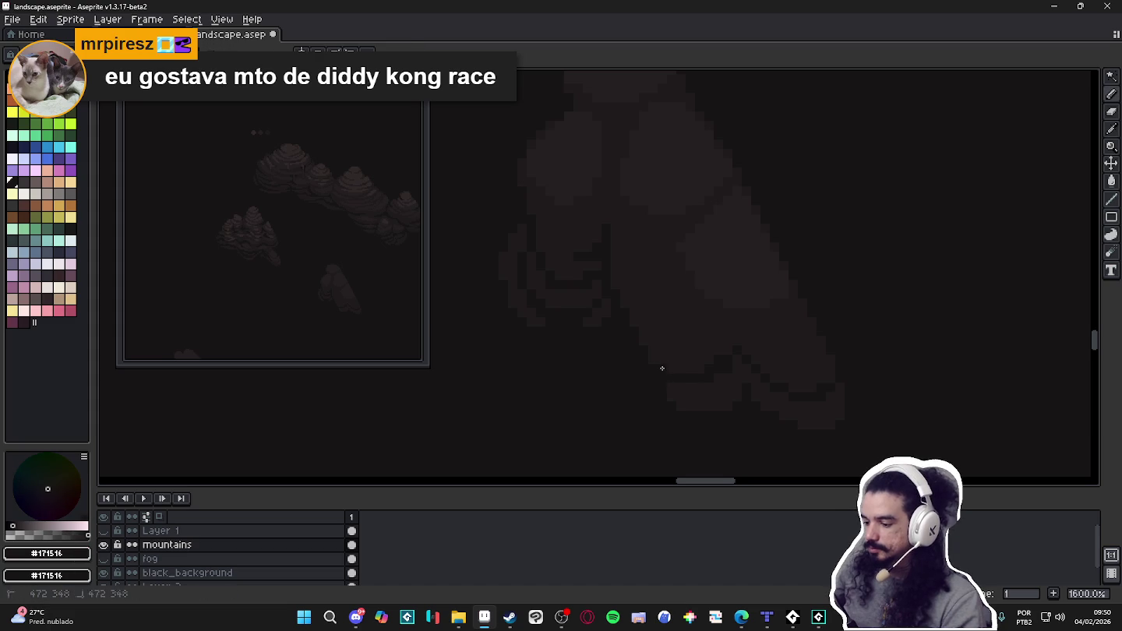
left_click(676, 390, "alt")
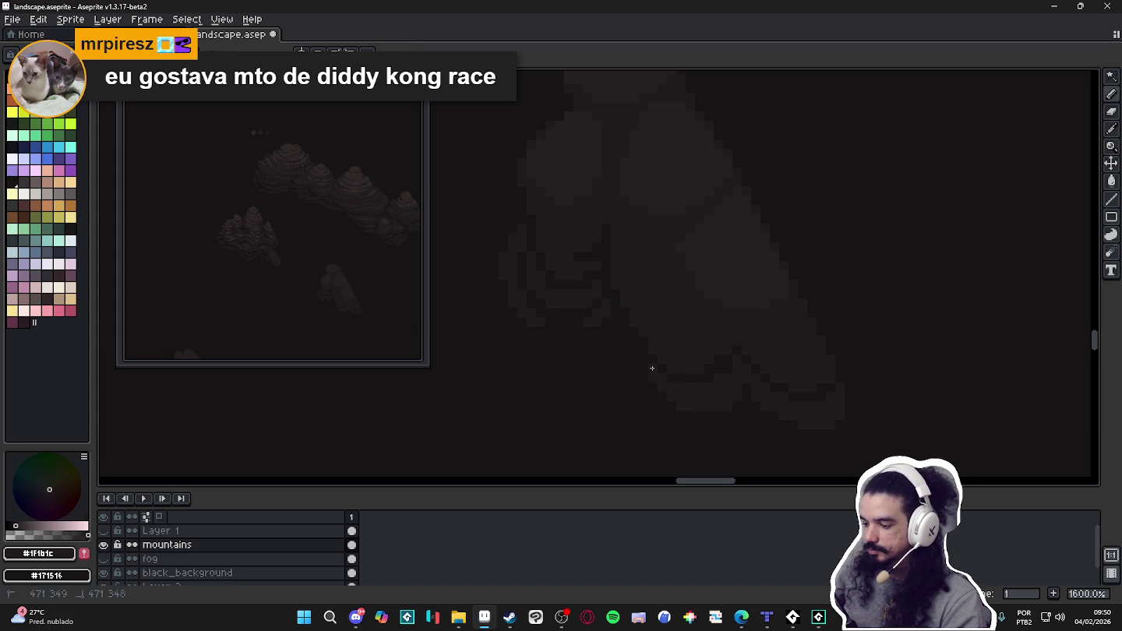
left_click(693, 382, "alt")
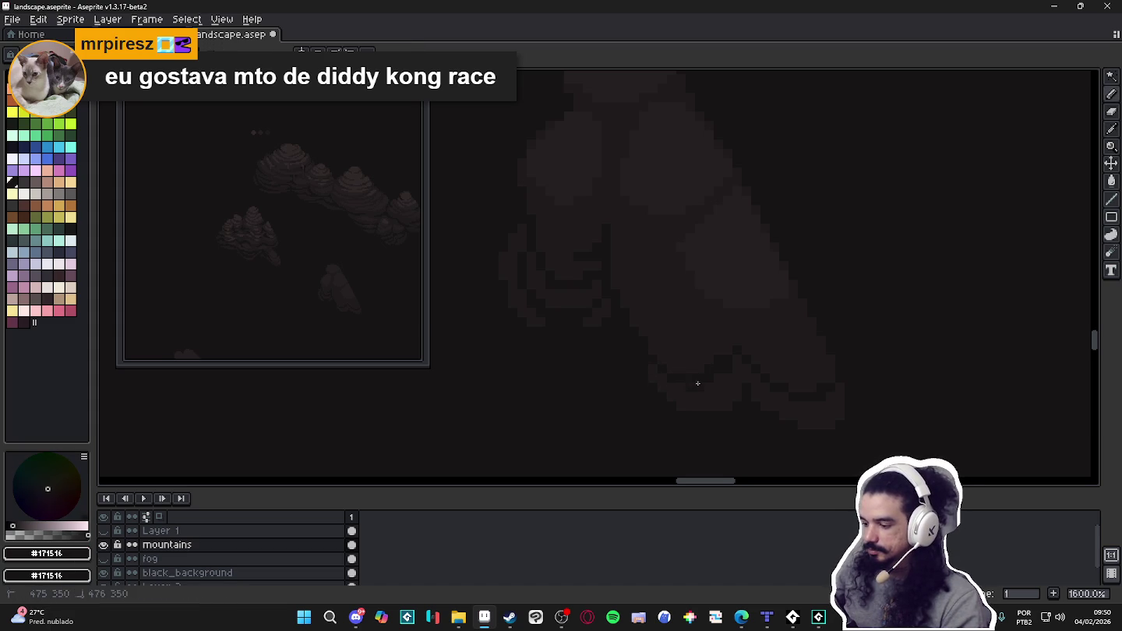
scroll(720, 379, "right", 1)
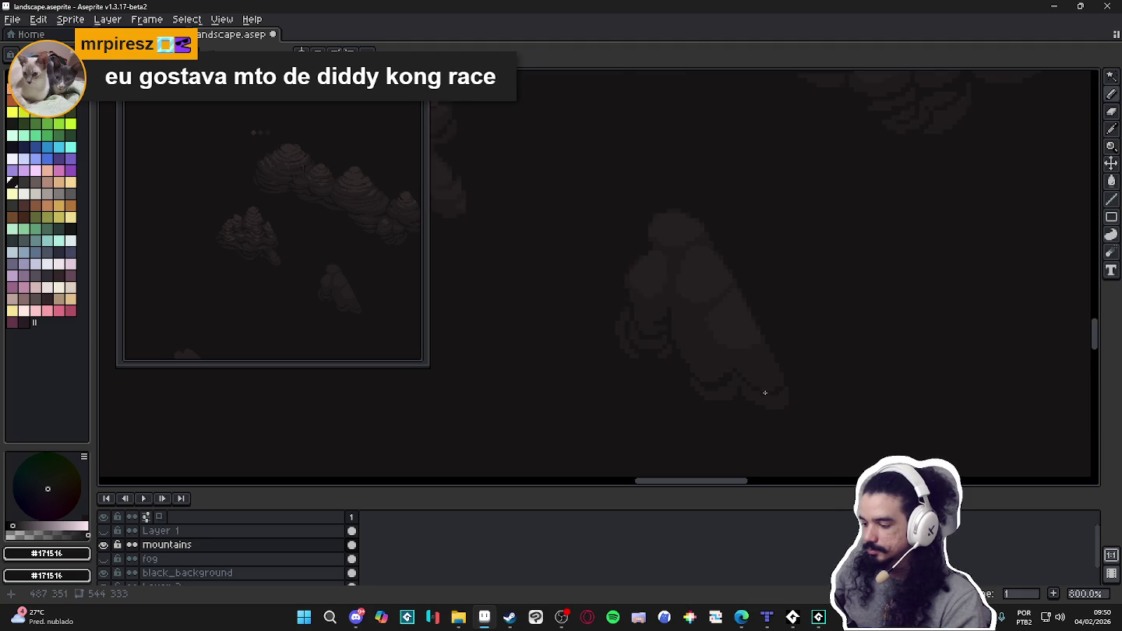
scroll(764, 394, "right", 2)
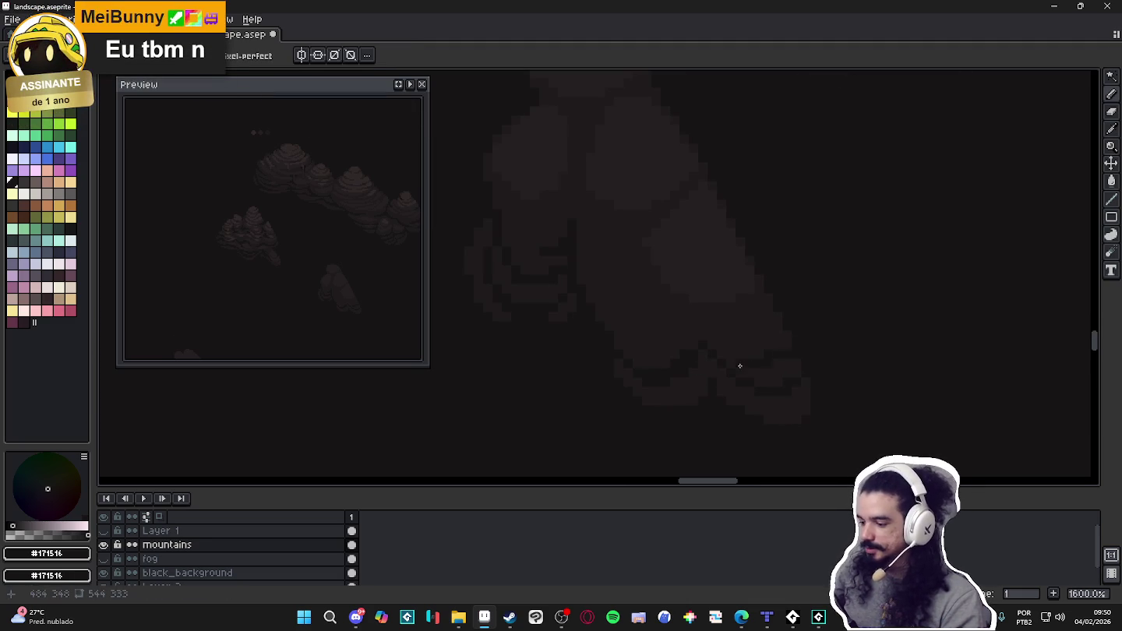
scroll(773, 367, "up", 2)
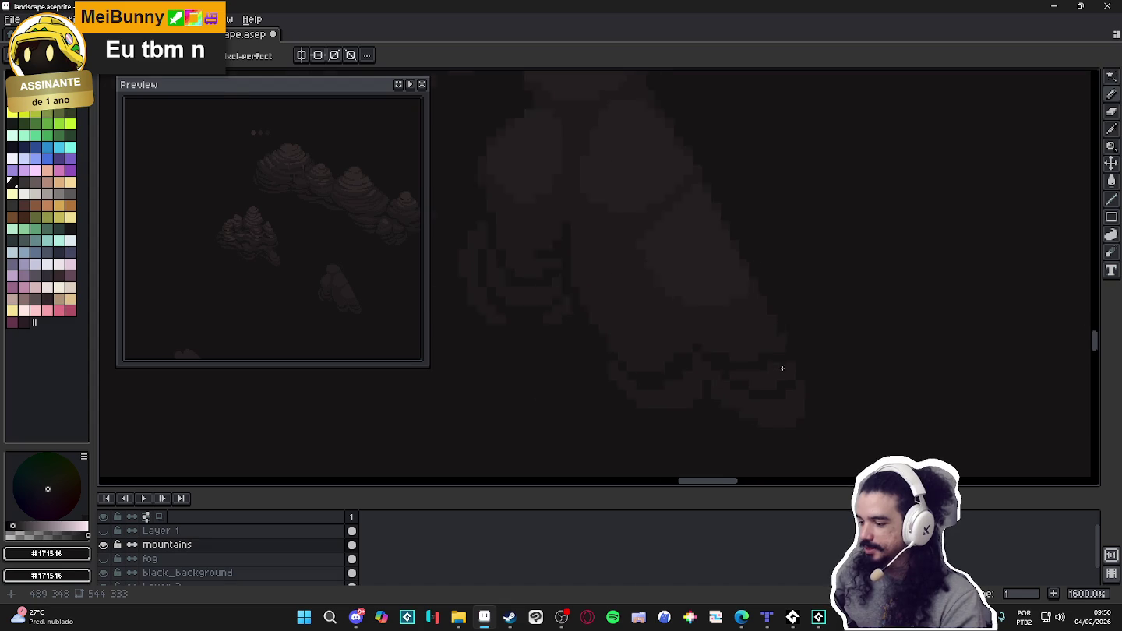
Try a #251f20 pixel on the rock's lower edge, then undo it.
left_click(798, 357, "alt")
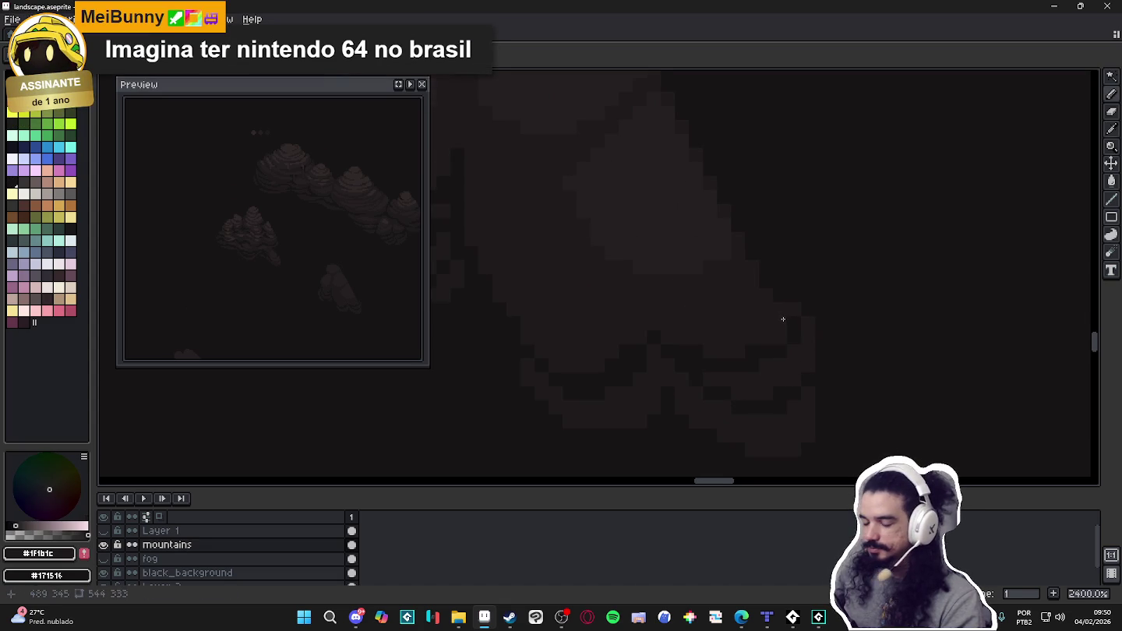
left_click_drag(784, 320, 792, 327)
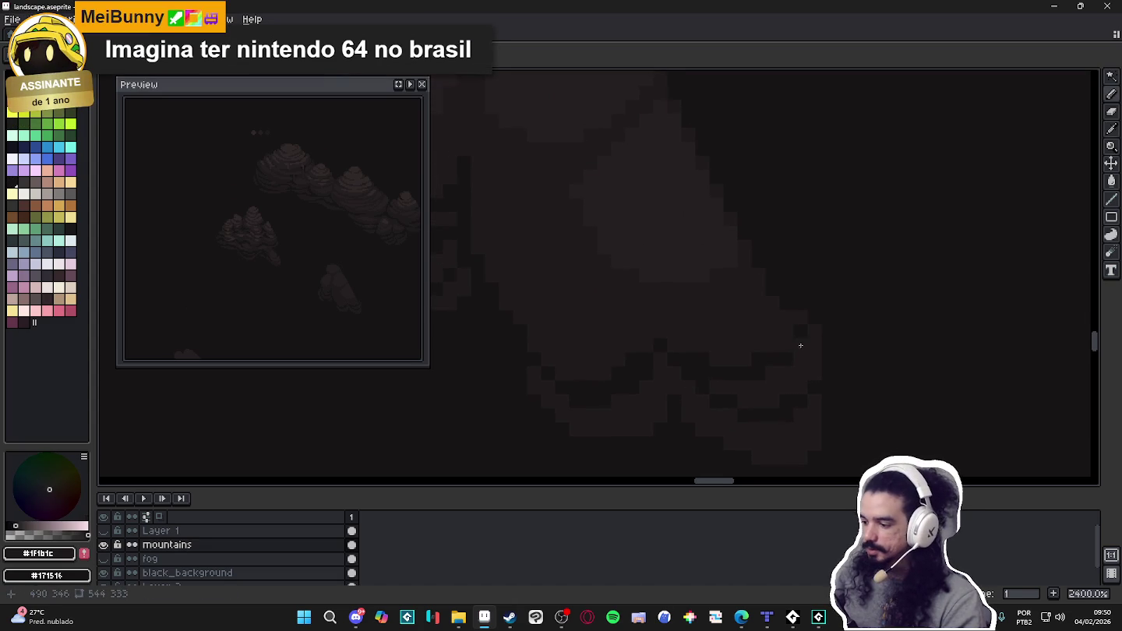
scroll(783, 434, "down", 1)
left_click(772, 387, "alt")
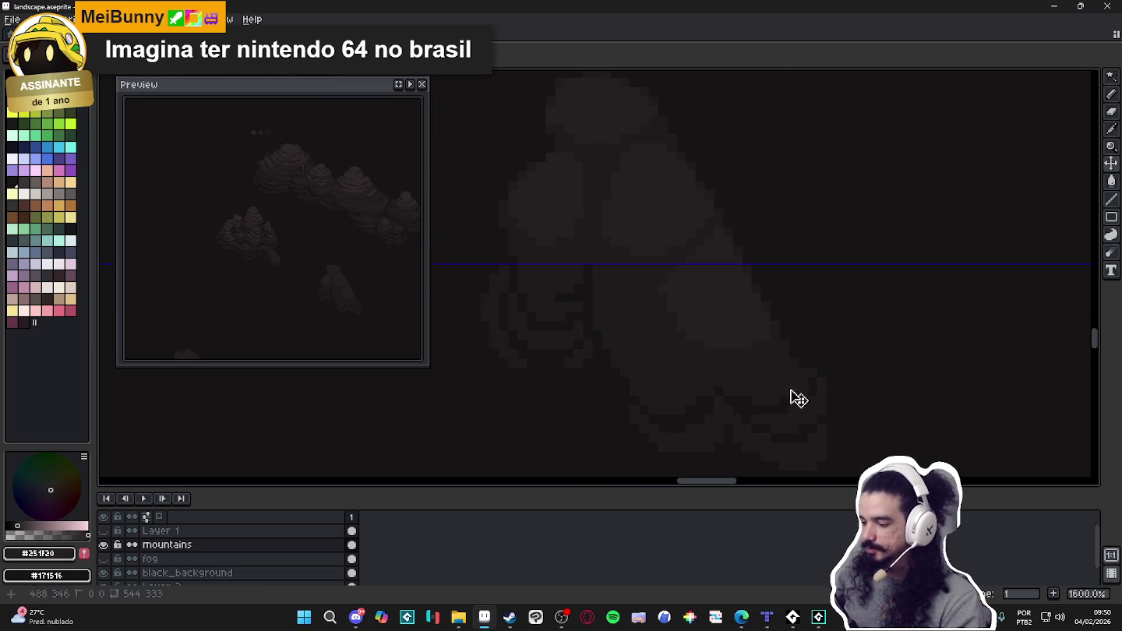
left_click(765, 389)
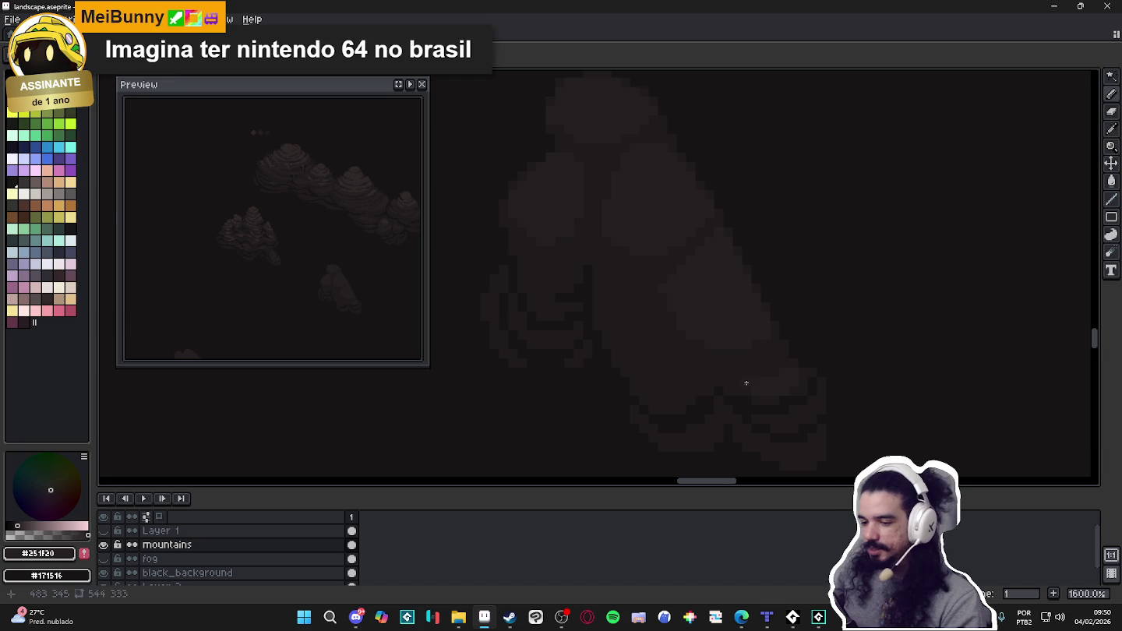
key("ctrl+z")
key("ctrl+z")
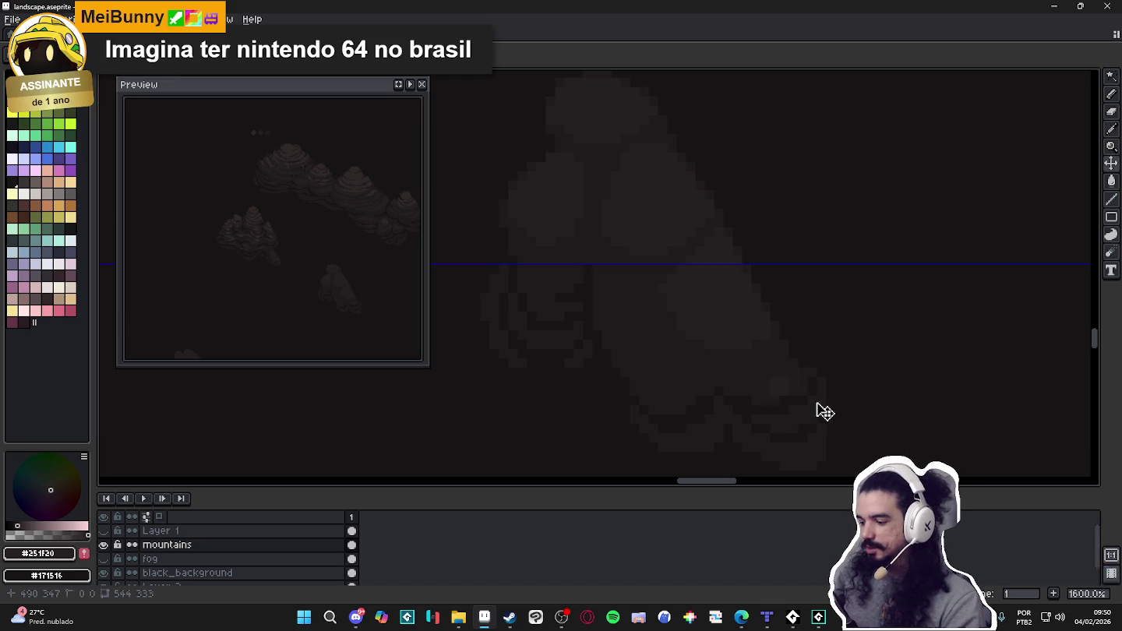
Save landscape.aseprite while toggling between the Eraser and Pencil.
scroll(776, 395, "down", 1)
scroll(683, 400, "up", 1)
key("e")
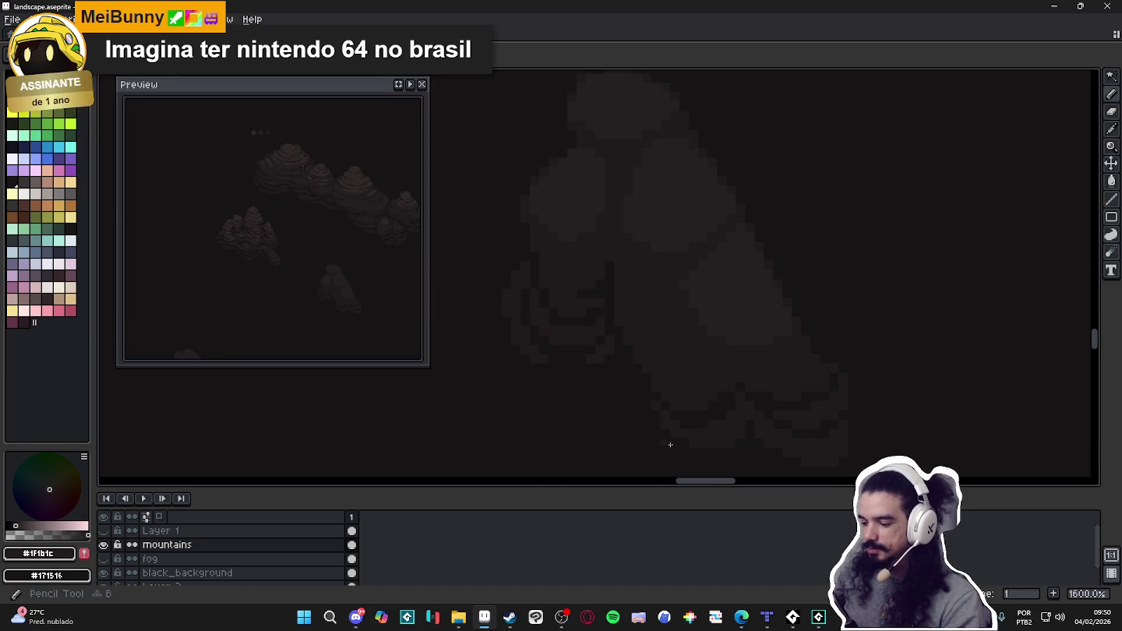
key("ctrl+s")
key("b")
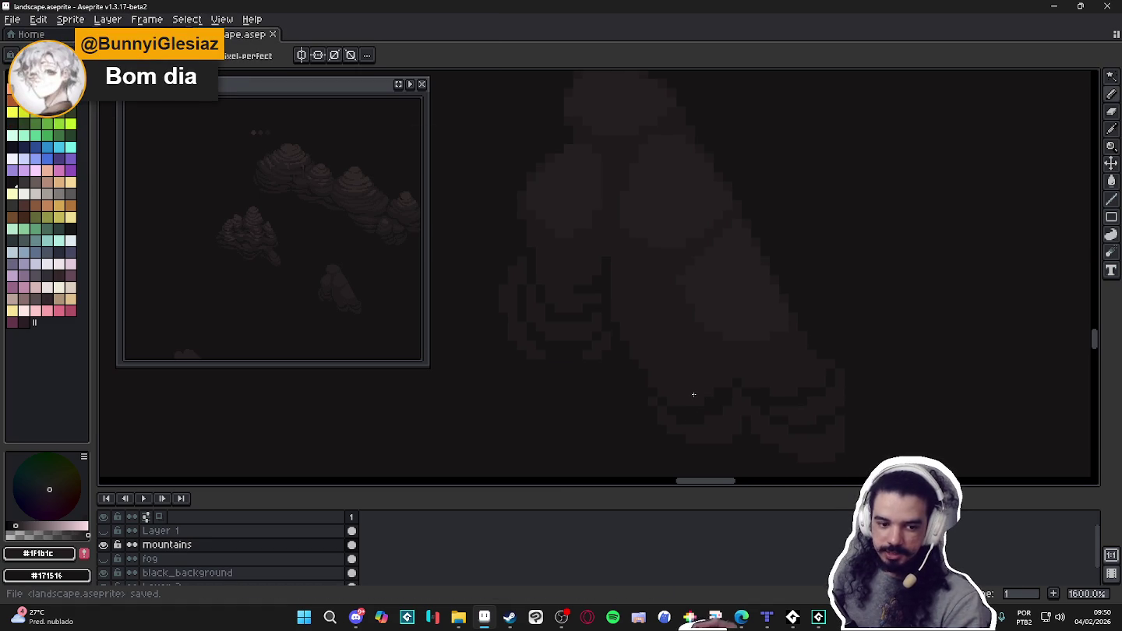
Darken another lower-edge pixel with #171516, then sample the #251F20 shade.
scroll(674, 377, "up", 2)
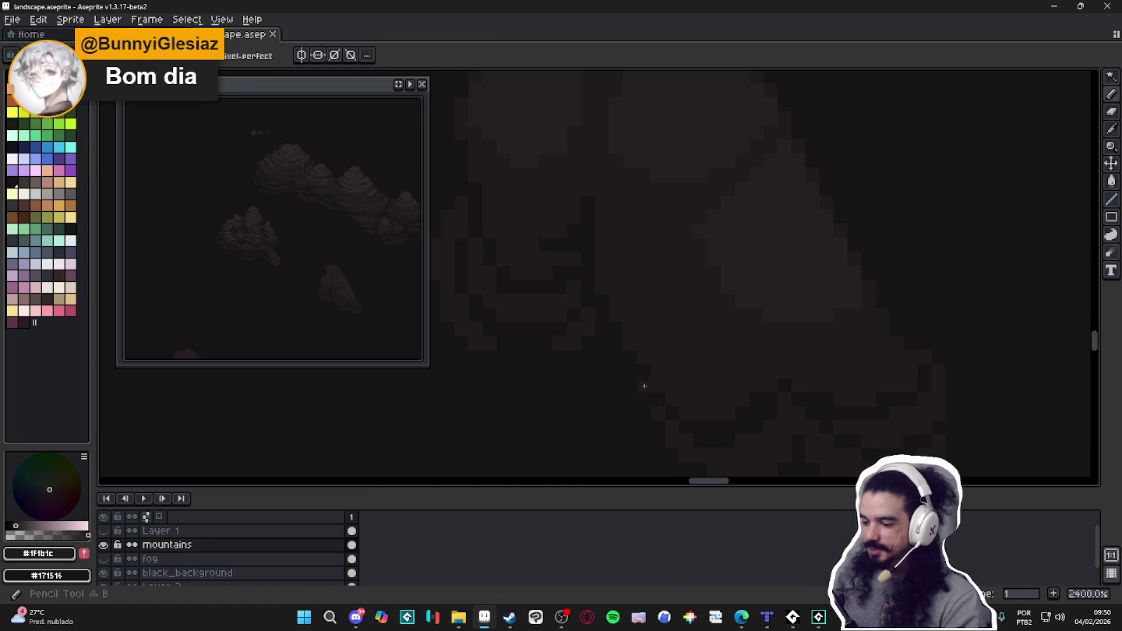
left_click(646, 375, "alt")
left_click(674, 362)
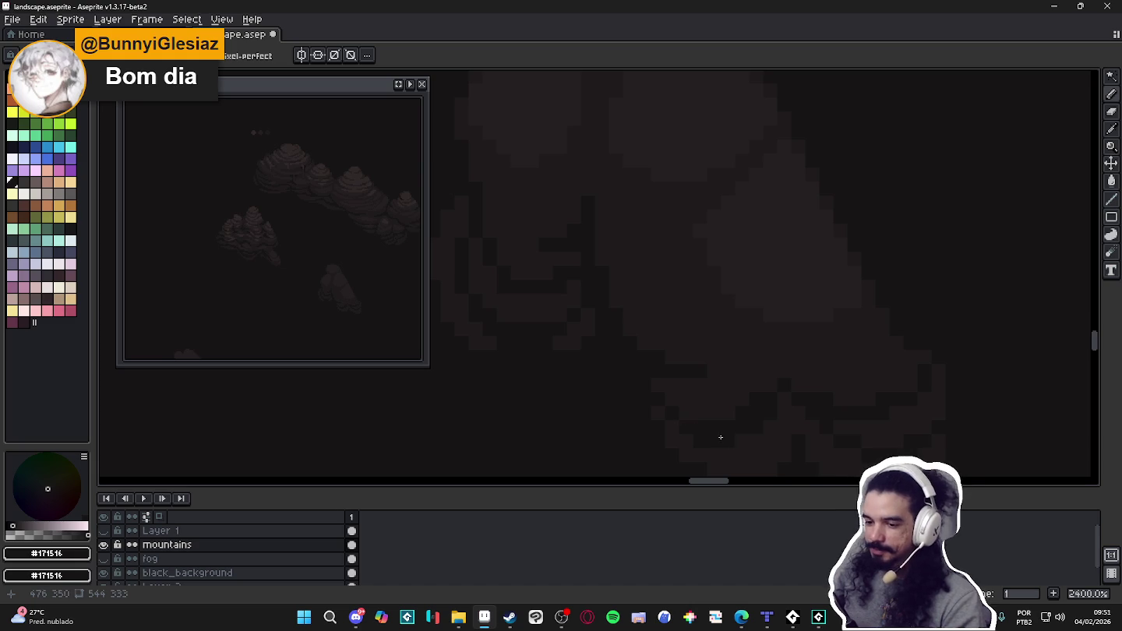
scroll(725, 438, "down", 4)
scroll(741, 390, "up", 1)
left_click(733, 368, "alt")
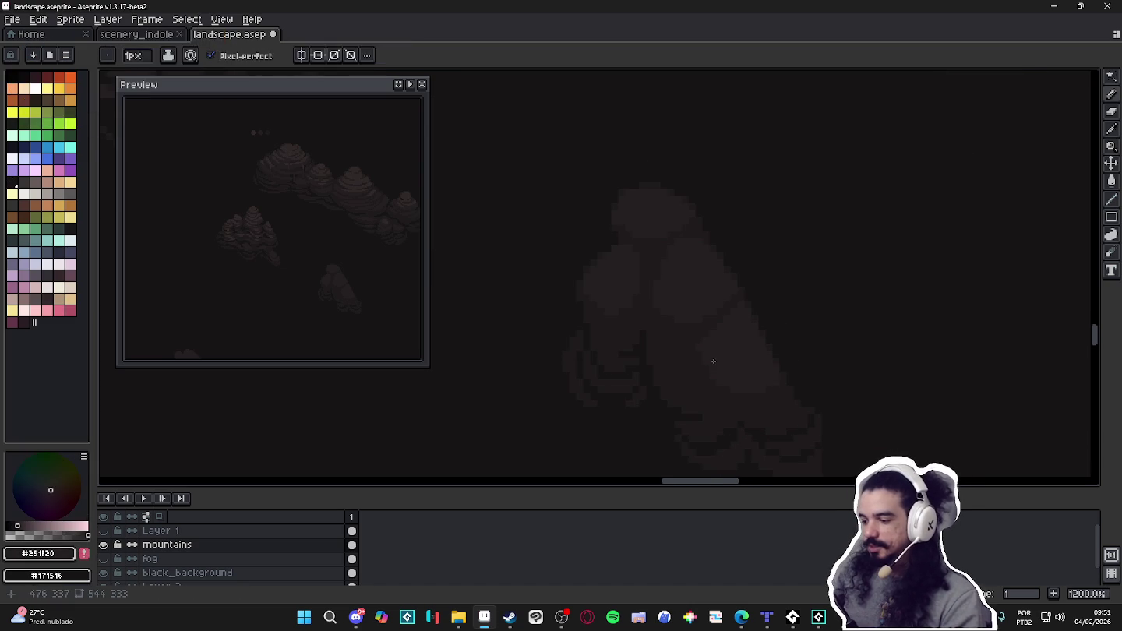
Sample #1F1B1C and undo the last erasure on the small rock.
scroll(713, 363, "up", 2)
scroll(739, 290, "up", 2)
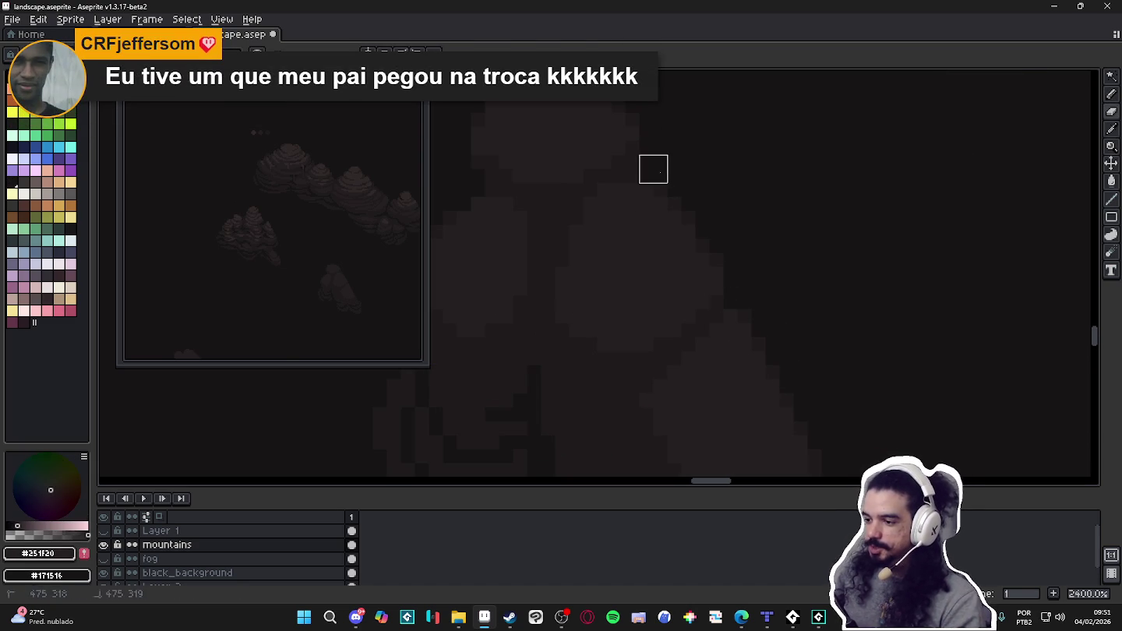
scroll(671, 183, "down", 3)
left_click(669, 182, "alt")
scroll(662, 172, "up", 3)
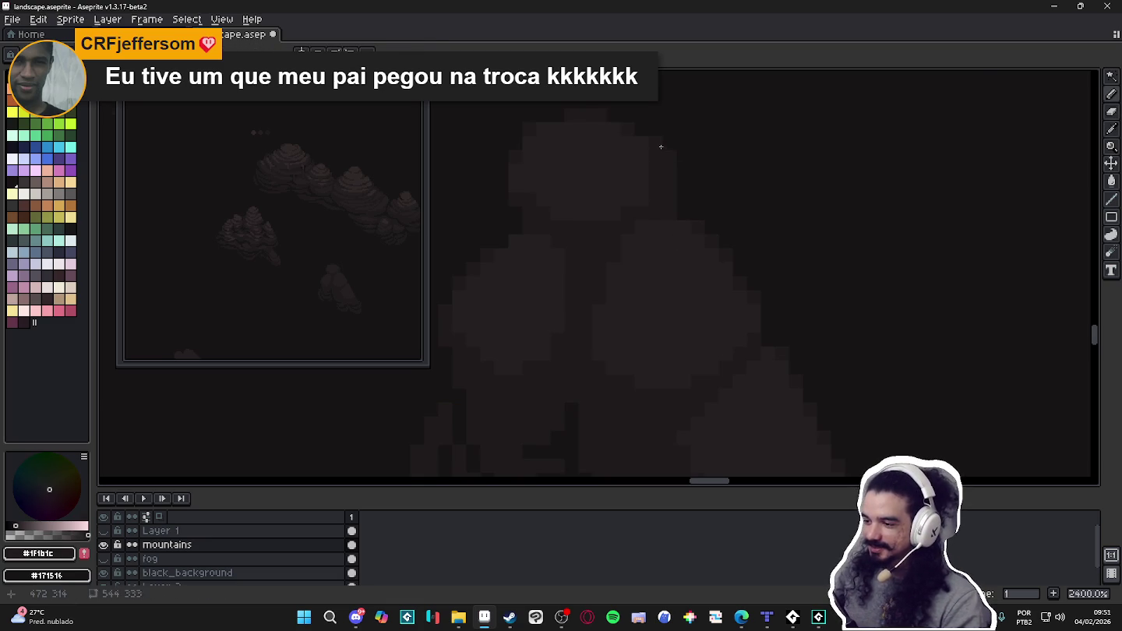
key("ctrl+z")
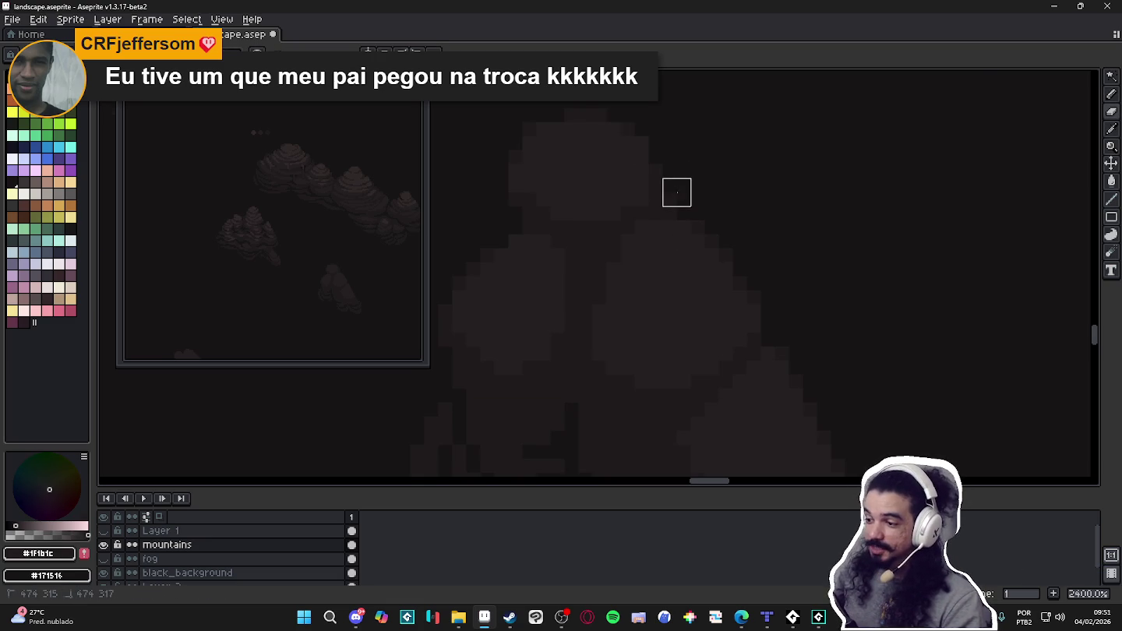
Return to the Pencil and recentre the Preview on the small foreground rock.
scroll(678, 193, "down", 1)
scroll(658, 211, "down", 1)
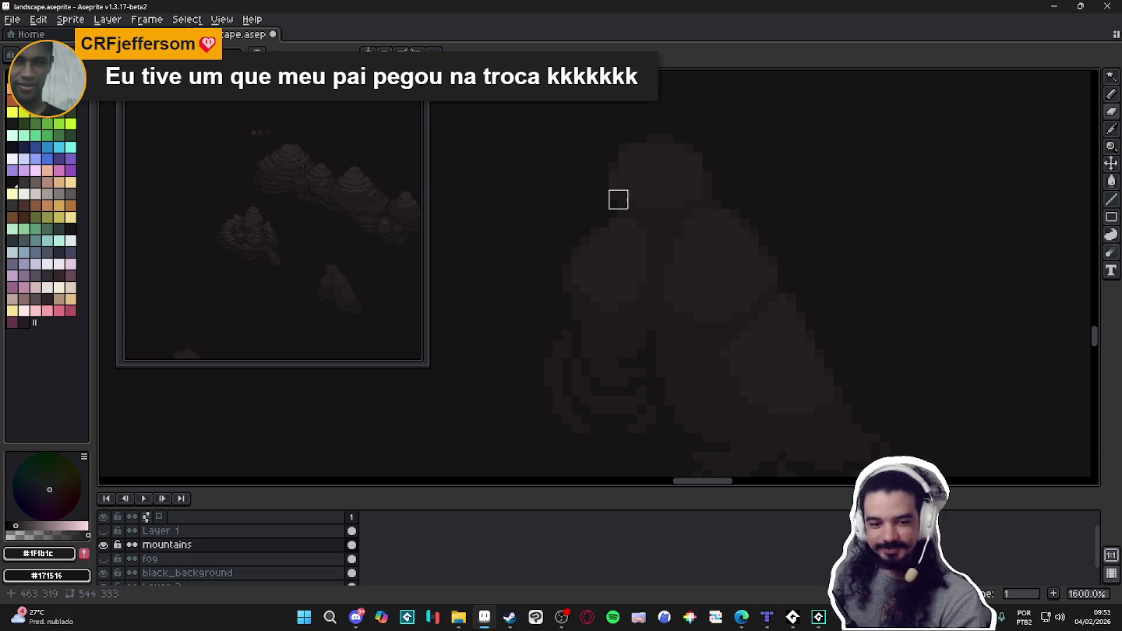
key("b")
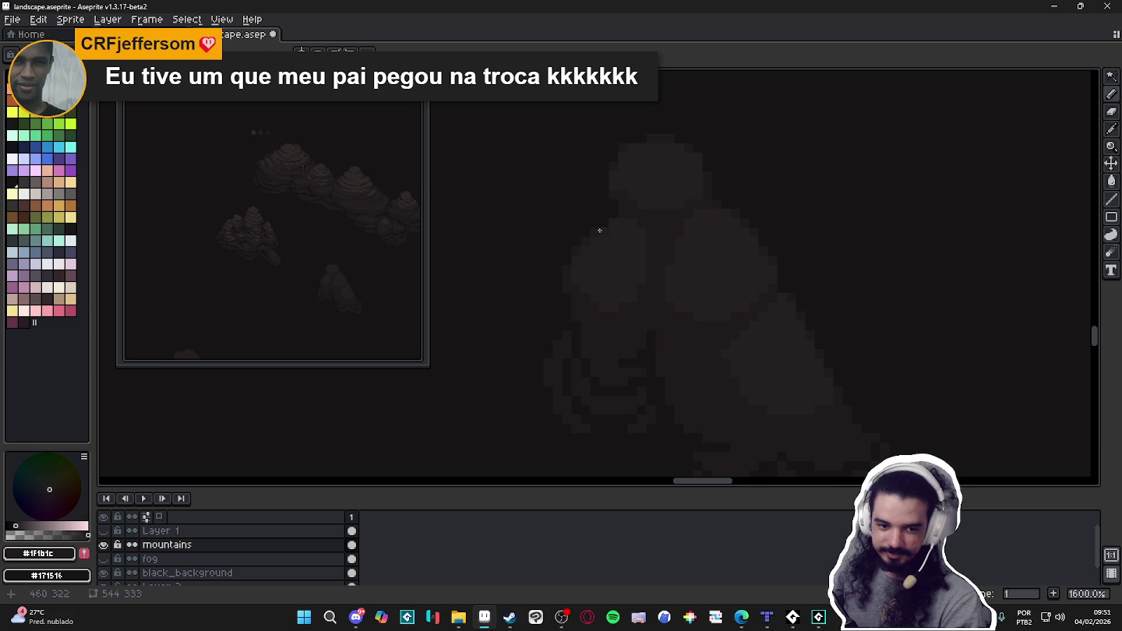
scroll(686, 199, "up", 1)
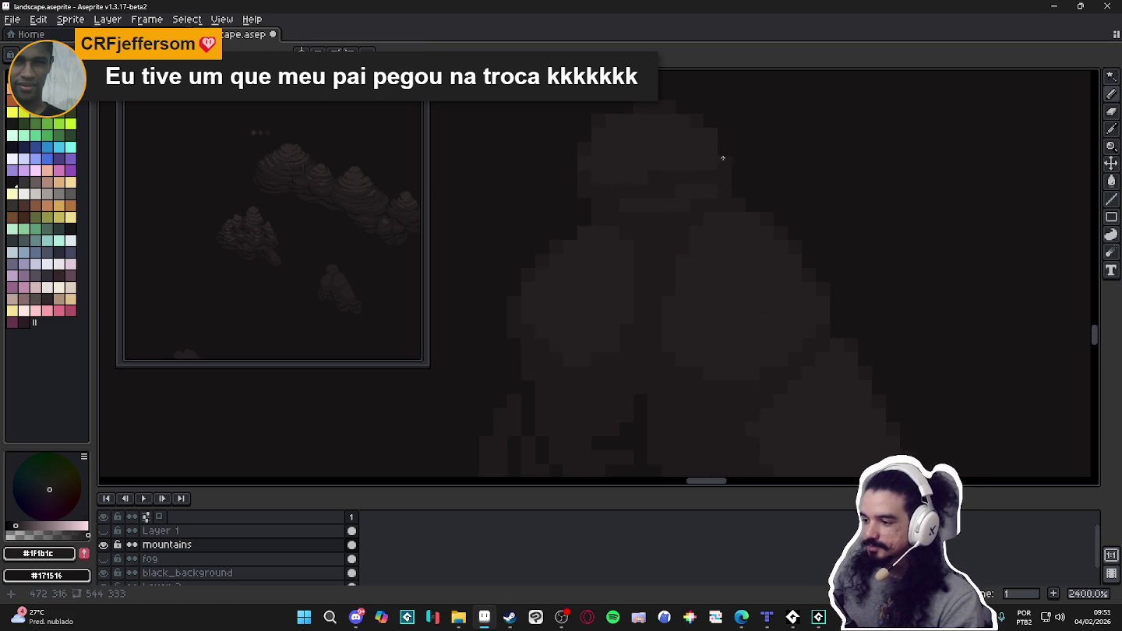
mouse_move(410, 242)
left_mouse_down()
mouse_move(356, 234)
mouse_move(368, 260)
left_mouse_up()
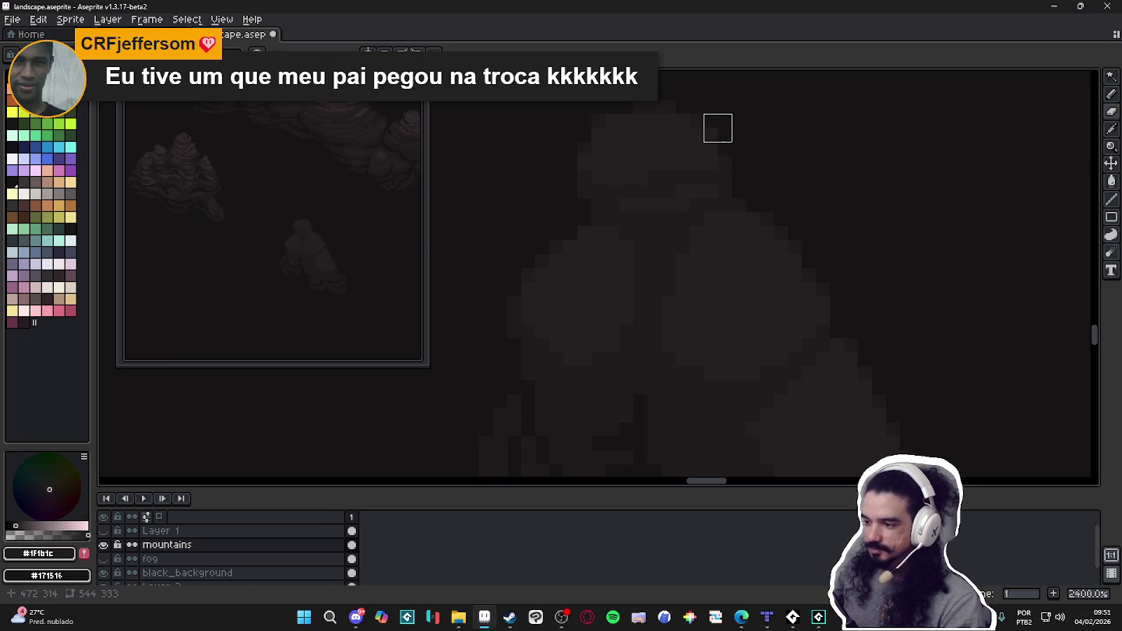
scroll(734, 179, "down", 3)
scroll(749, 193, "down", 2)
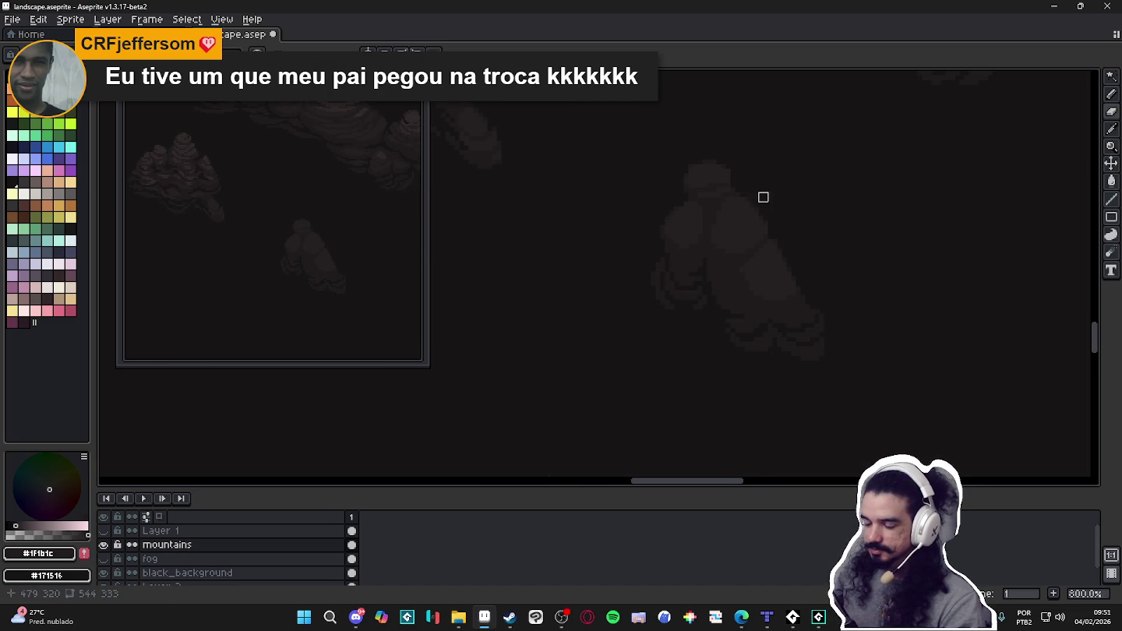
scroll(745, 190, "down", 1)
scroll(714, 209, "down", 1)
scroll(643, 218, "down", 1)
scroll(643, 223, "down", 1)
scroll(670, 273, "down", 1)
scroll(699, 245, "down", 1)
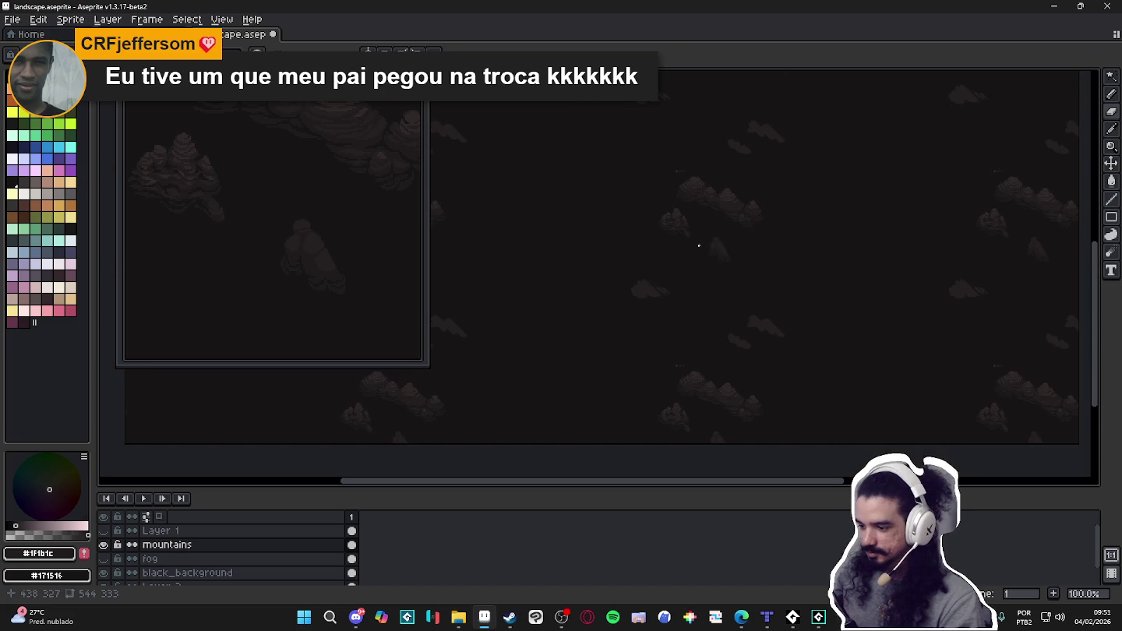
scroll(725, 238, "up", 1)
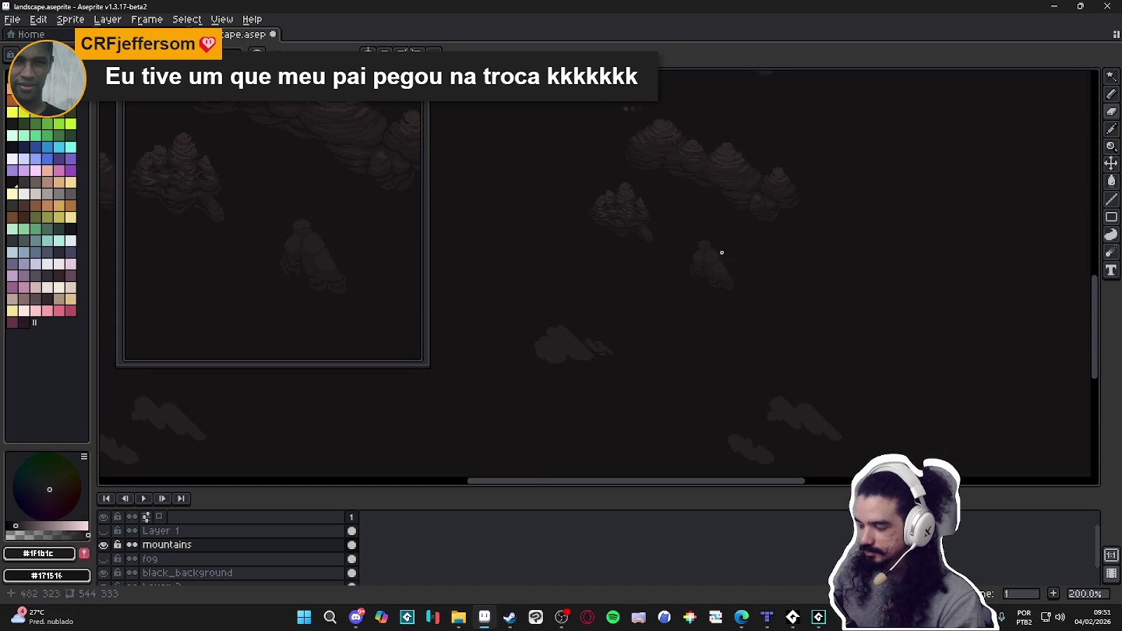
scroll(724, 247, "up", 1)
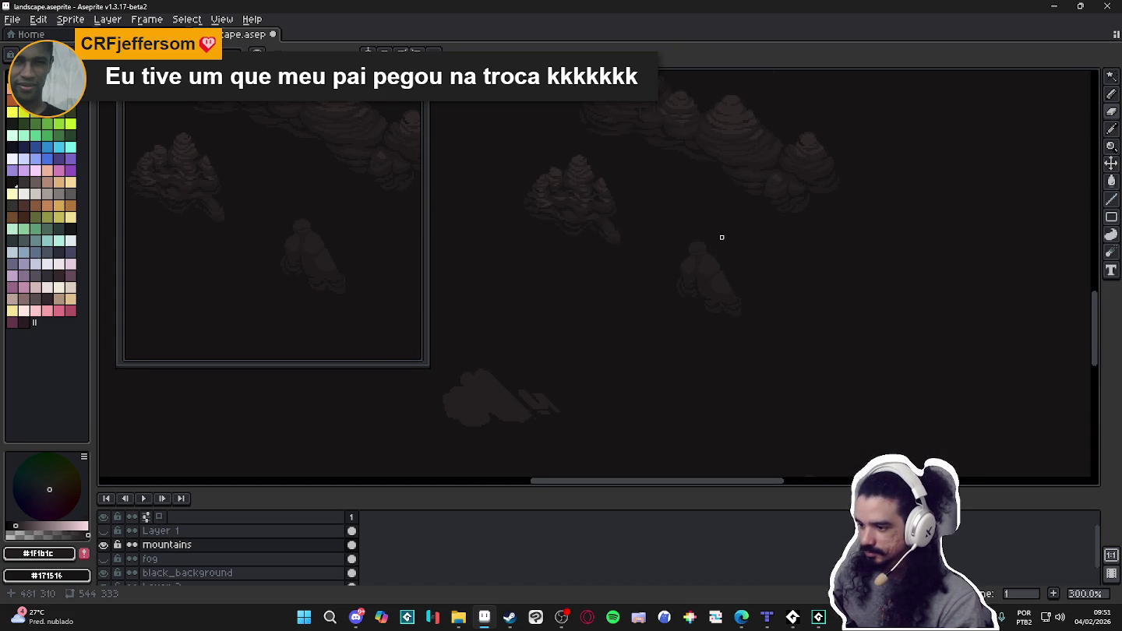
scroll(721, 238, "up", 1)
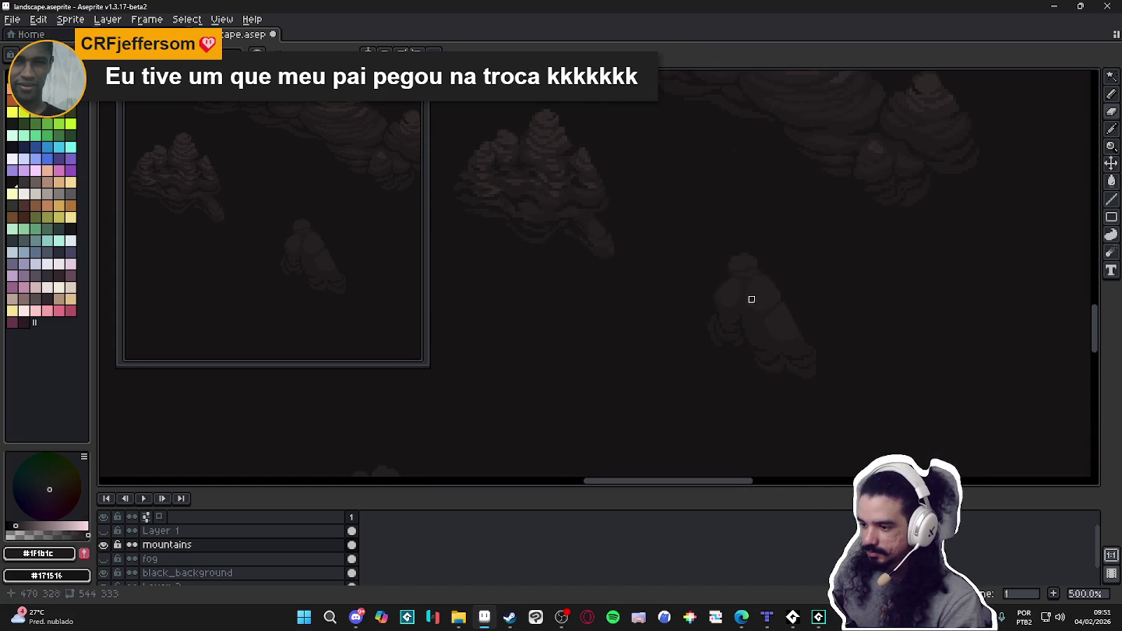
scroll(691, 290, "up", 1)
scroll(698, 292, "up", 2)
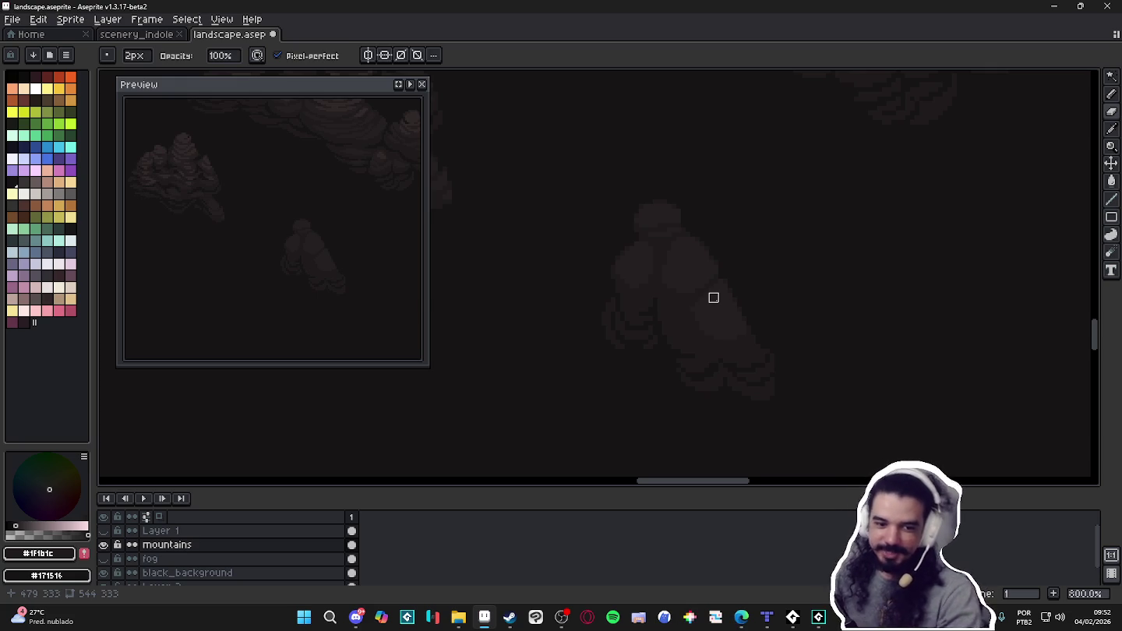
Toggle between Eraser, eyedropper and Pencil while zooming onto the small rock.
key("e")
scroll(733, 358, "up", 3)
scroll(619, 294, "left", 2)
scroll(611, 257, "up", 2)
key("i")
key("b")
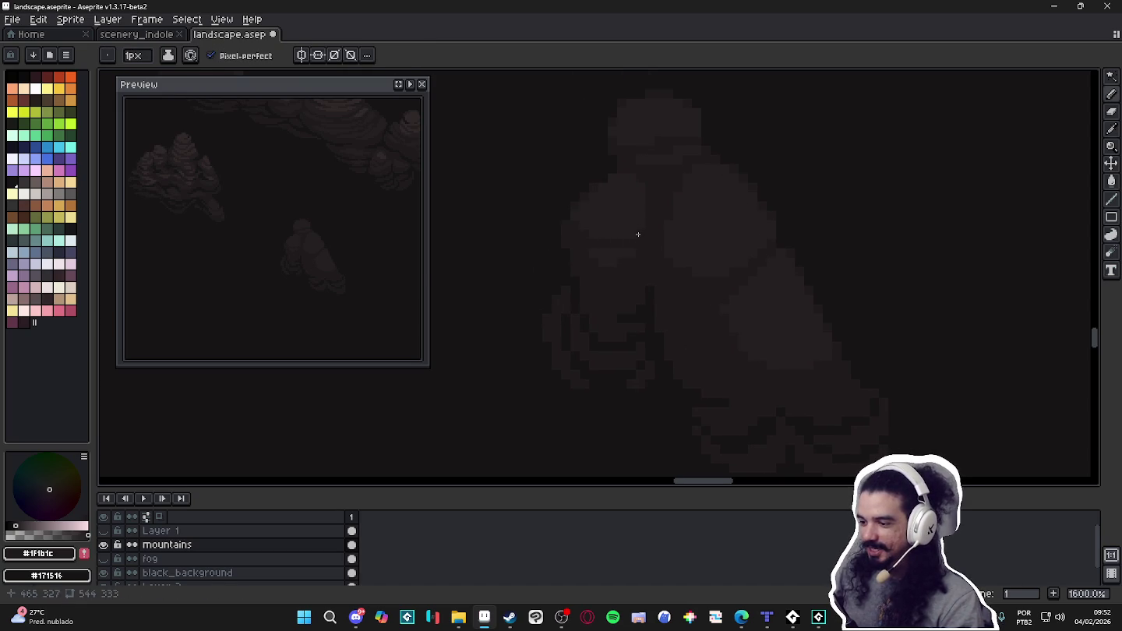
scroll(659, 227, "up", 2)
scroll(624, 242, "left", 2)
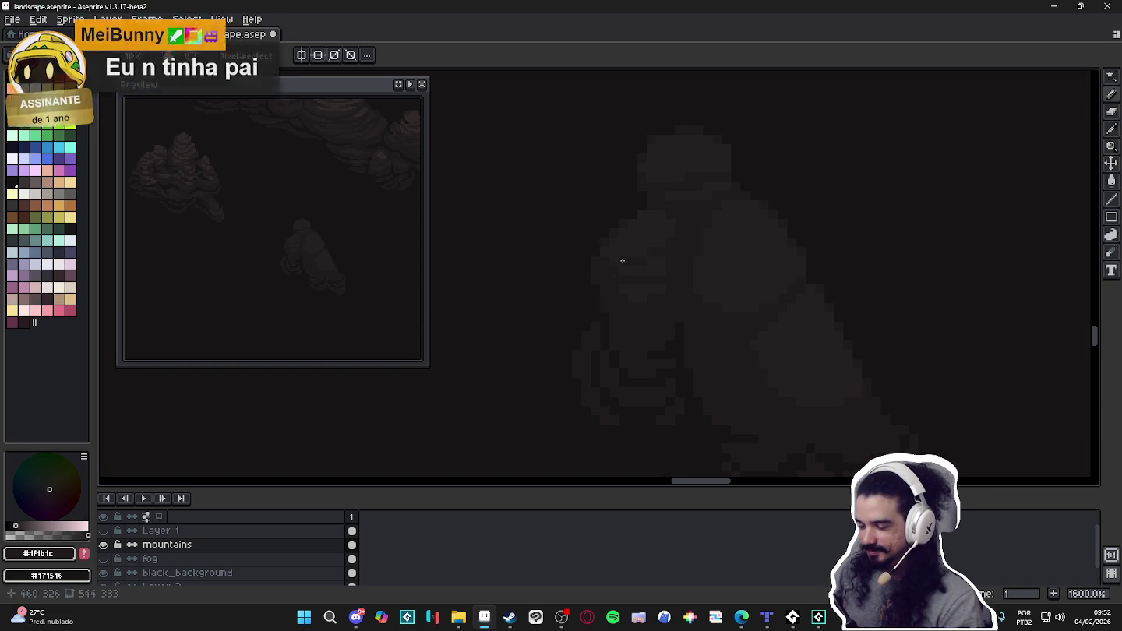
Repaint a patch of the rock's edge darker with #1f1b1c.
key("e")
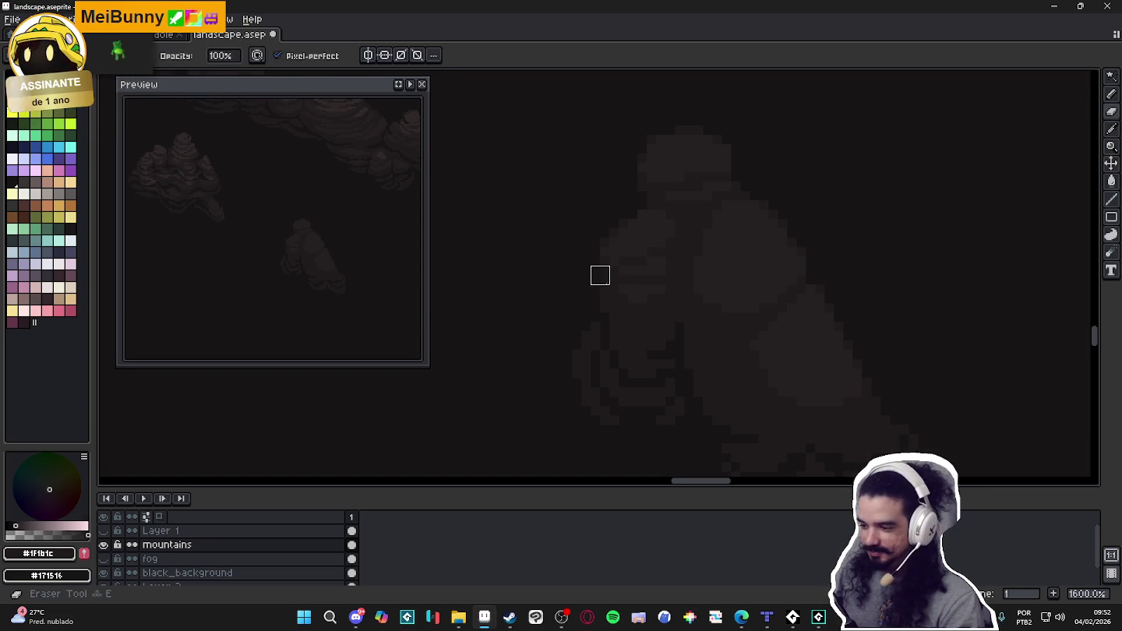
key("b")
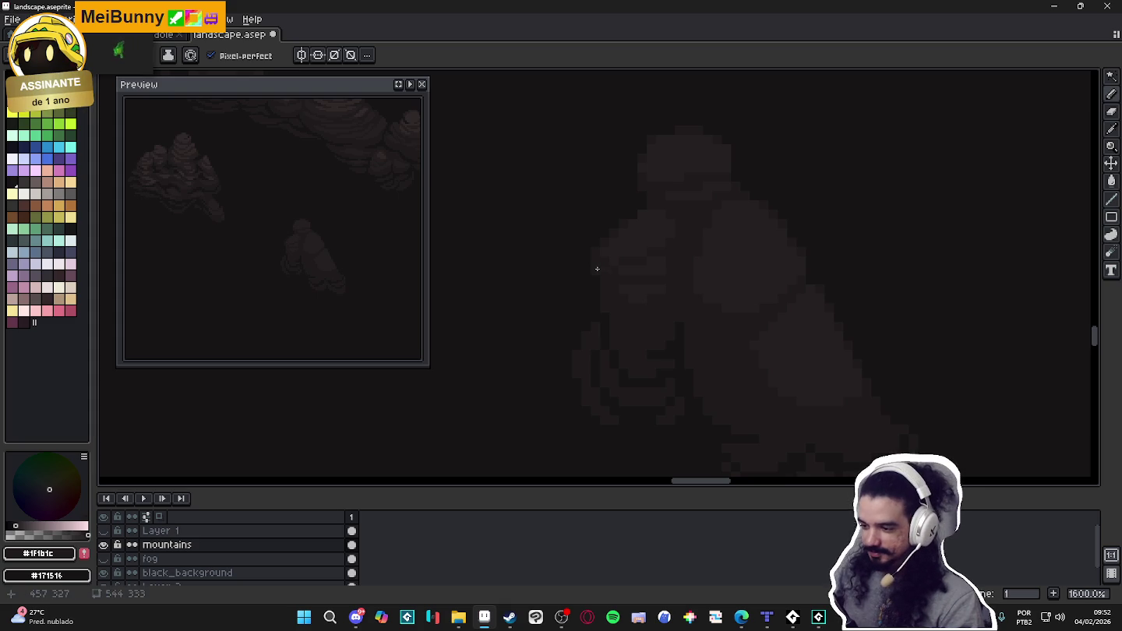
key("e")
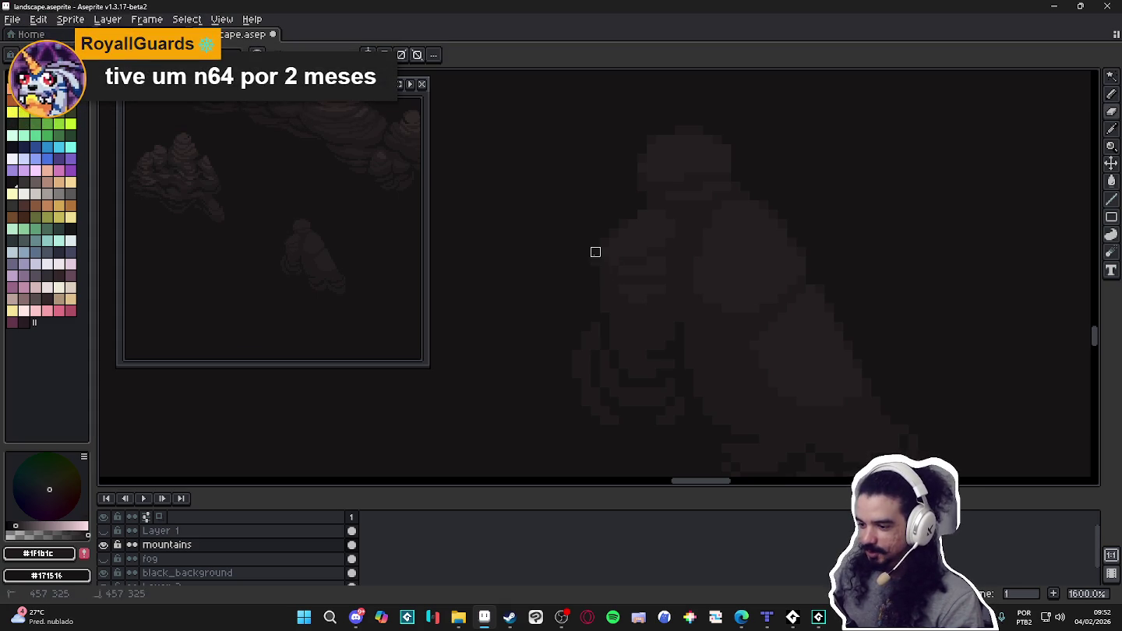
key("e")
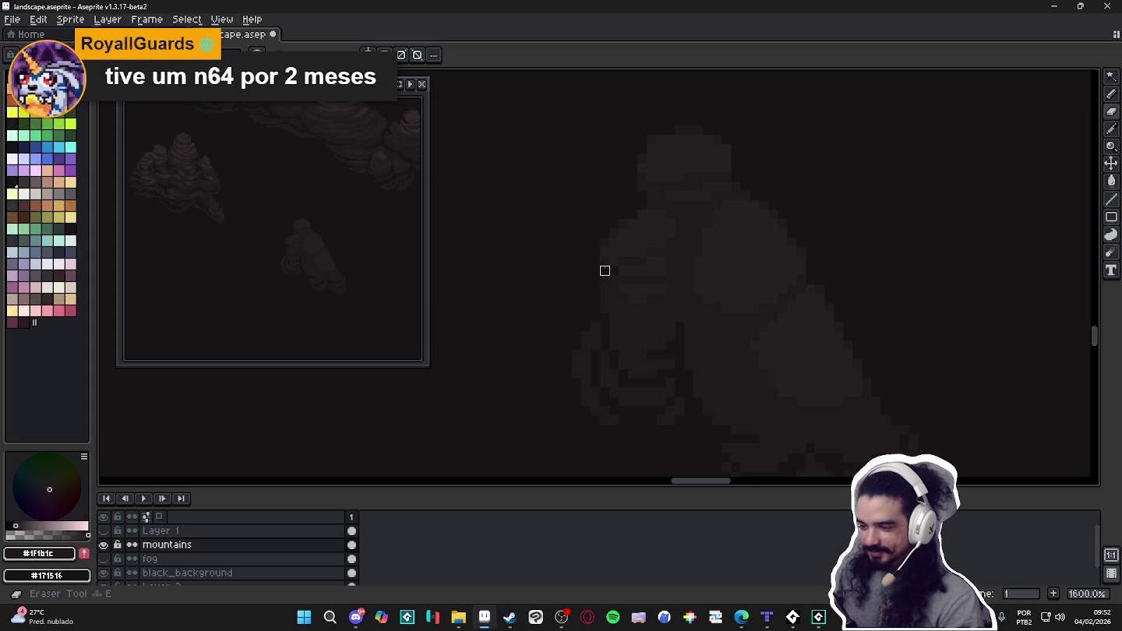
key("b")
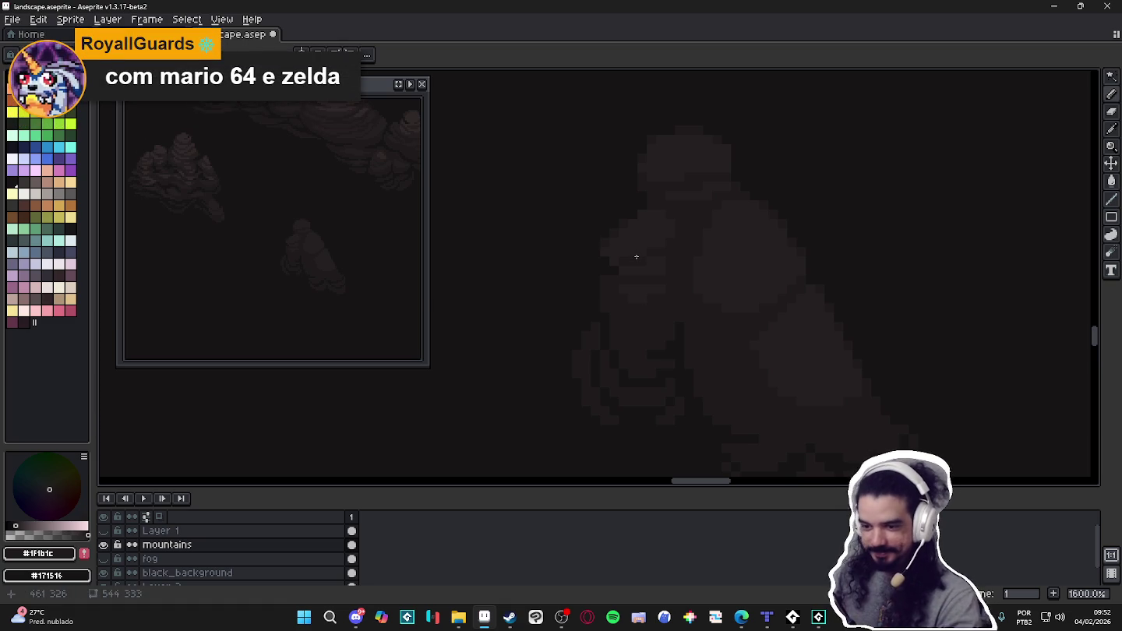
key("b")
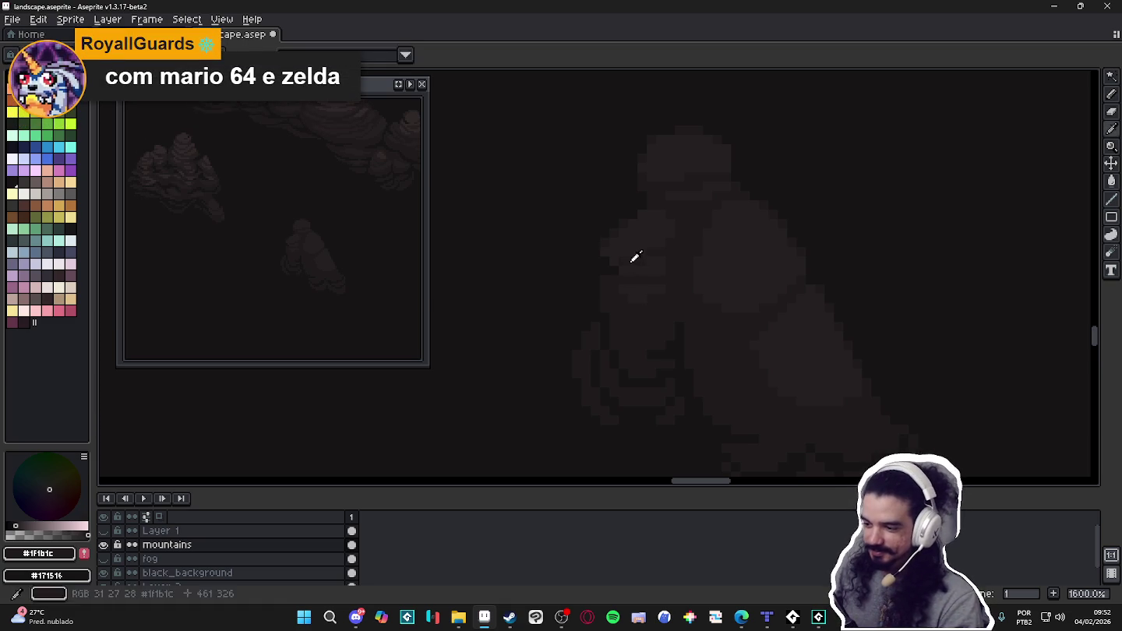
scroll(674, 279, "up", 2)
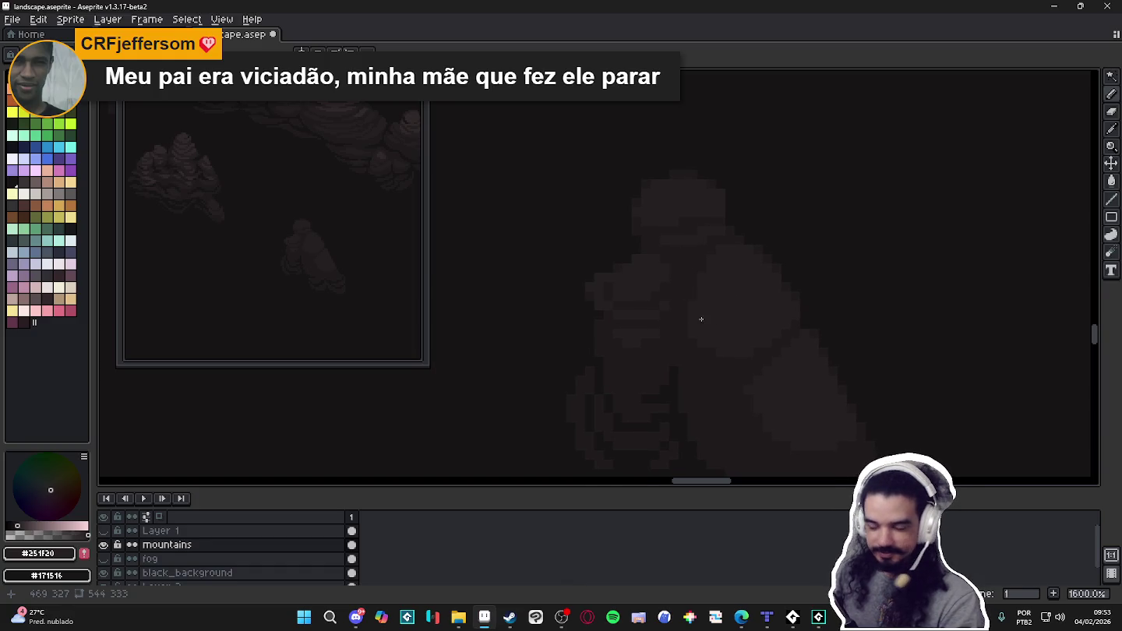
scroll(709, 307, "down", 1)
scroll(721, 300, "up", 1)
left_click(755, 348, "alt")
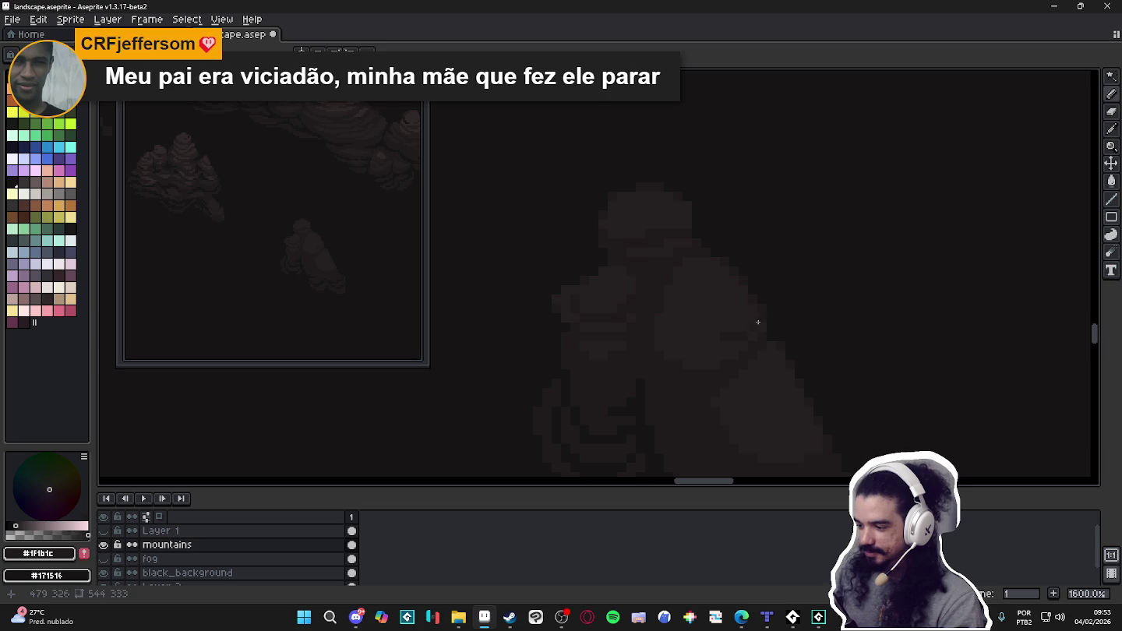
left_click_drag(757, 323, 737, 331)
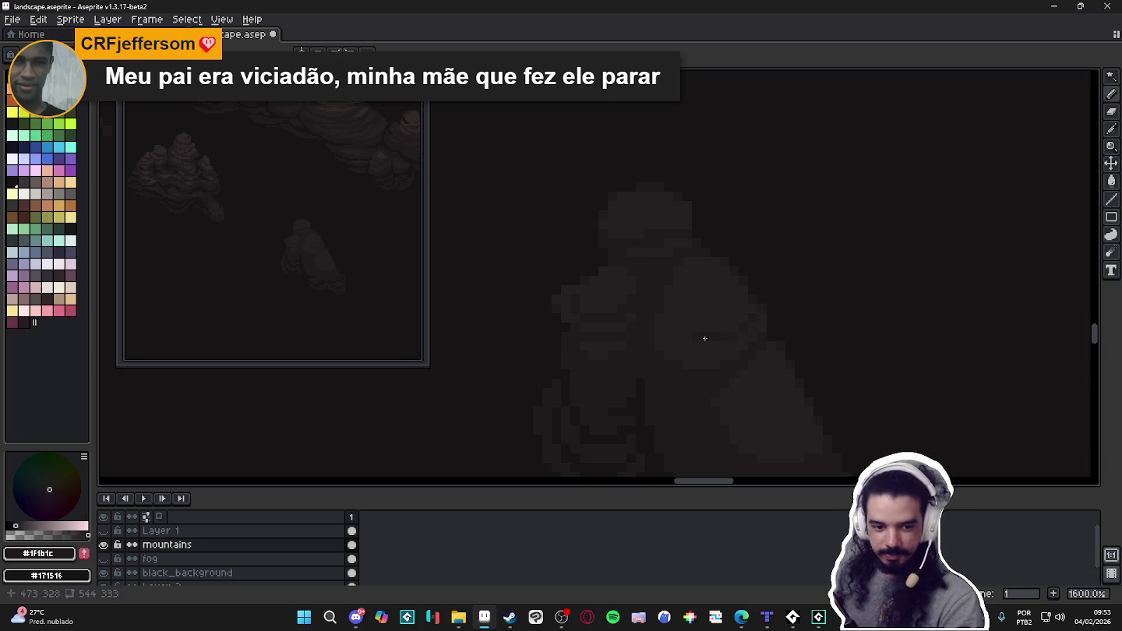
Shift the view along the rock and sample the #251f20, #1f1b1c and #171516 shades.
scroll(704, 333, "up", 2)
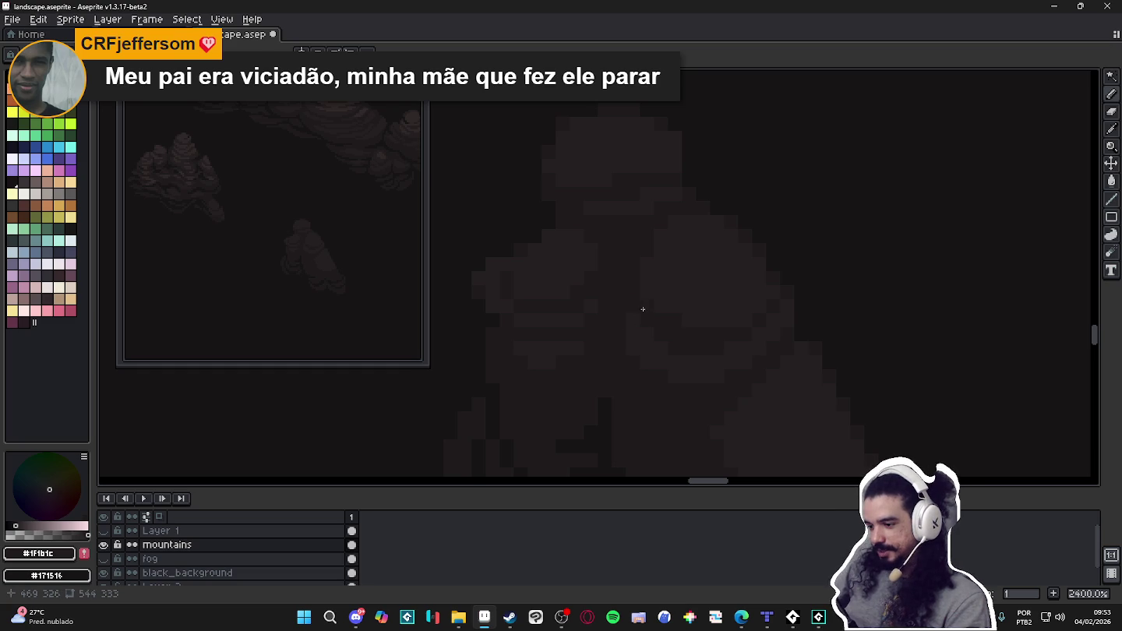
key("e")
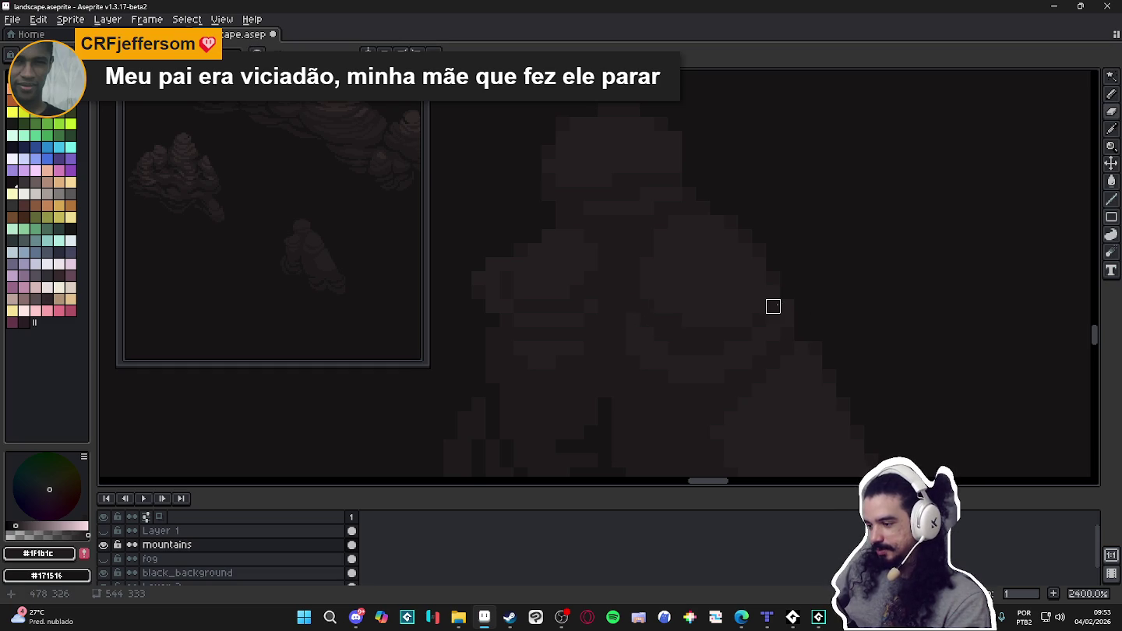
key("b")
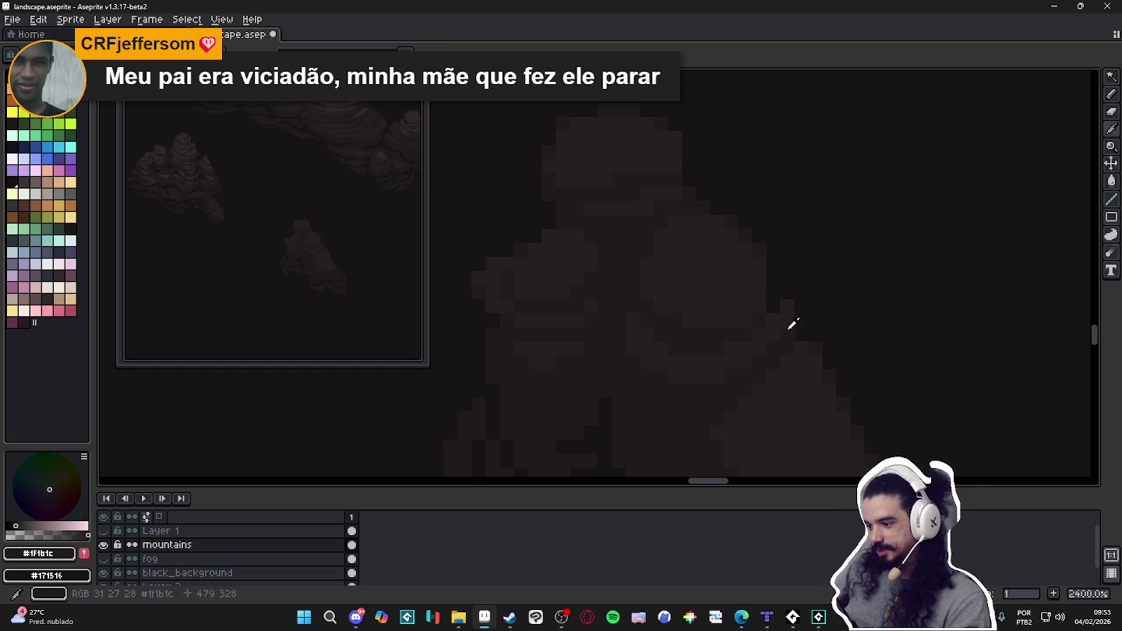
key("e")
key("b")
left_click_drag(650, 328, 701, 344)
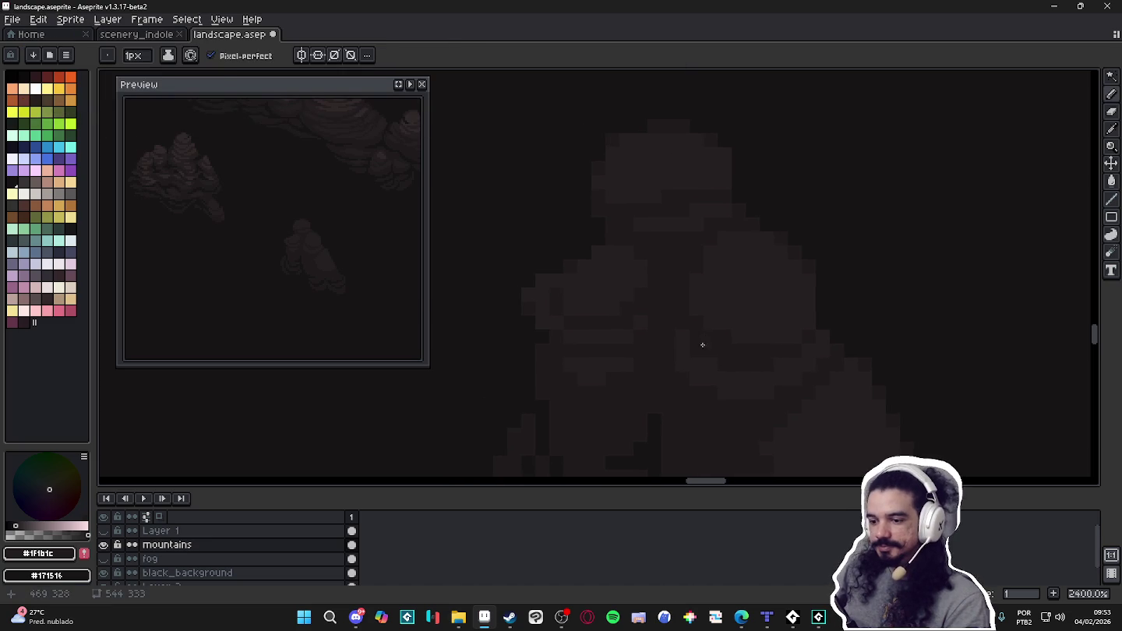
left_click(689, 326, "alt")
left_click(689, 301, "alt")
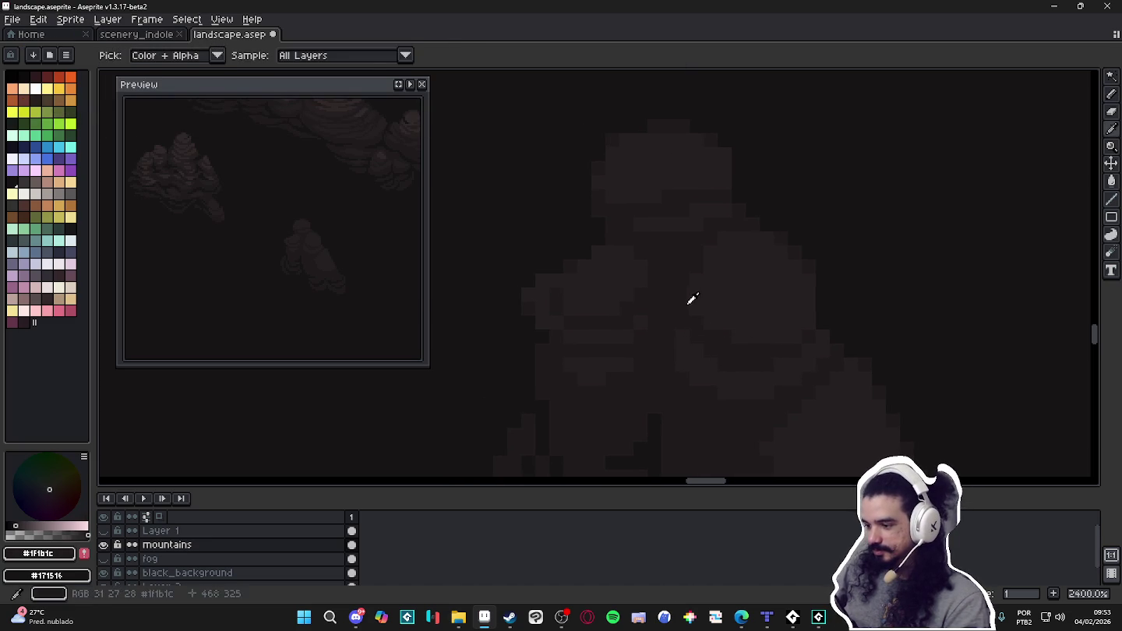
left_click(813, 303, "alt")
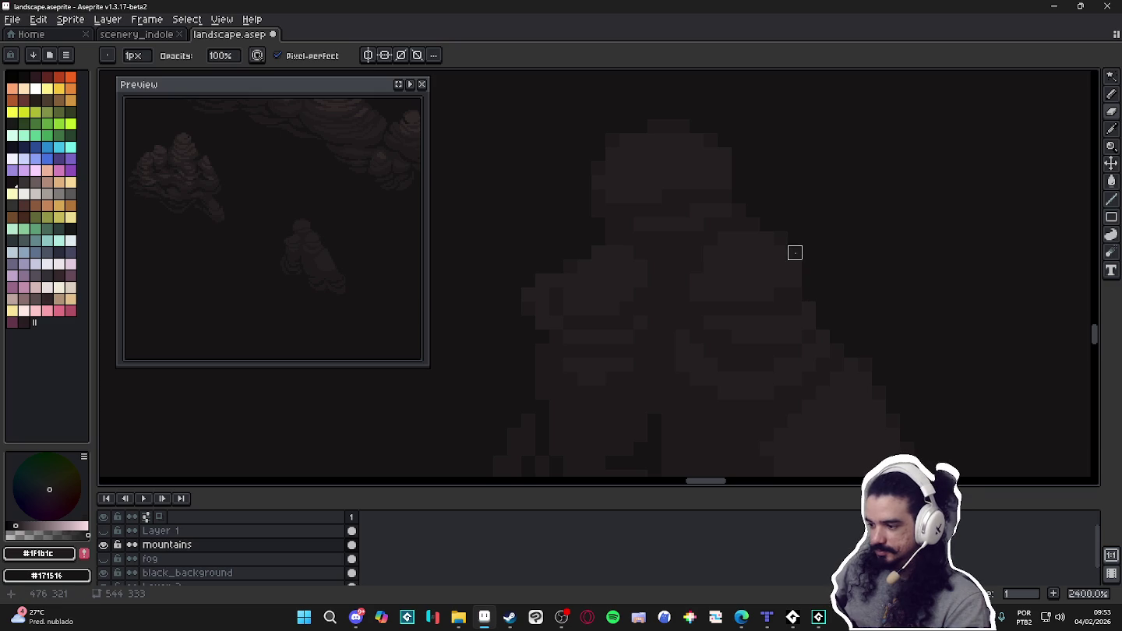
scroll(702, 421, "down", 3)
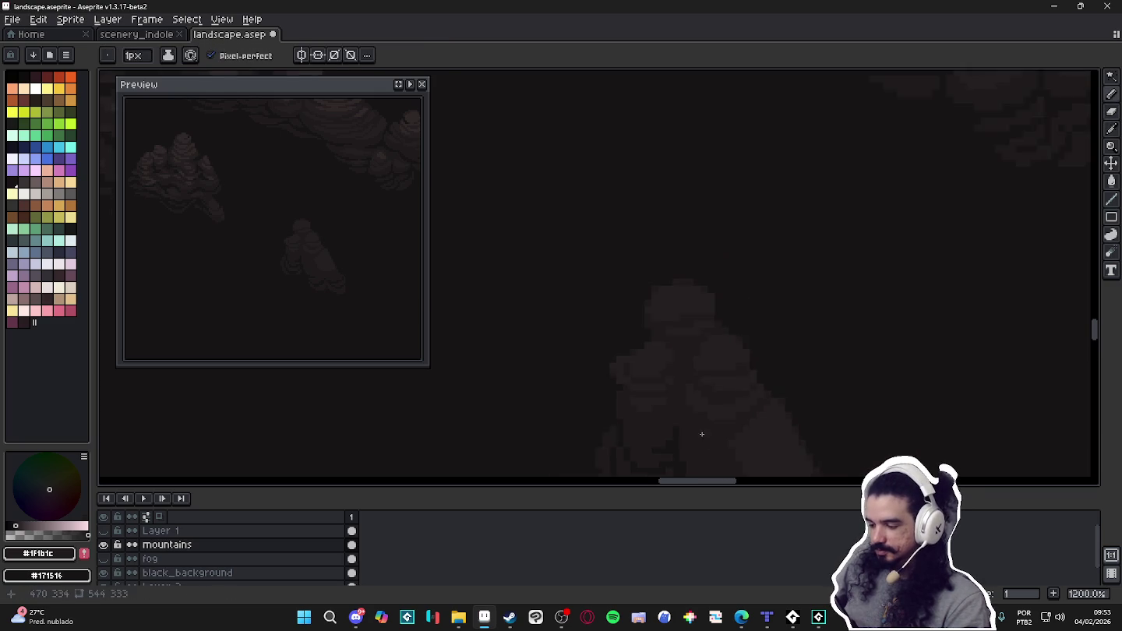
scroll(671, 357, "up", 1)
left_click(671, 374, "alt")
Paint a 2-pixel #302828 highlight on the rock, then return the brush to 1 pixel.
scroll(682, 265, "up", 1)
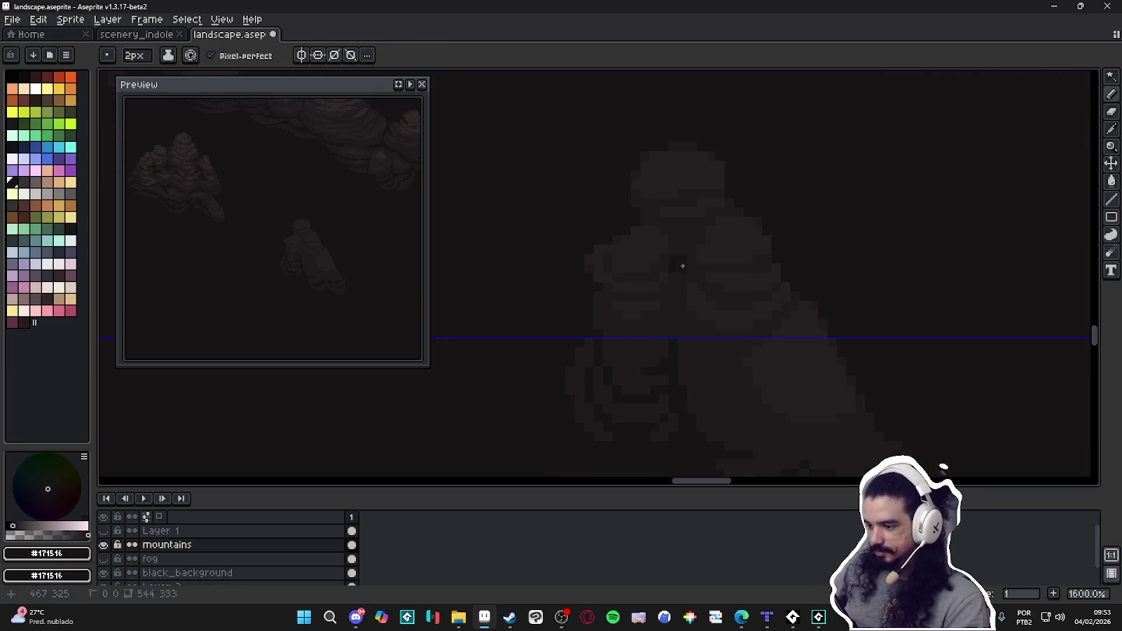
scroll(676, 292, "down", 2)
scroll(671, 289, "down", 1)
left_click_drag(627, 296, 706, 348)
scroll(706, 348, "down", 2)
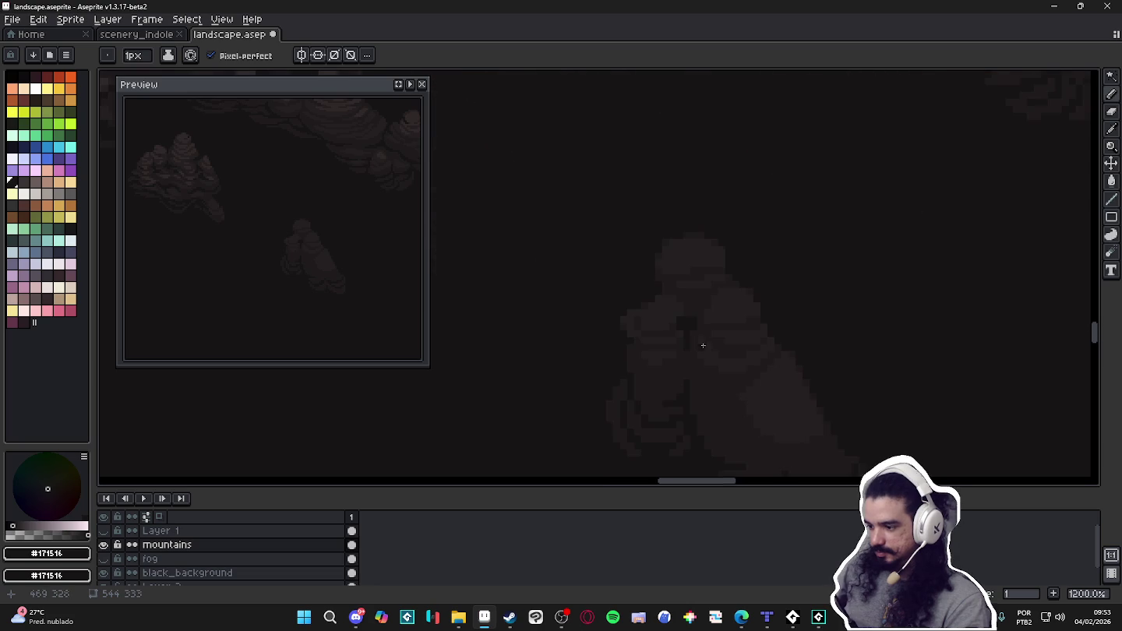
scroll(690, 350, "down", 1)
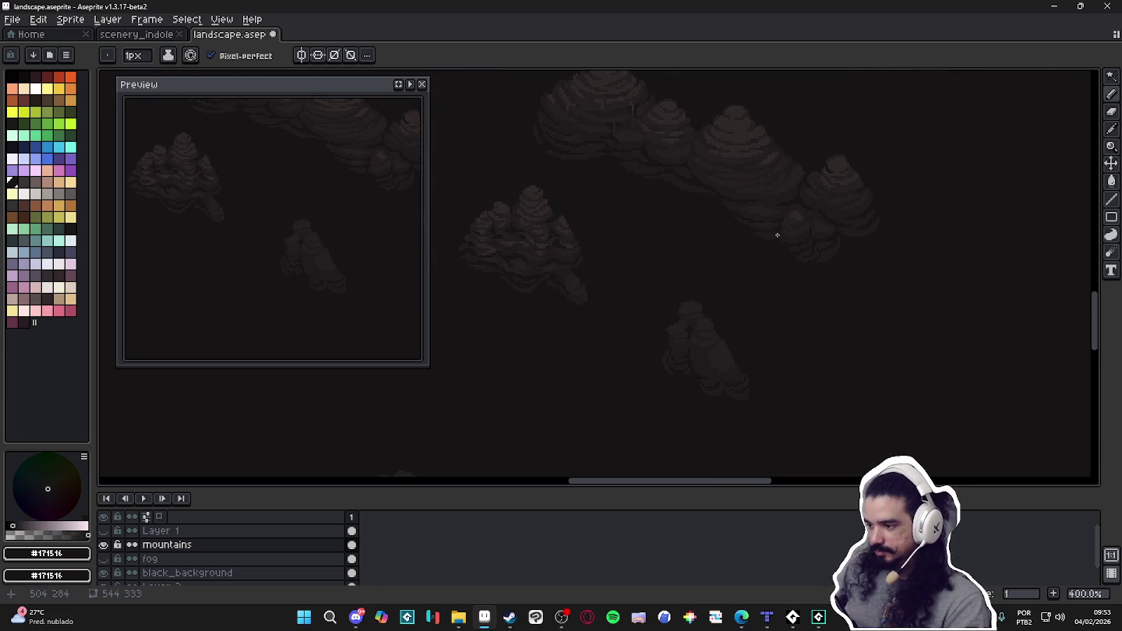
left_click(738, 151, "alt")
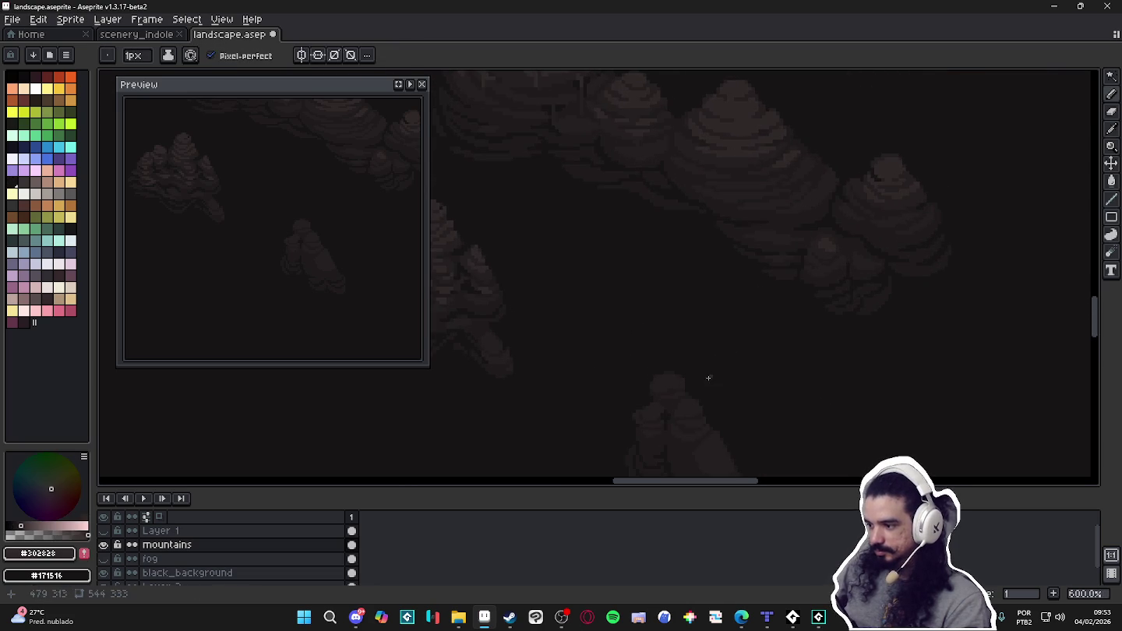
scroll(701, 347, "up", 2)
scroll(698, 335, "up", 2)
key("plus")
left_click(705, 309)
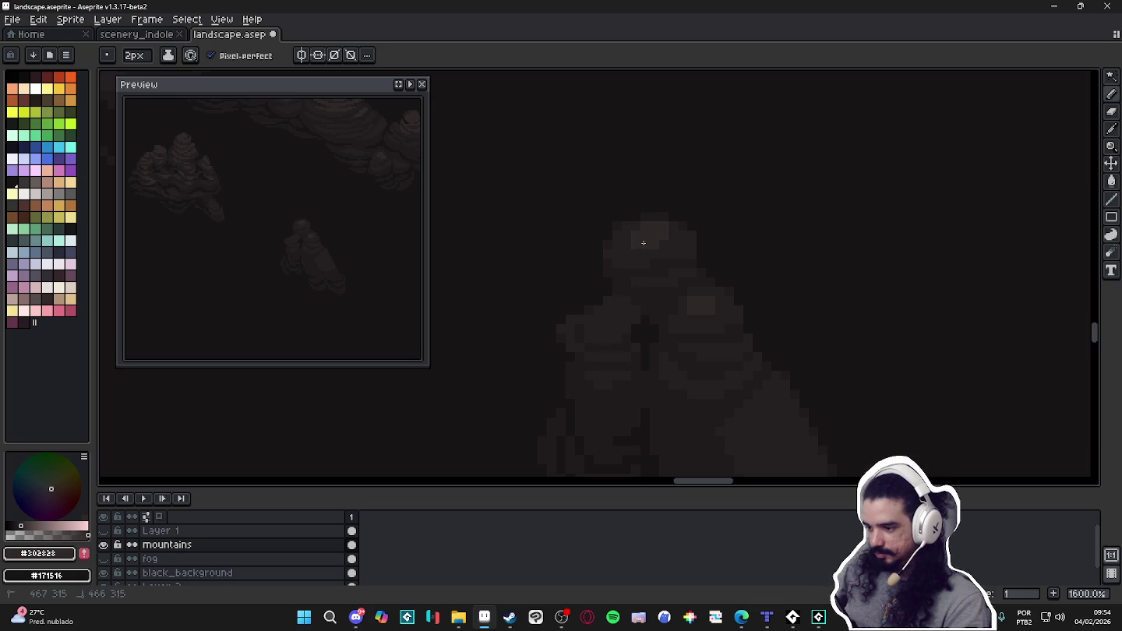
key("minus")
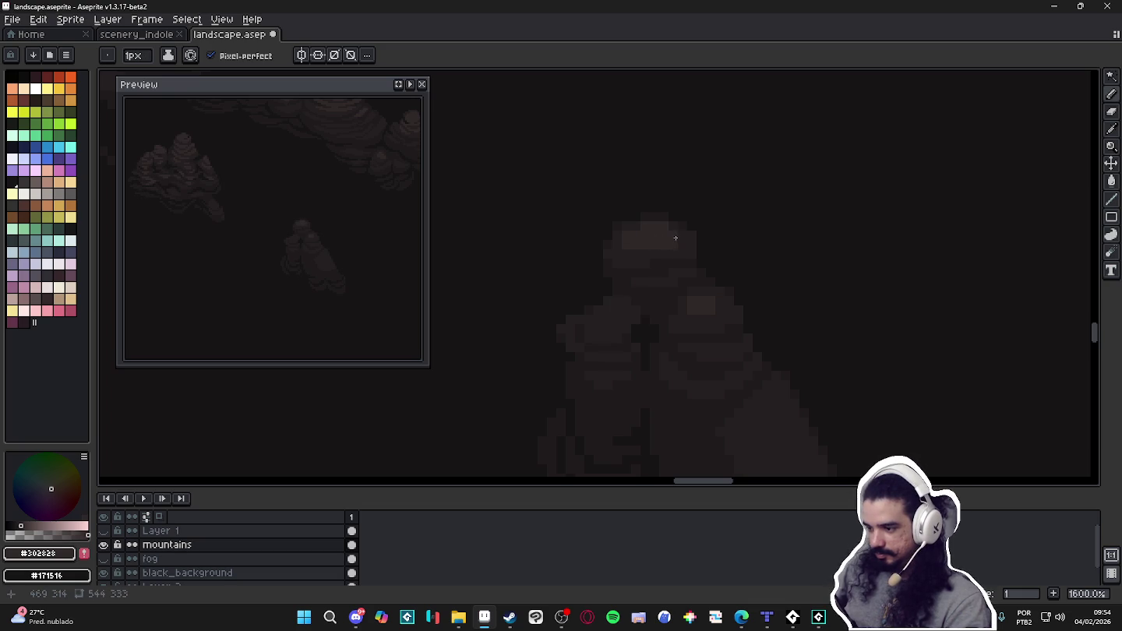
Paint another 2-pixel lighter highlight block on the rock's top.
scroll(702, 284, "down", 5)
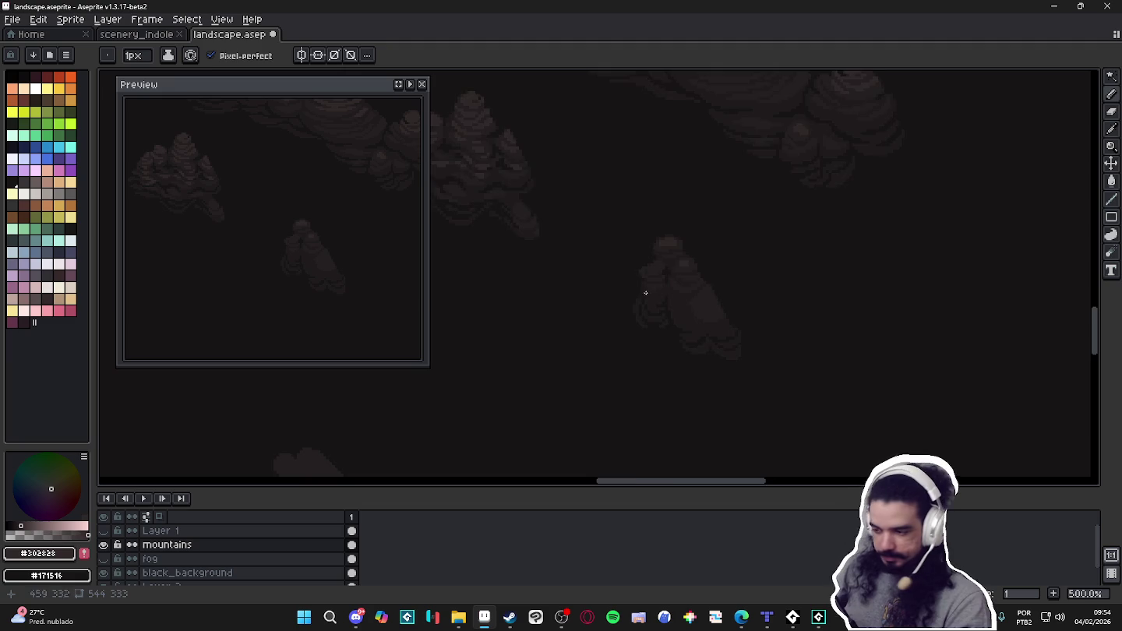
scroll(651, 252, "up", 6)
scroll(652, 252, "up", 3)
key("plus")
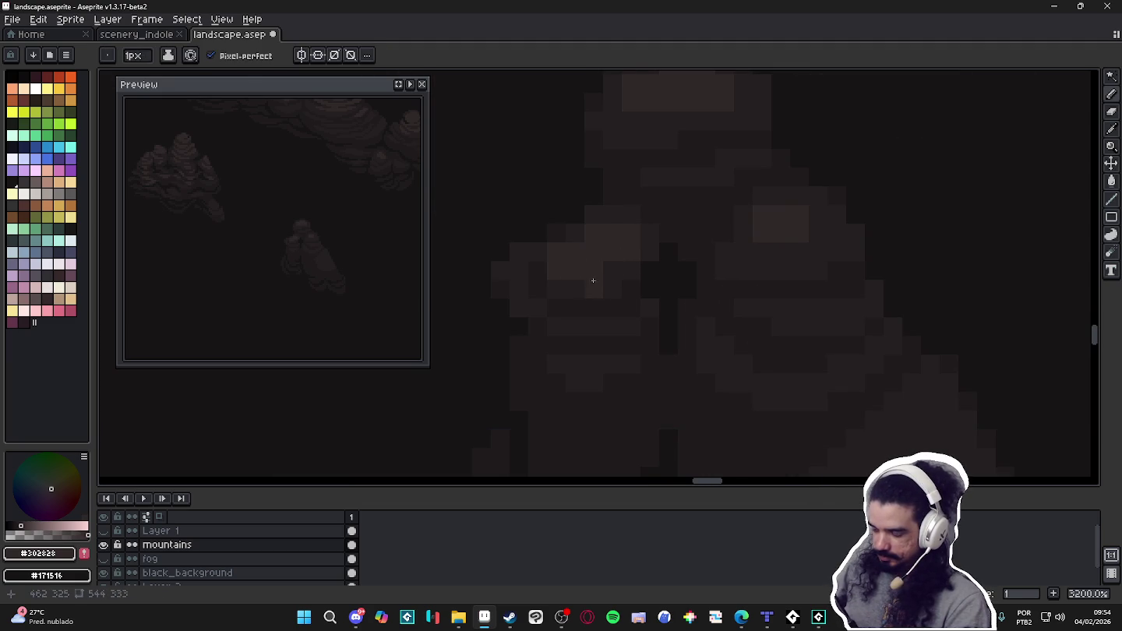
scroll(593, 279, "down", 9)
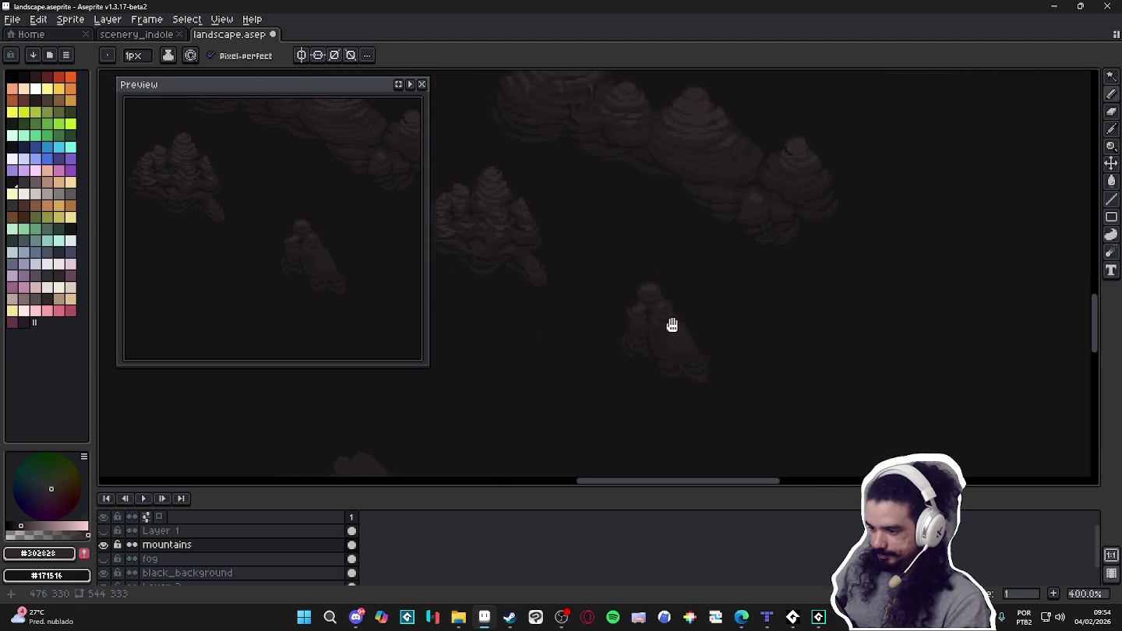
scroll(690, 334, "down", 2)
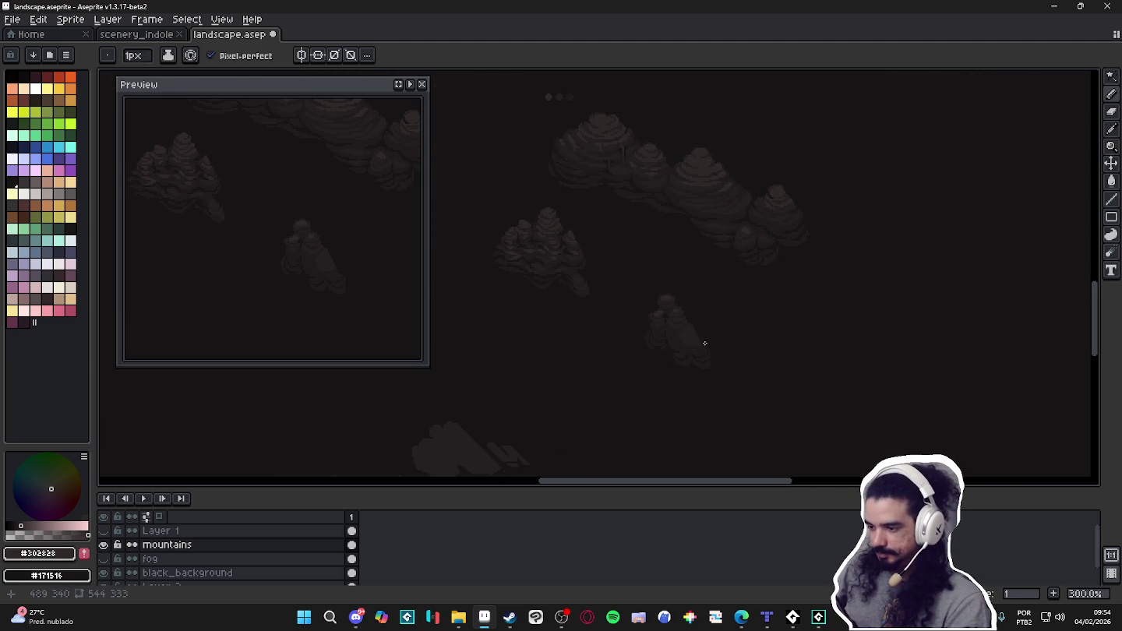
scroll(697, 340, "up", 2)
scroll(676, 334, "up", 3)
scroll(656, 291, "up", 2)
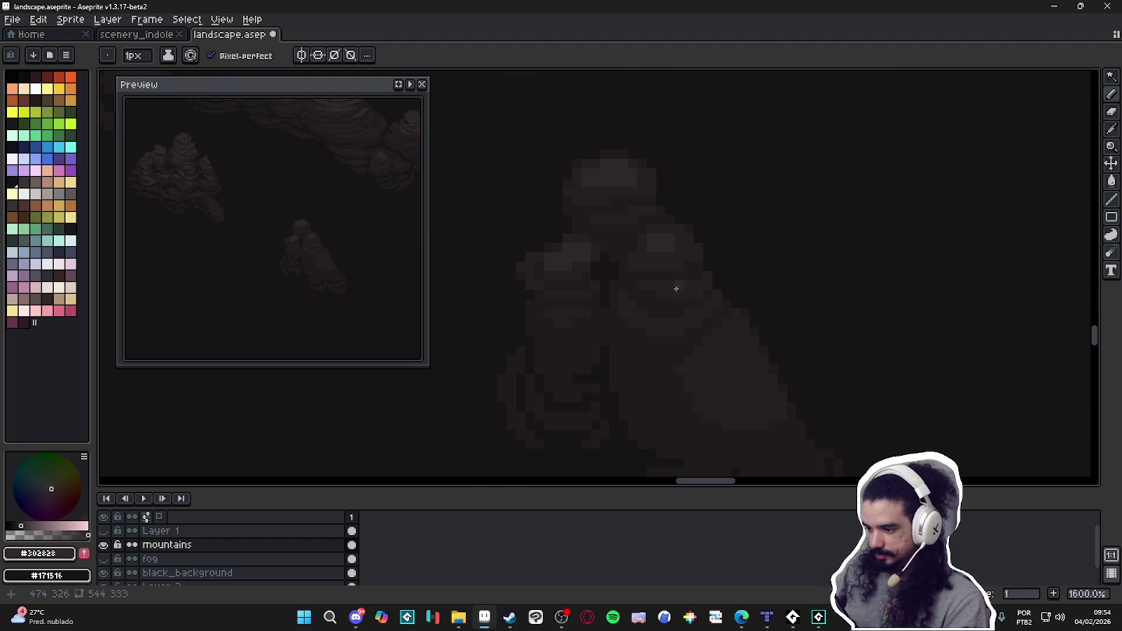
left_click(671, 291)
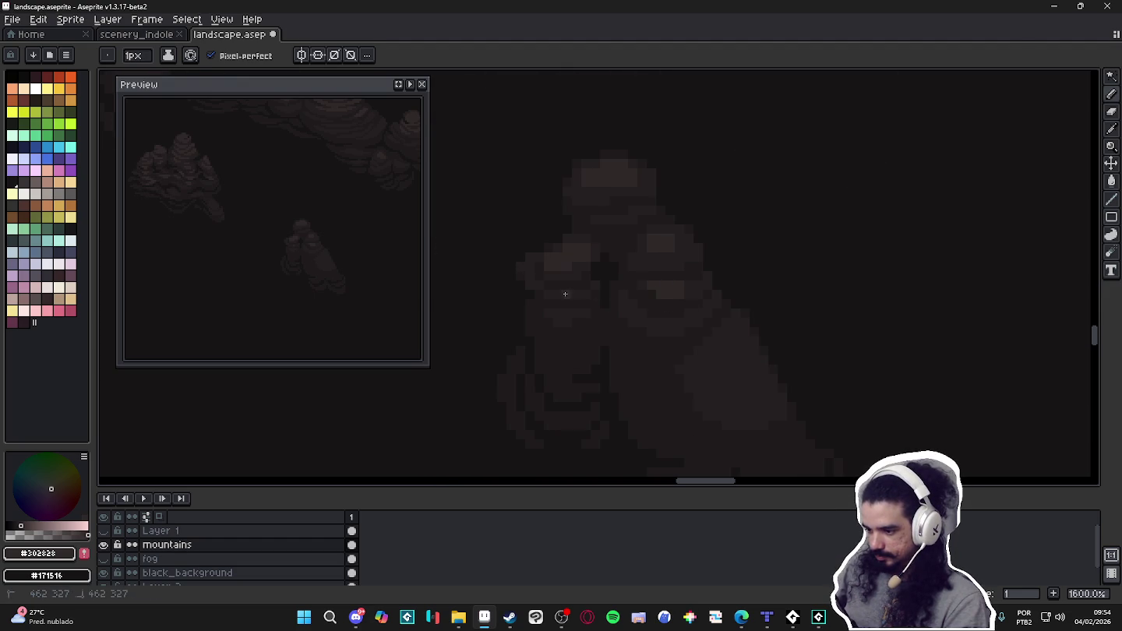
Draw a #251f20 stroke on the rock's lower body, then resample #1f1b1c.
scroll(560, 295, "down", 5)
scroll(627, 332, "up", 2)
scroll(595, 320, "up", 1)
left_click(615, 312, "alt")
scroll(633, 304, "up", 2)
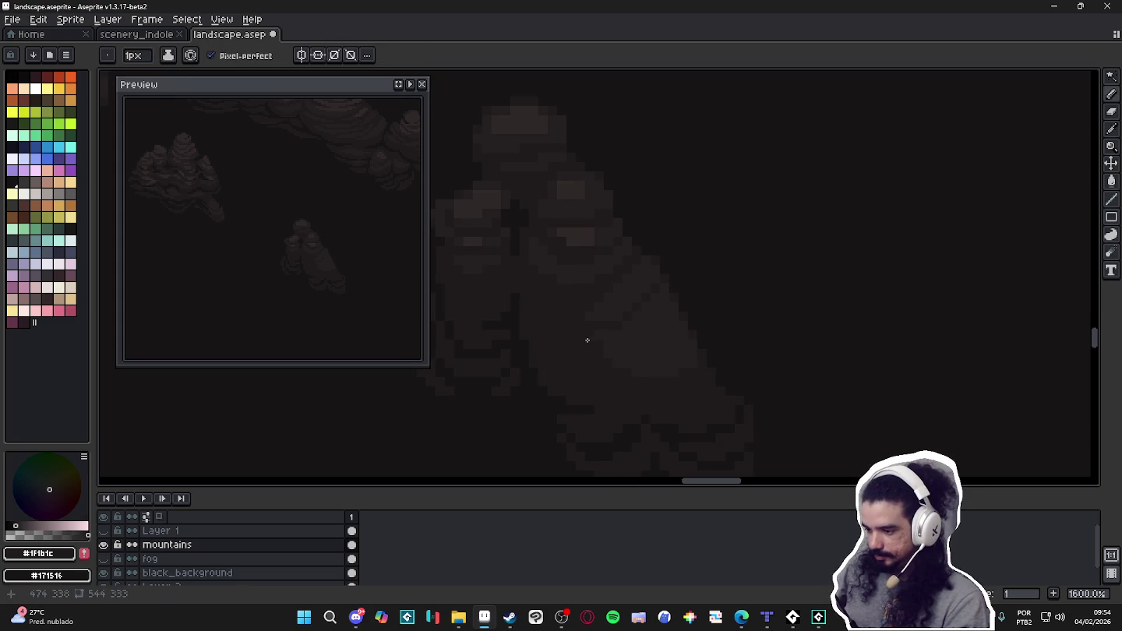
left_click(589, 315, "alt")
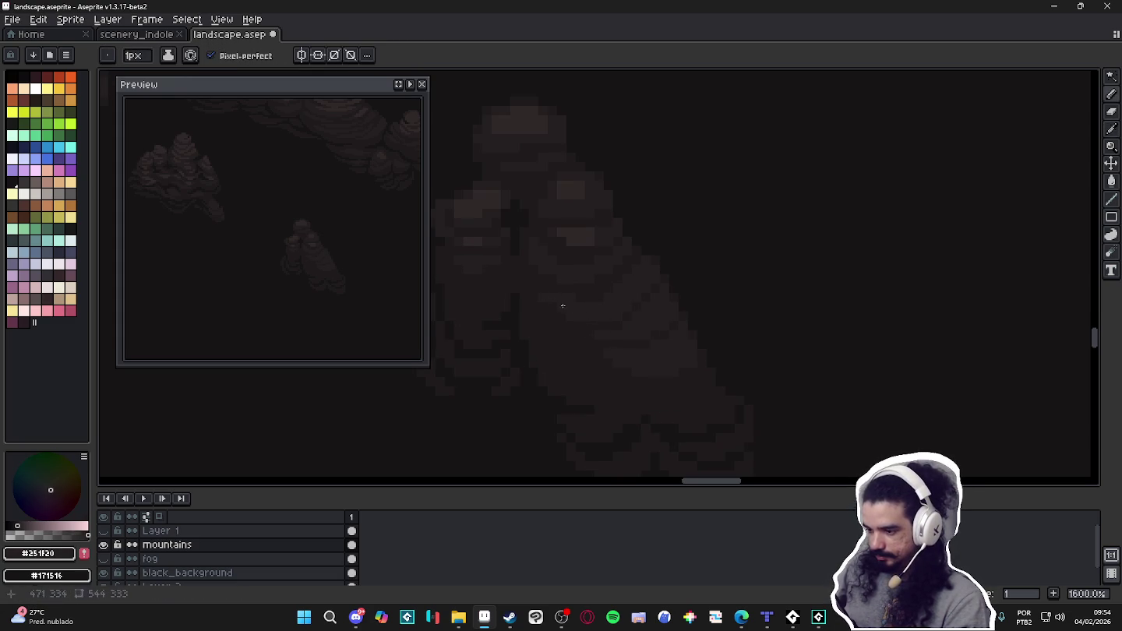
left_click_drag(565, 312, 615, 347)
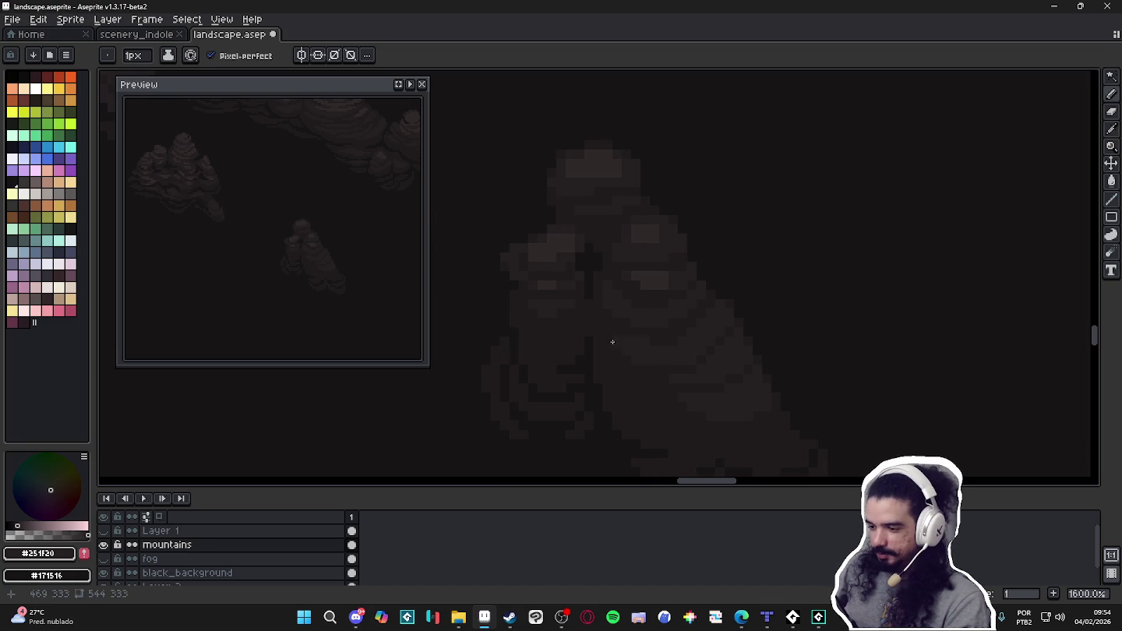
left_click(628, 353, "alt")
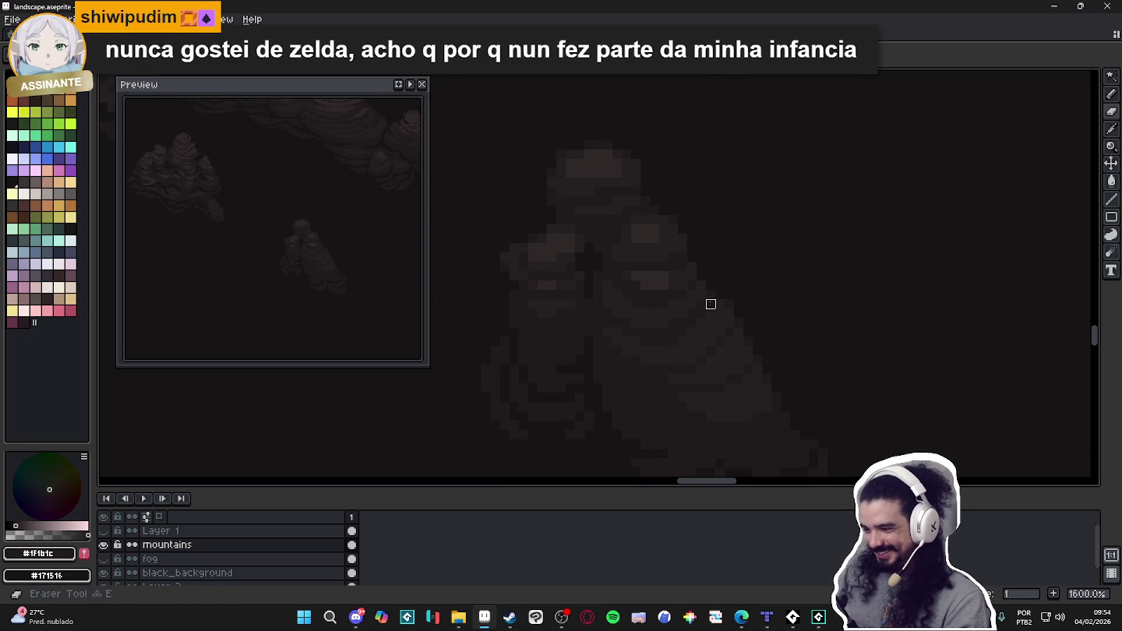
Return to the Pencil and sample the #171516 and #1f1b1c shades from the canvas.
key("b")
left_click(621, 416, "alt")
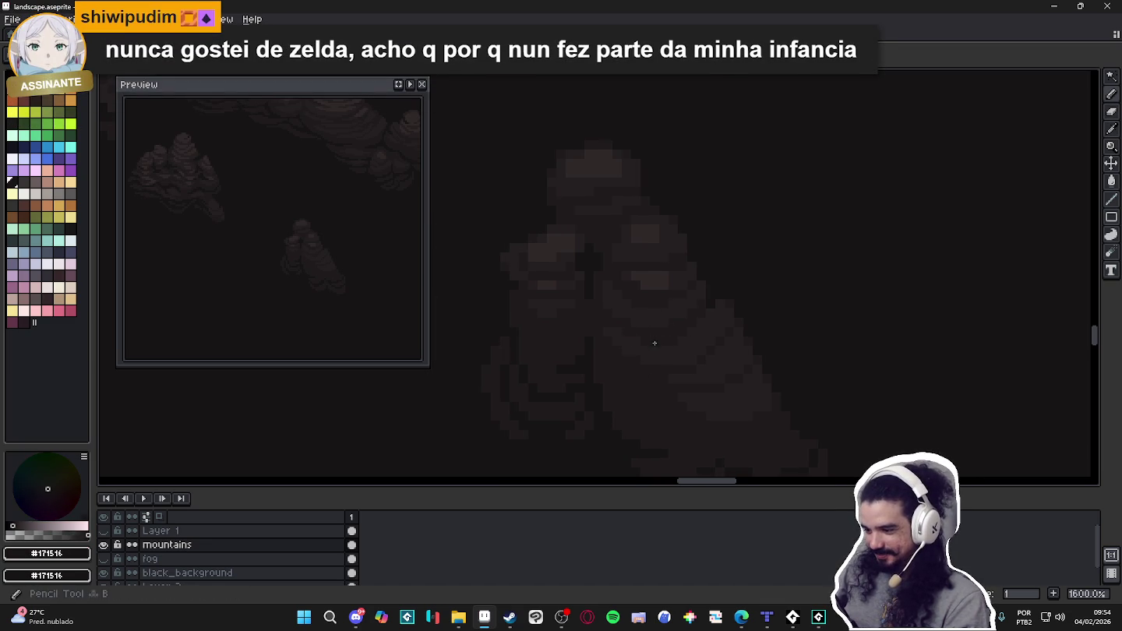
scroll(653, 335, "down", 3)
scroll(726, 425, "up", 1)
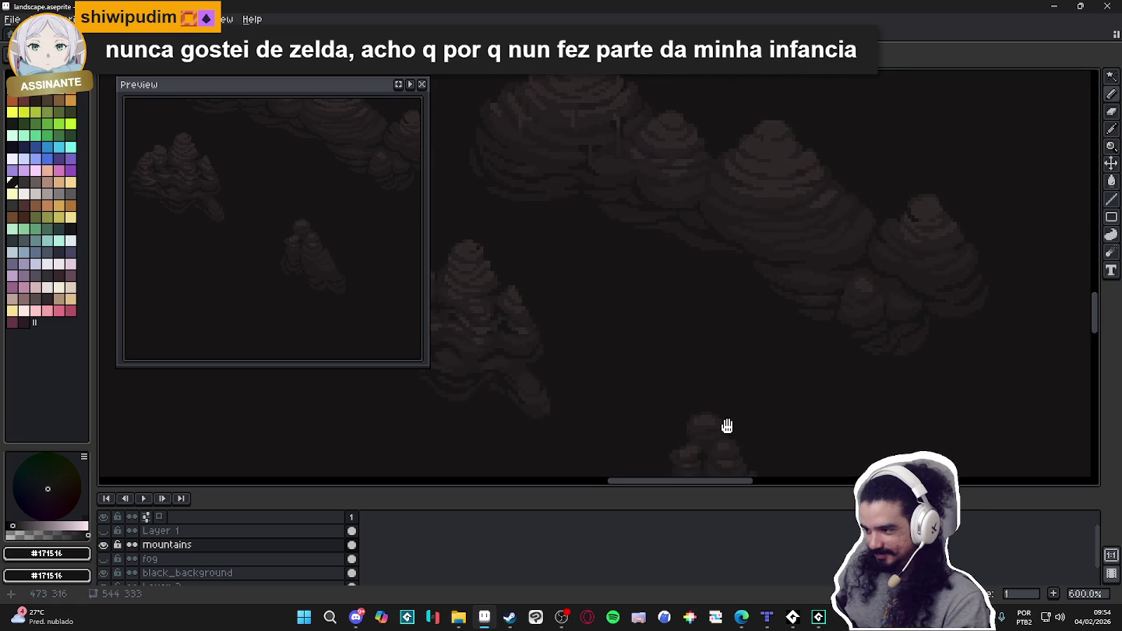
scroll(681, 318, "down", 1)
scroll(741, 191, "up", 1)
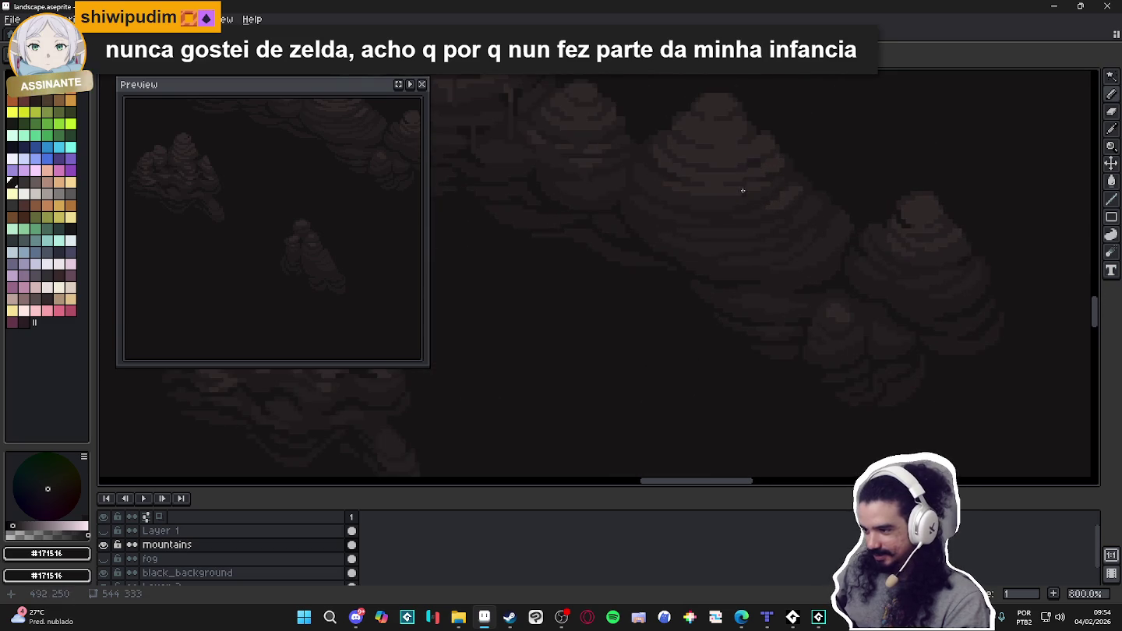
left_click(754, 159, "alt")
Darken a pixel near the top of the small rock with #171516.
scroll(664, 383, "up", 2)
scroll(666, 351, "up", 2)
scroll(655, 371, "up", 1)
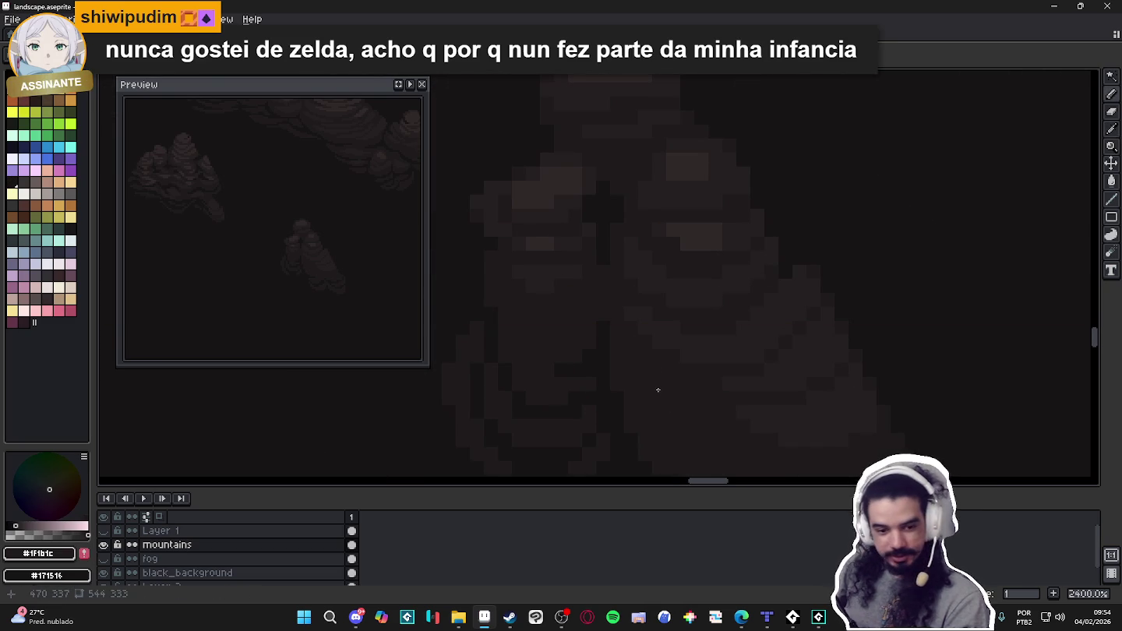
scroll(658, 389, "up", 1)
scroll(658, 390, "down", 1)
scroll(658, 390, "down", 3)
scroll(662, 394, "down", 3)
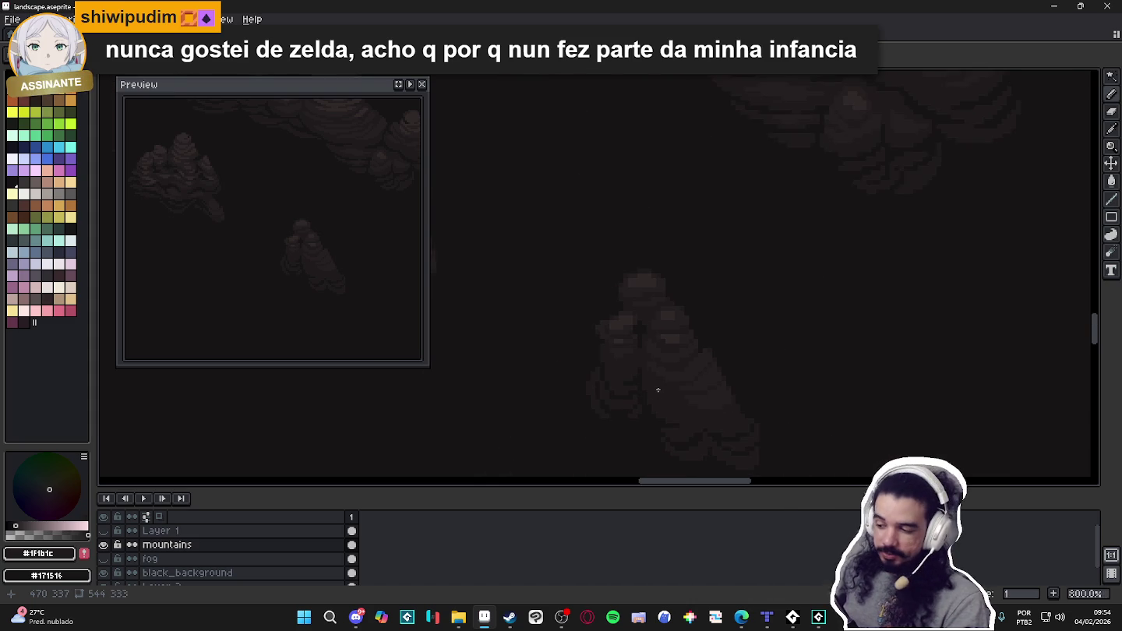
scroll(646, 327, "up", 4)
left_click(649, 325, "alt")
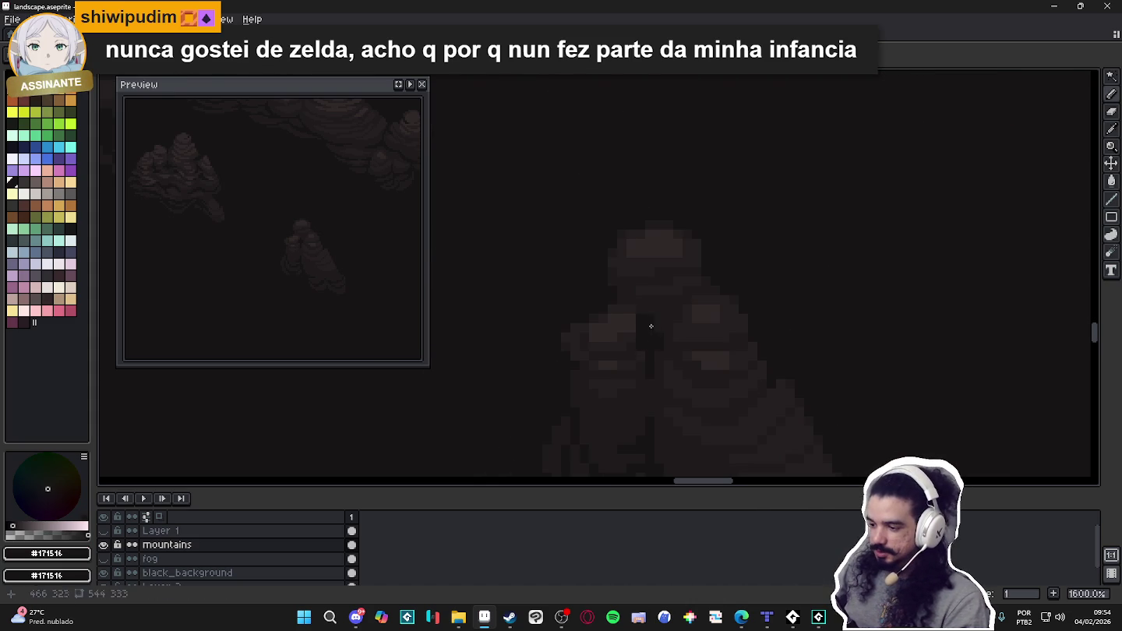
left_click(661, 273)
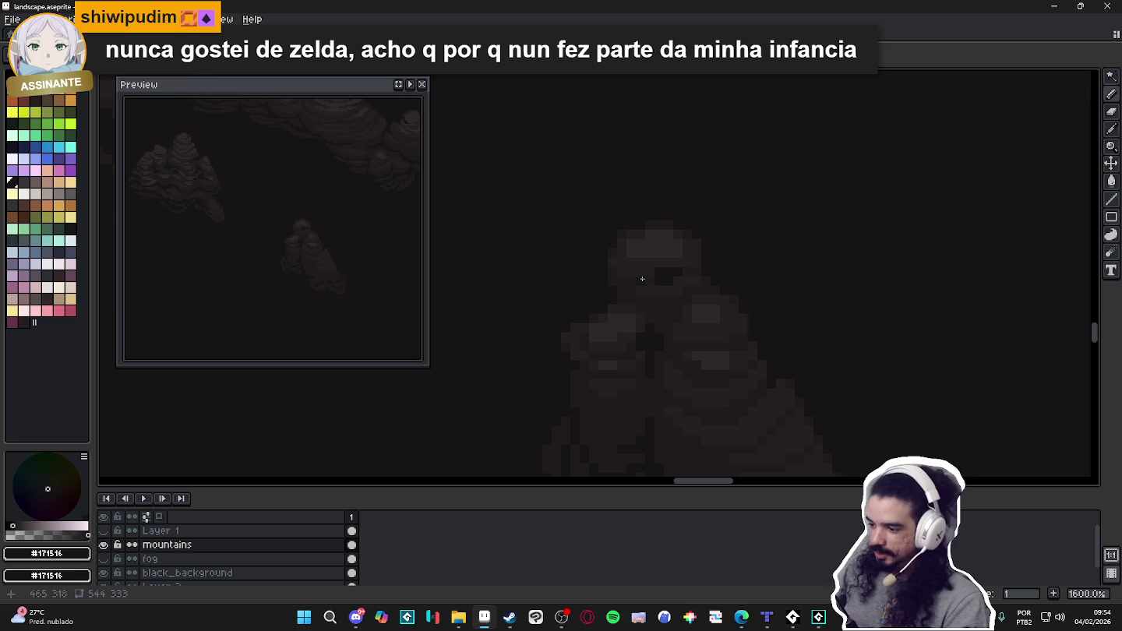
Zoom around to inspect the rock's shading and resample the #1f1b1c brown.
scroll(643, 326, "down", 4)
scroll(675, 332, "up", 4)
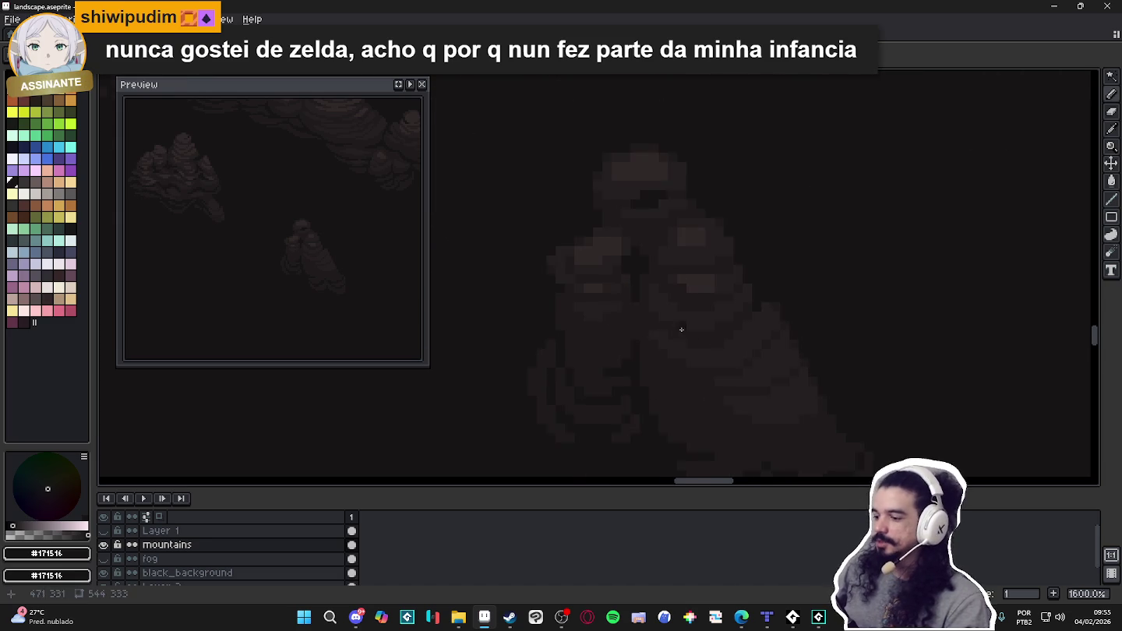
scroll(678, 330, "up", 1)
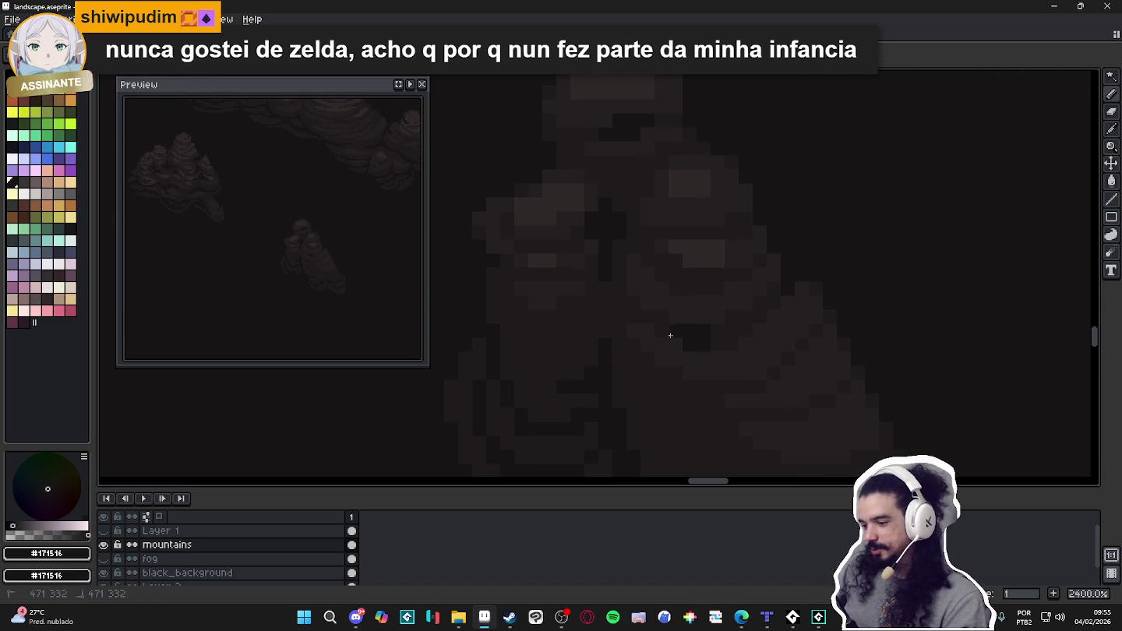
scroll(671, 325, "down", 1)
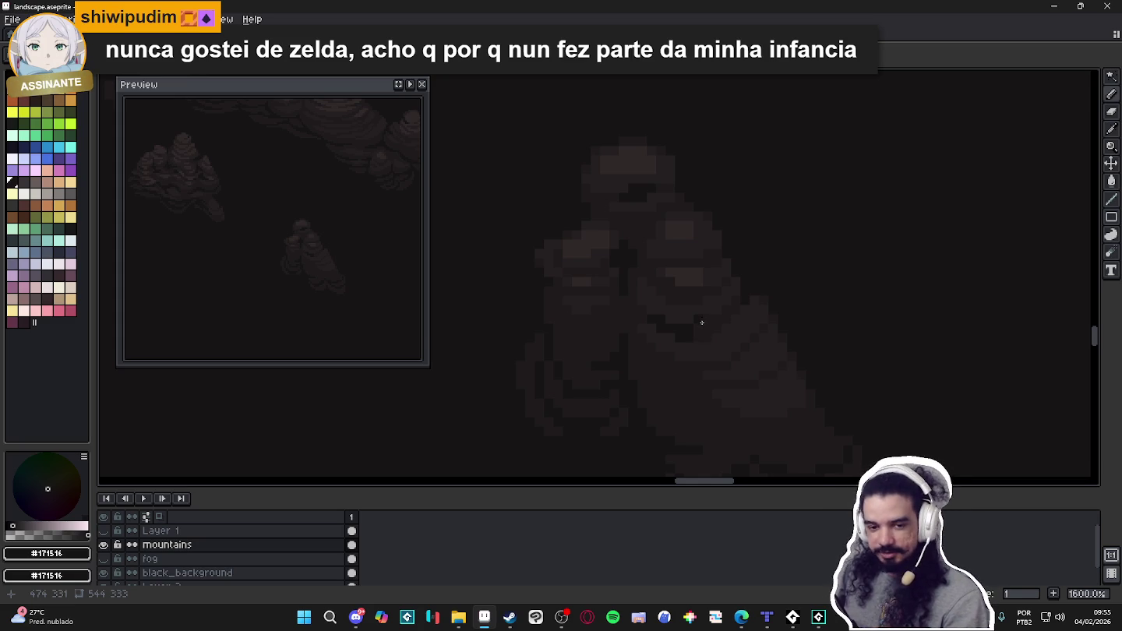
scroll(702, 320, "down", 4)
scroll(685, 309, "up", 4)
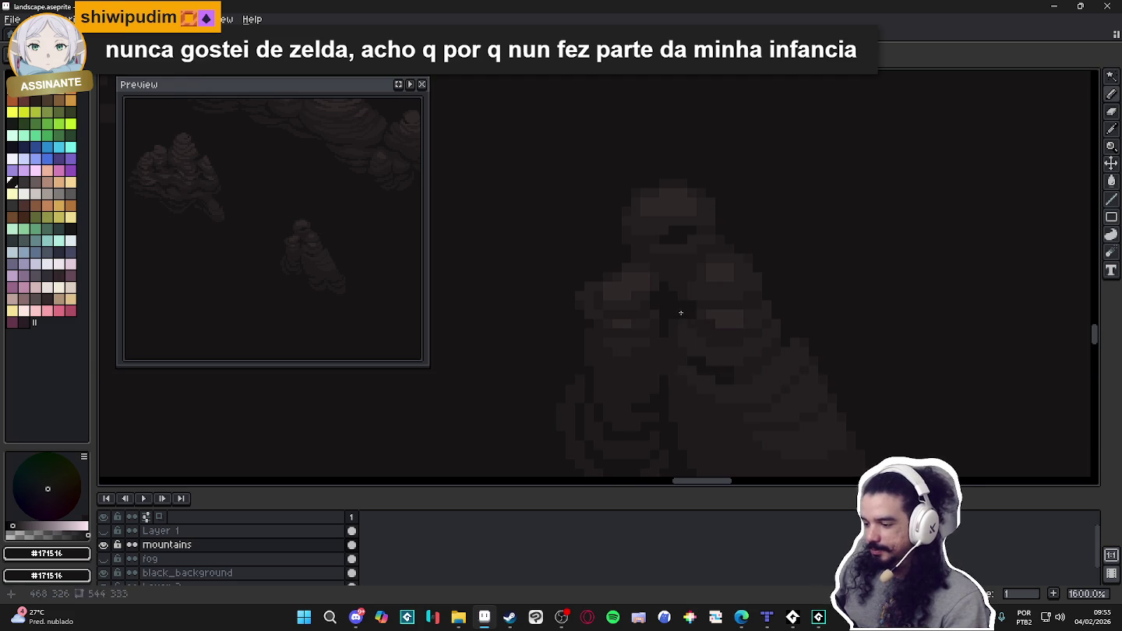
scroll(696, 335, "down", 4)
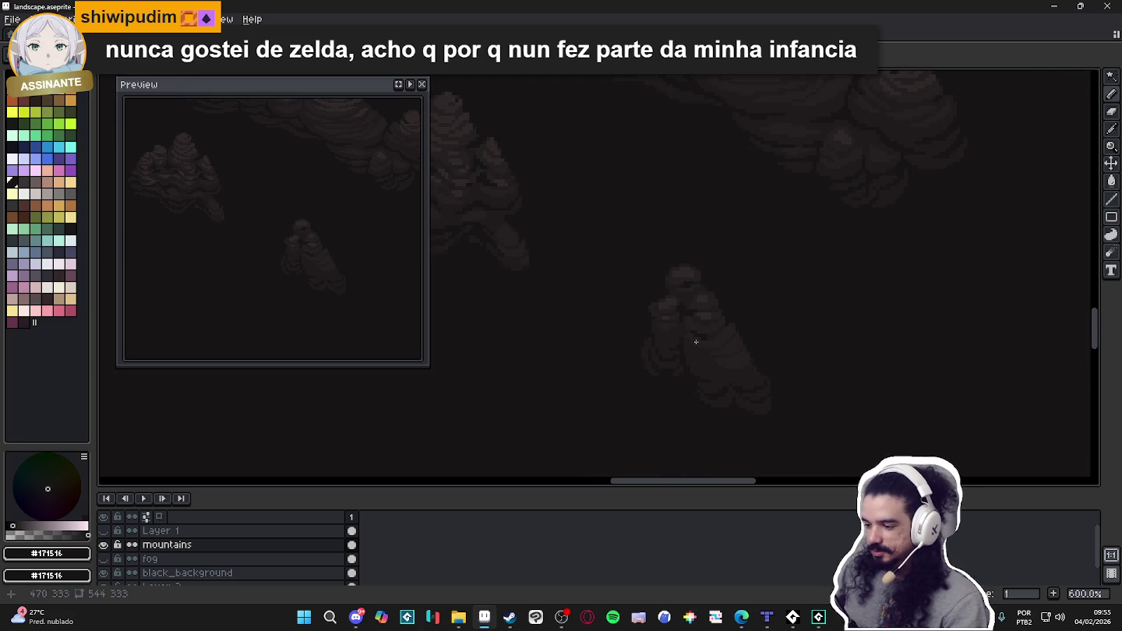
scroll(681, 337, "up", 4)
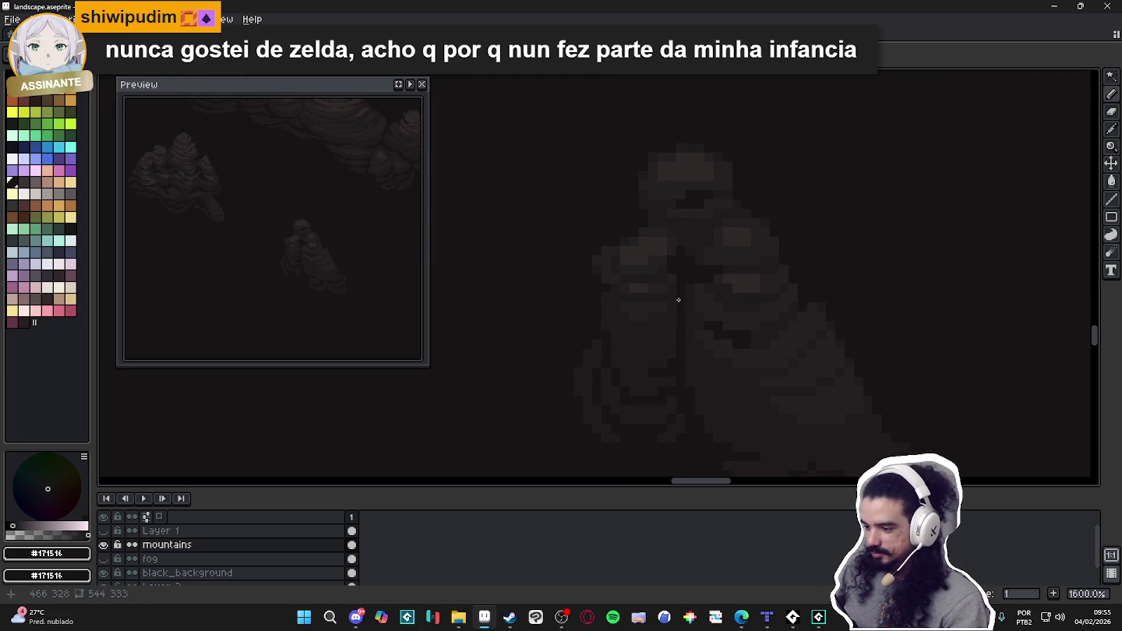
scroll(643, 375, "down", 2)
scroll(686, 385, "down", 2)
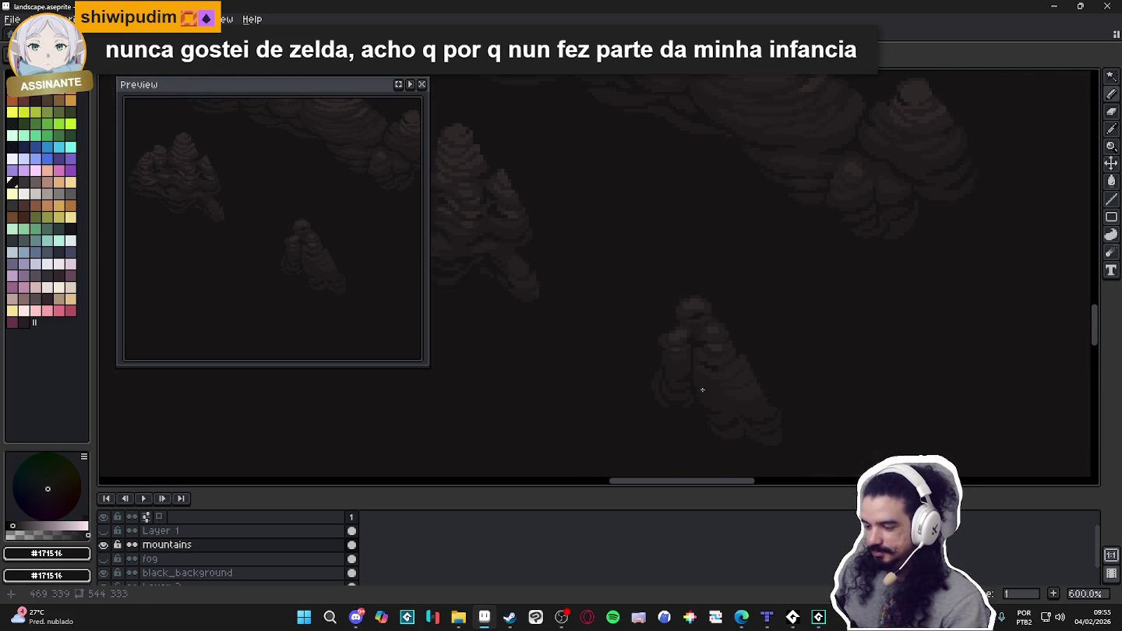
scroll(689, 388, "down", 1)
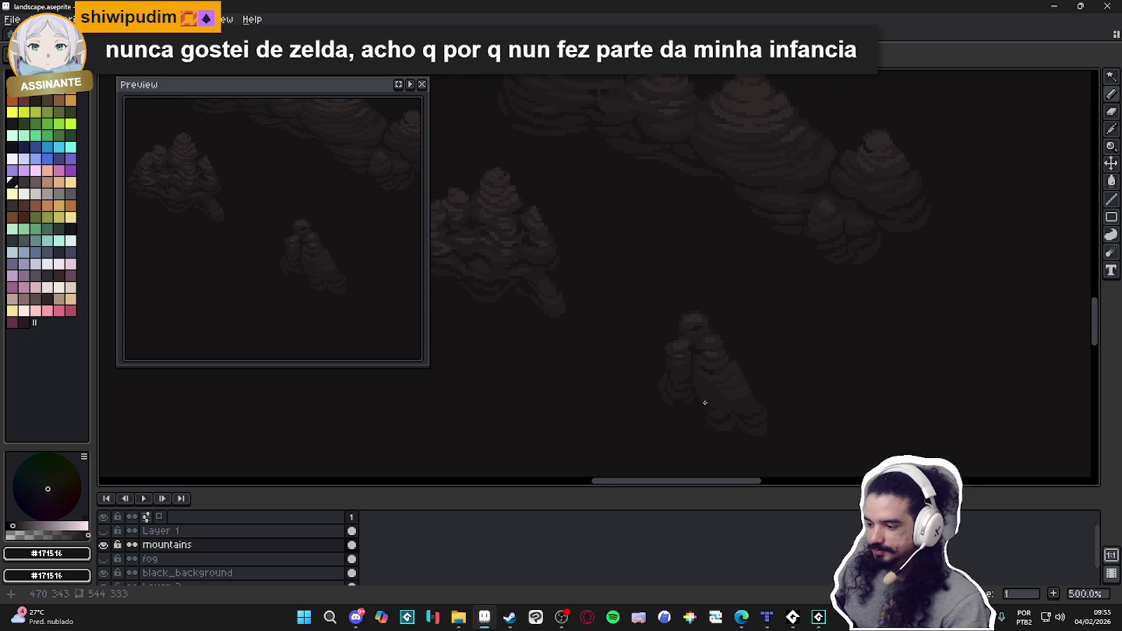
scroll(686, 340, "up", 5)
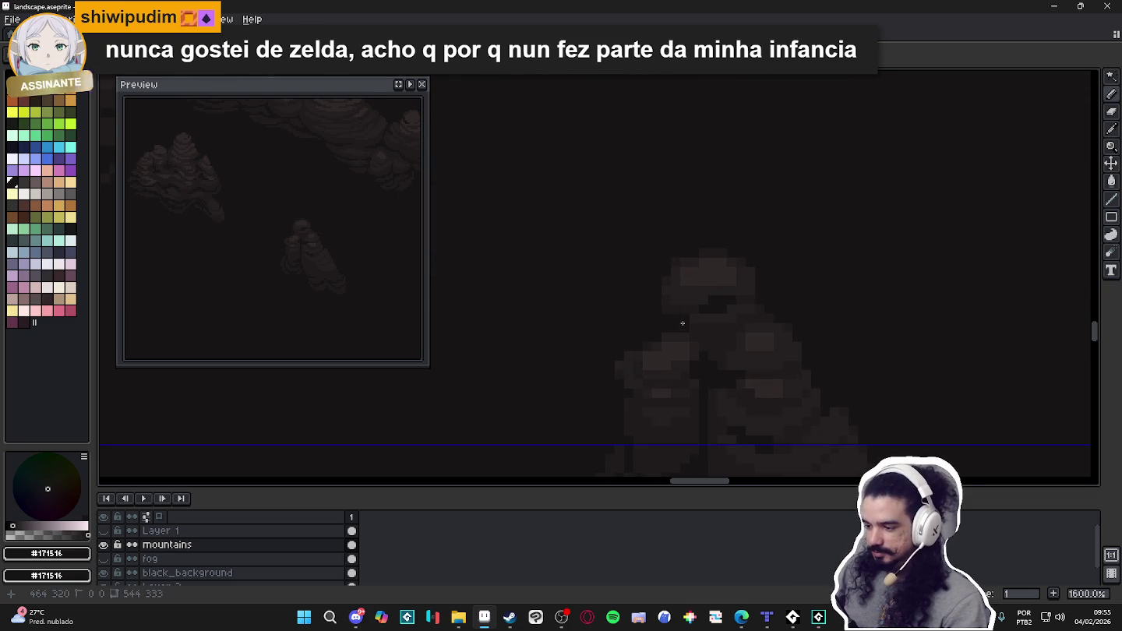
left_click(677, 322, "alt")
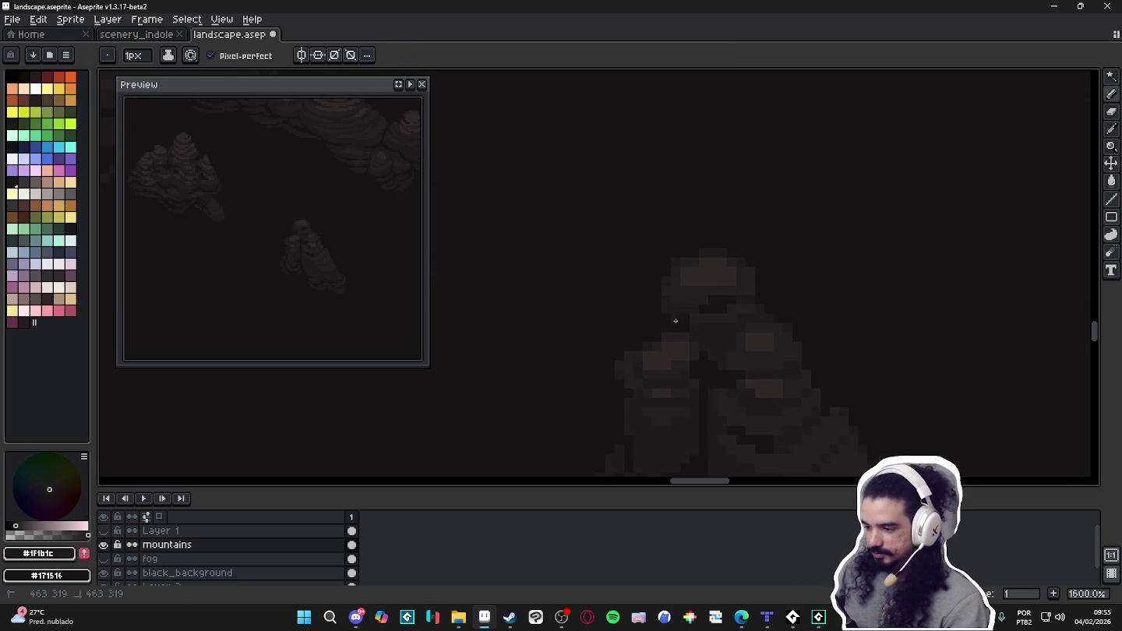
Undo the last dark Pencil pixel on the small foreground rock and zoom in on it.
key("ctrl+z")
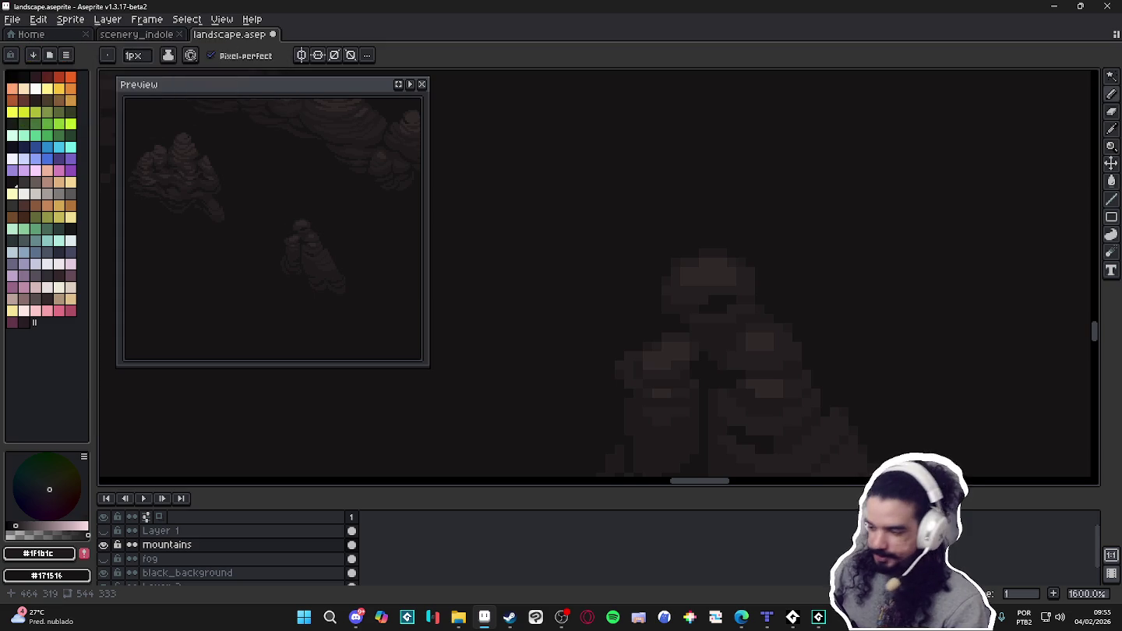
scroll(681, 317, "up", 2)
scroll(681, 318, "down", 1)
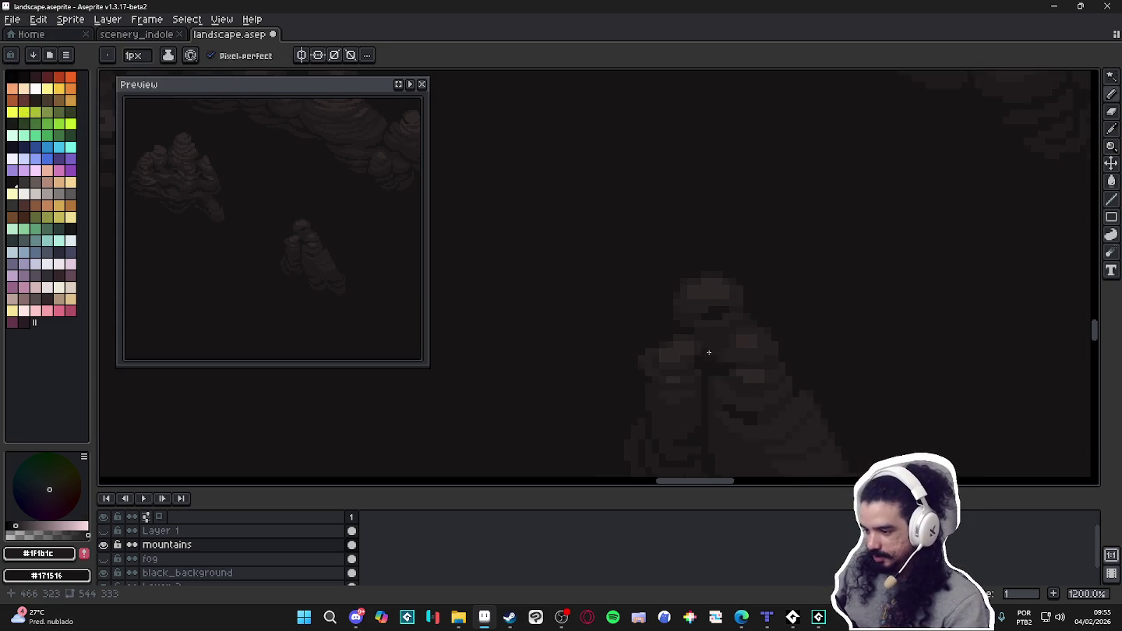
scroll(681, 327, "down", 1)
scroll(681, 342, "down", 1)
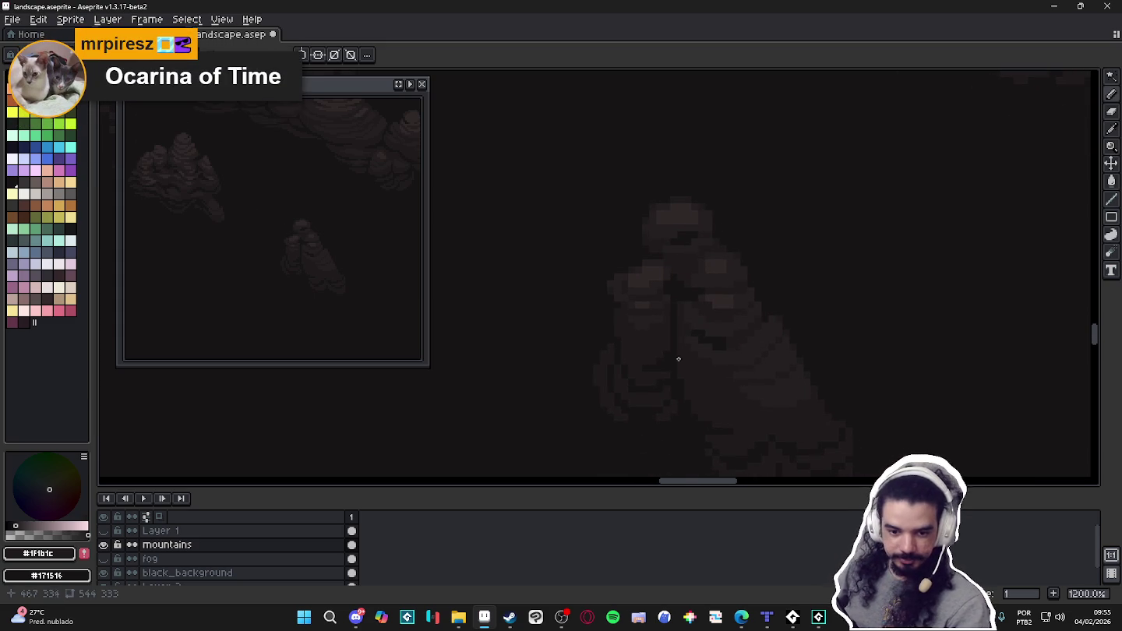
scroll(676, 373, "down", 1)
scroll(669, 328, "down", 1)
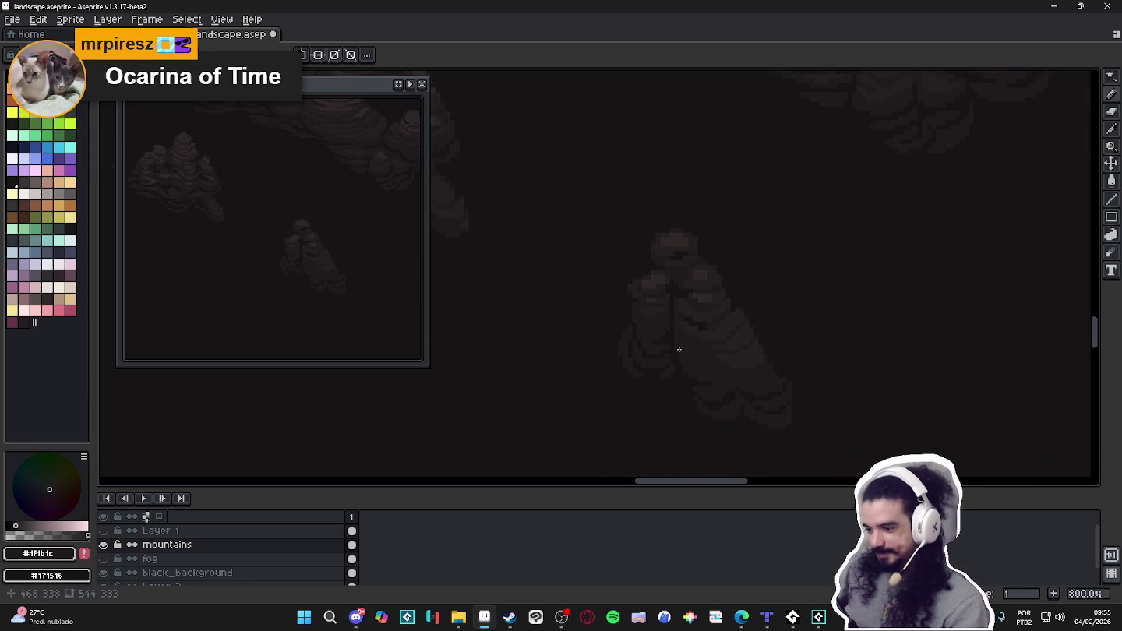
scroll(668, 297, "up", 2)
scroll(694, 296, "down", 2)
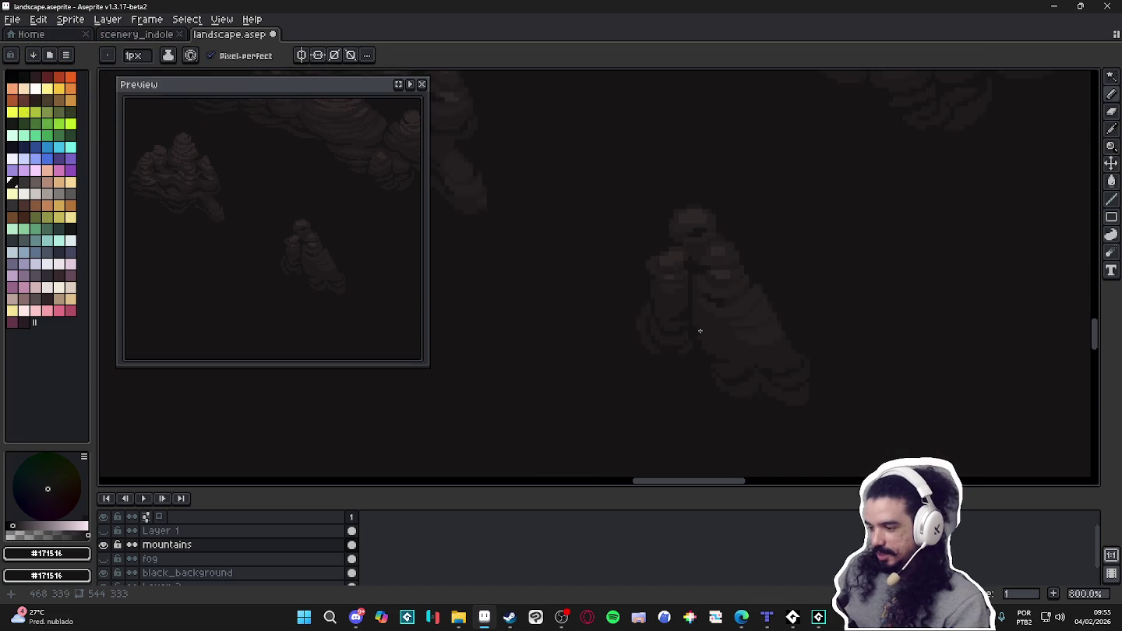
scroll(705, 359, "up", 1)
scroll(751, 322, "up", 1)
Eyedrop the rock's shades #251F20 and then #1f1b1c.
left_click(726, 294, "alt")
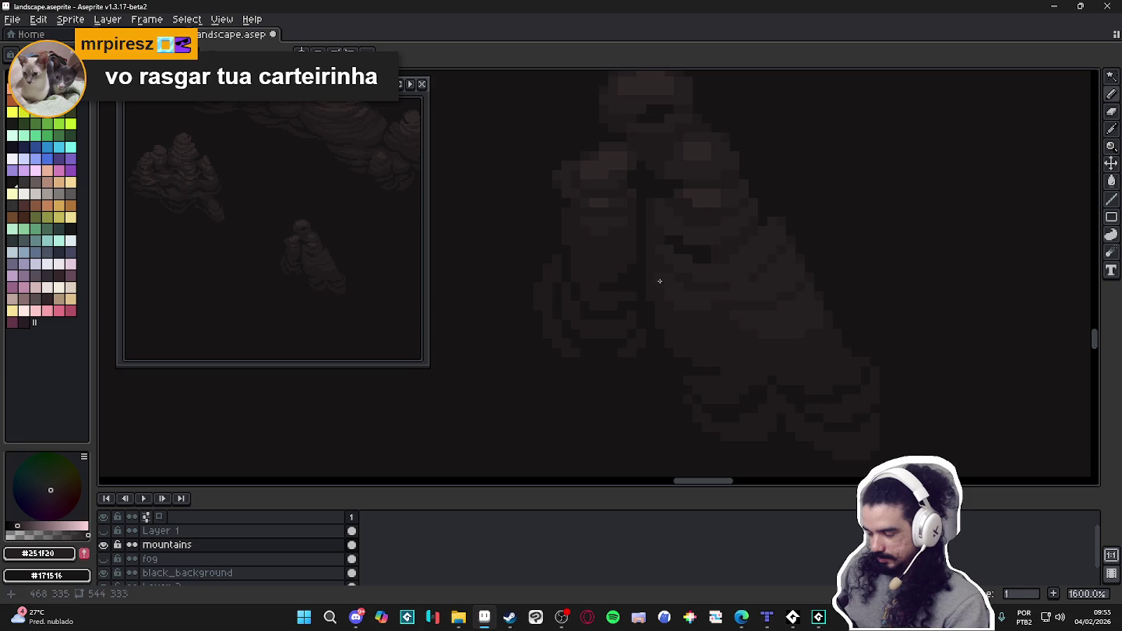
scroll(686, 312, "down", 2)
scroll(703, 323, "up", 1)
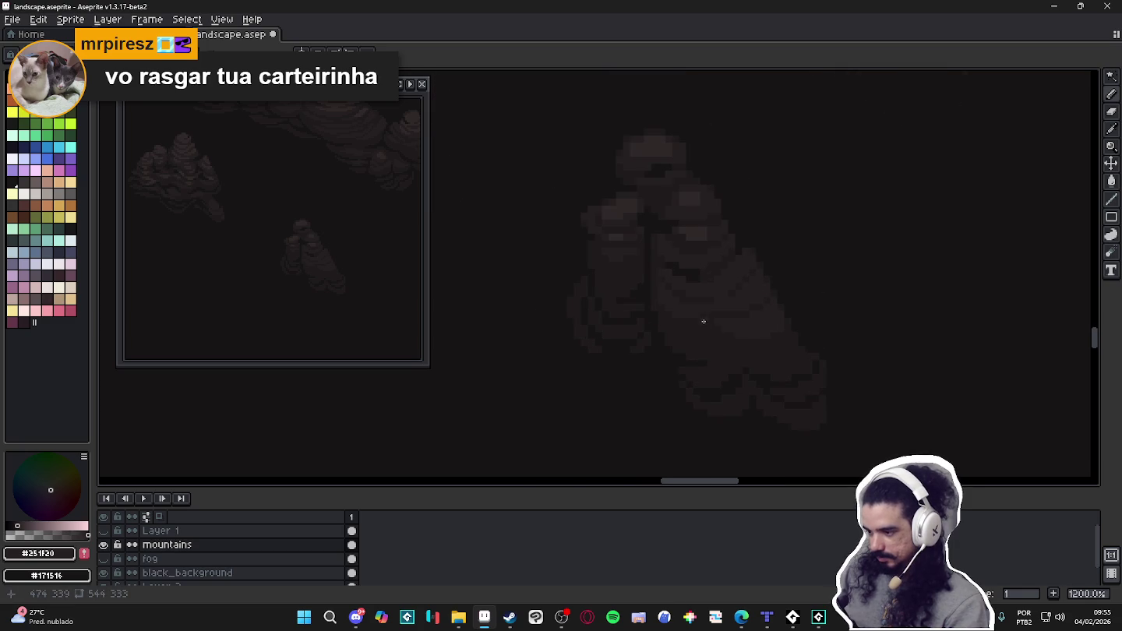
left_click(701, 331, "alt")
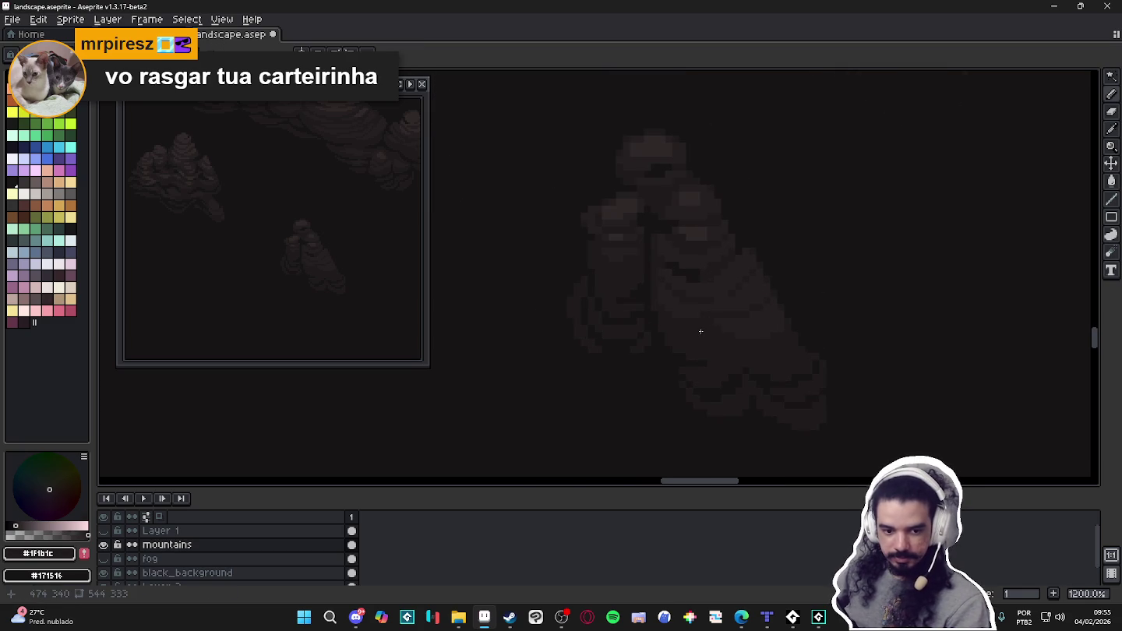
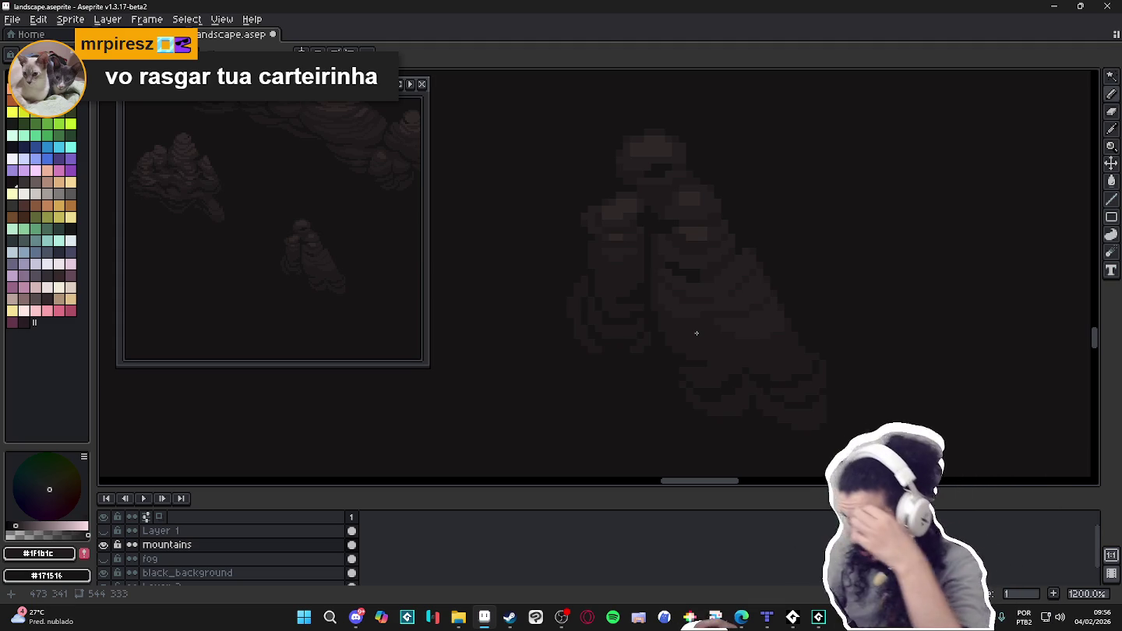
Eyedrop the lighter rock shade #302828 and lighten a pixel on the mountain's face.
scroll(693, 265, "up", 1)
scroll(702, 258, "up", 1)
scroll(713, 253, "up", 1)
left_click(712, 256, "alt")
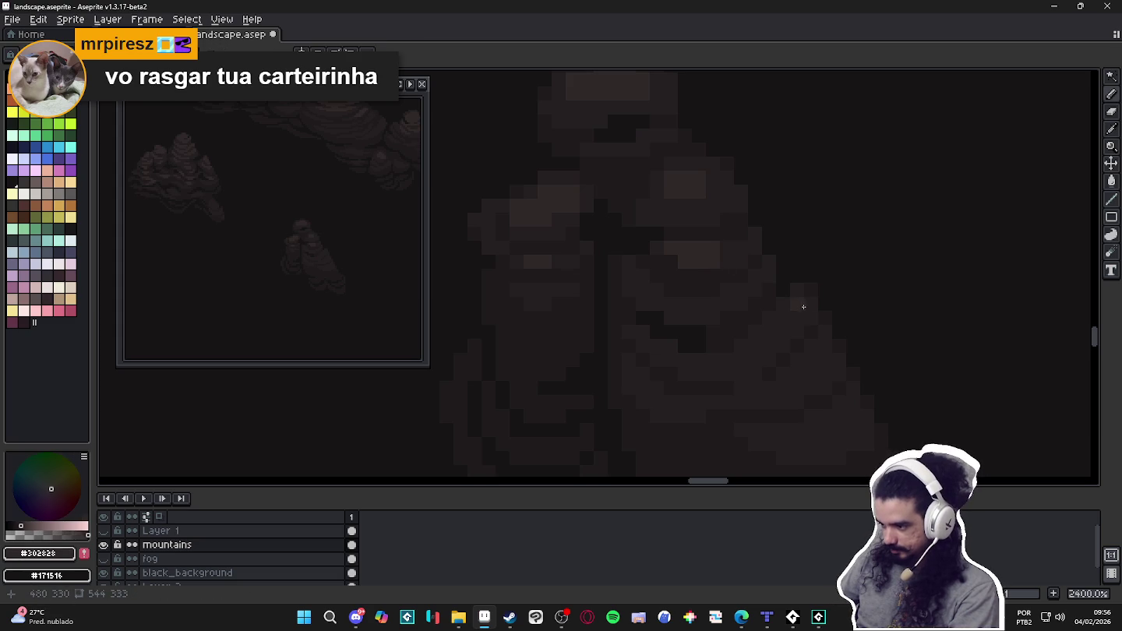
left_click(791, 297)
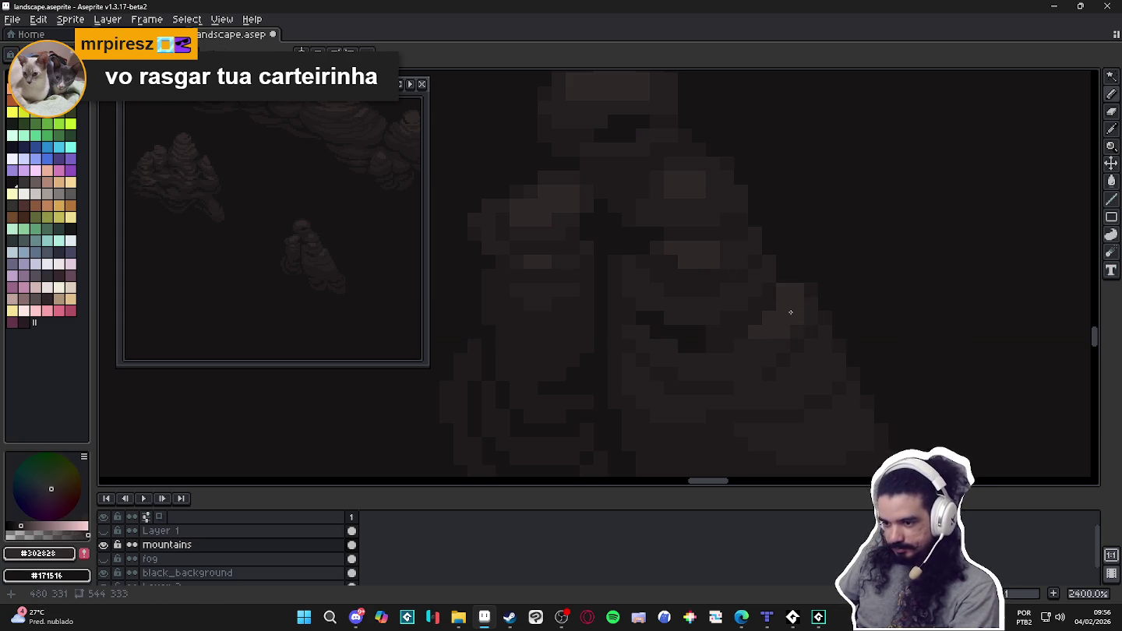
Alternate eyedropping between the darker #251f20 and lighter rock shades on the mountain.
left_click(786, 334, "alt")
left_click(796, 292, "alt")
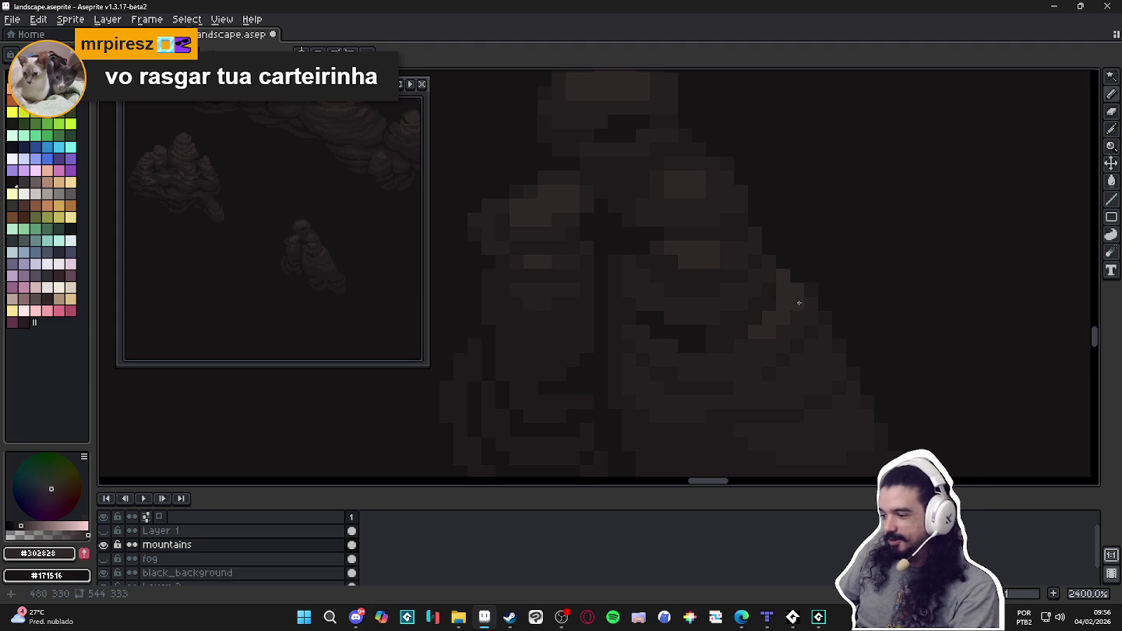
left_click(808, 287, "alt")
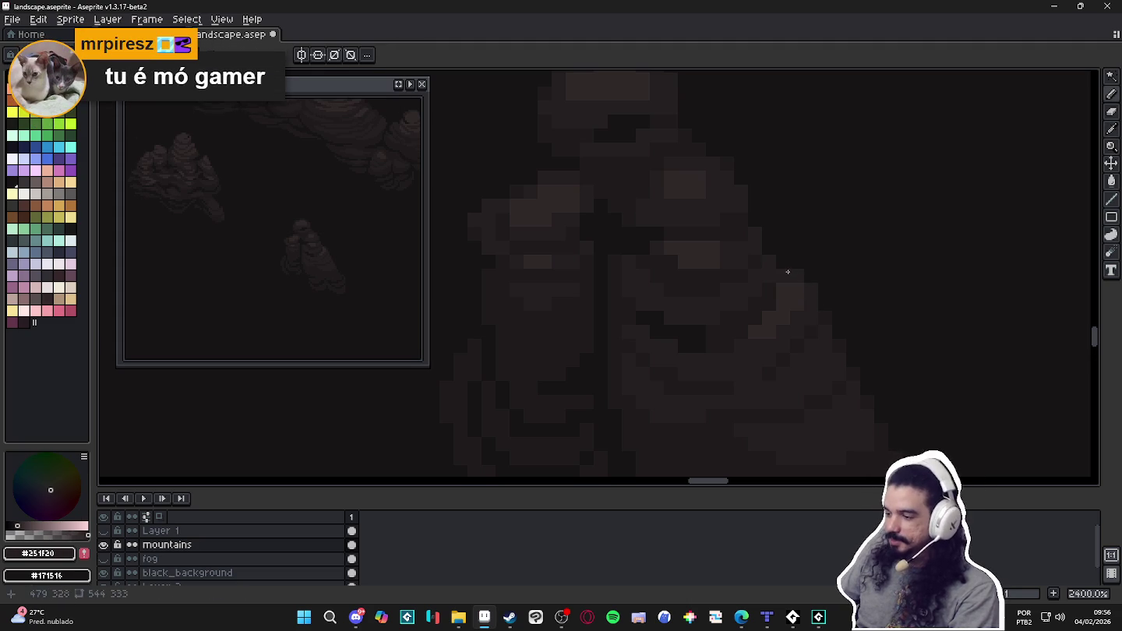
scroll(776, 273, "down", 3)
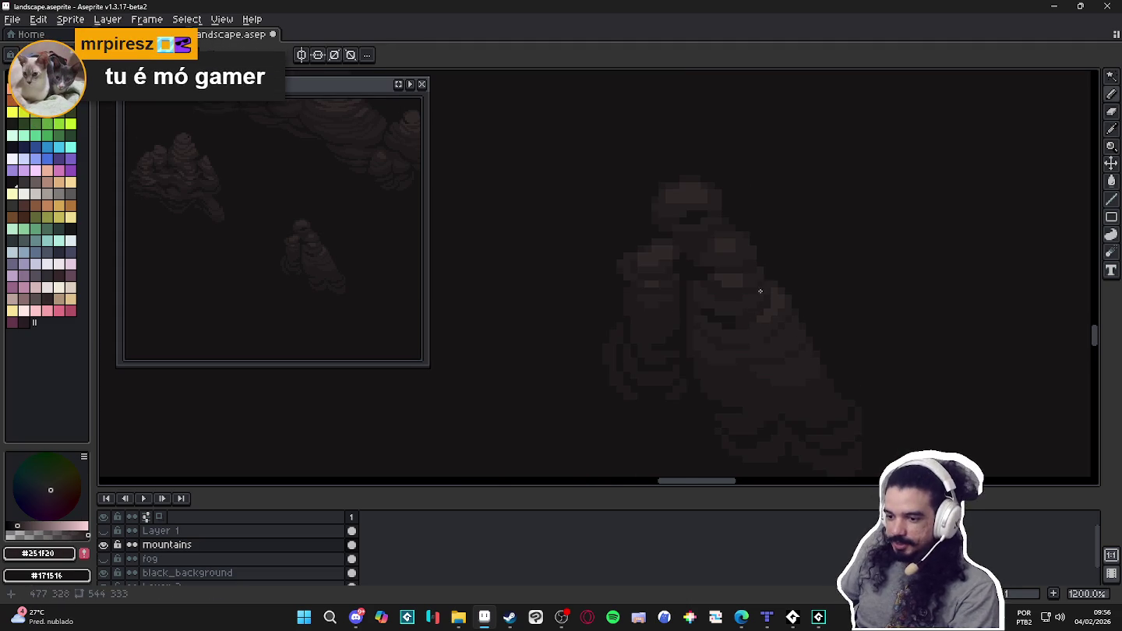
scroll(757, 287, "up", 3)
left_click(752, 327, "alt")
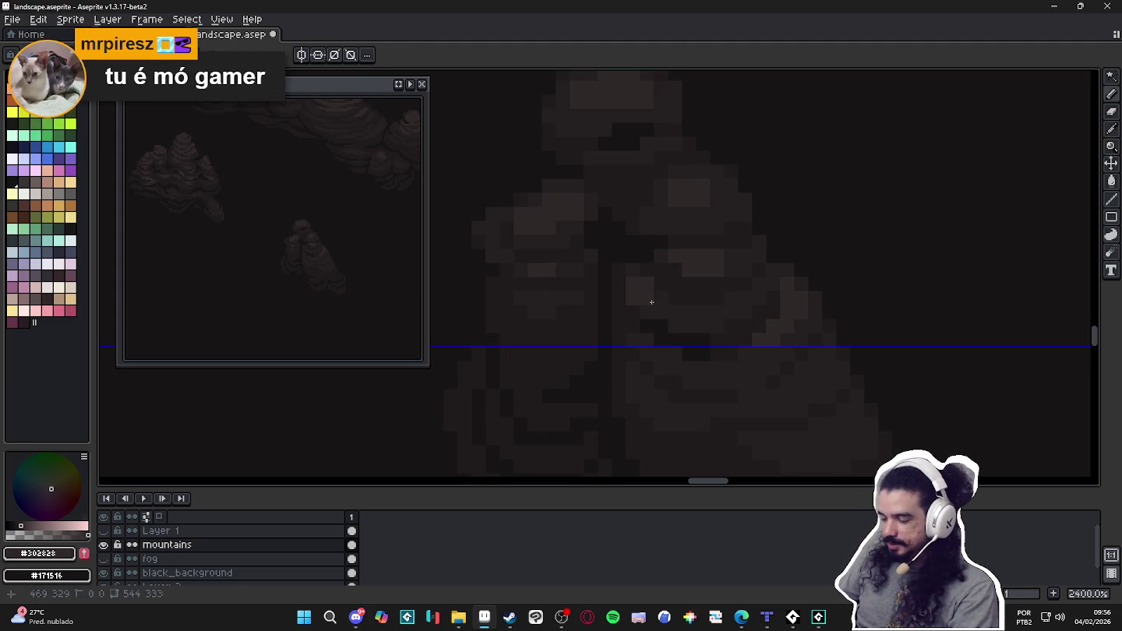
scroll(654, 310, "down", 3)
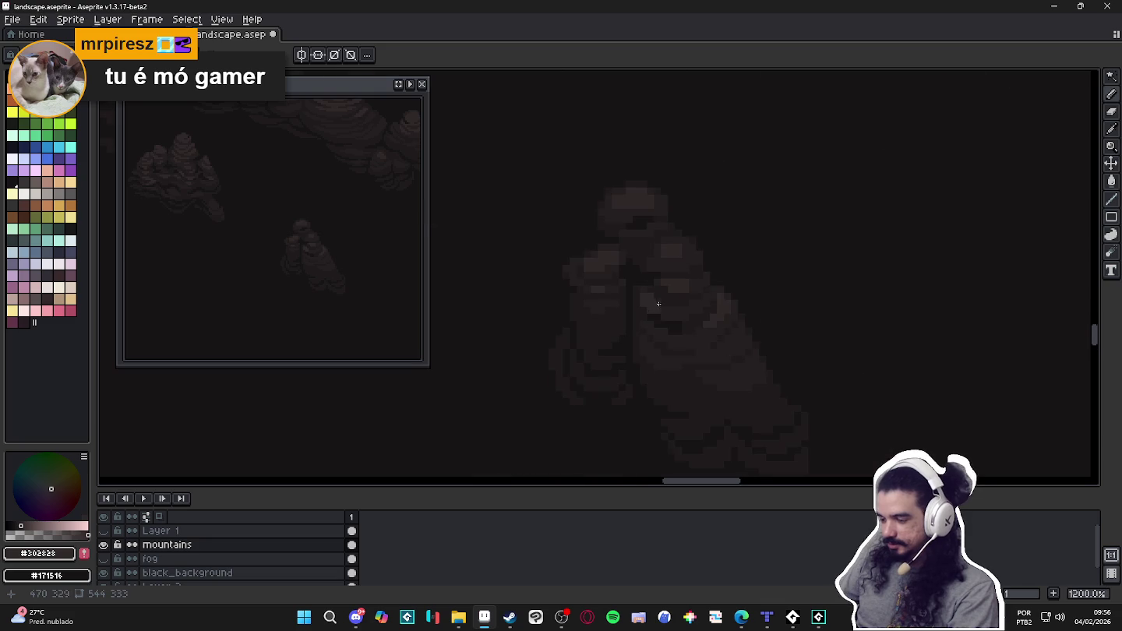
scroll(658, 303, "down", 3)
scroll(667, 310, "up", 3)
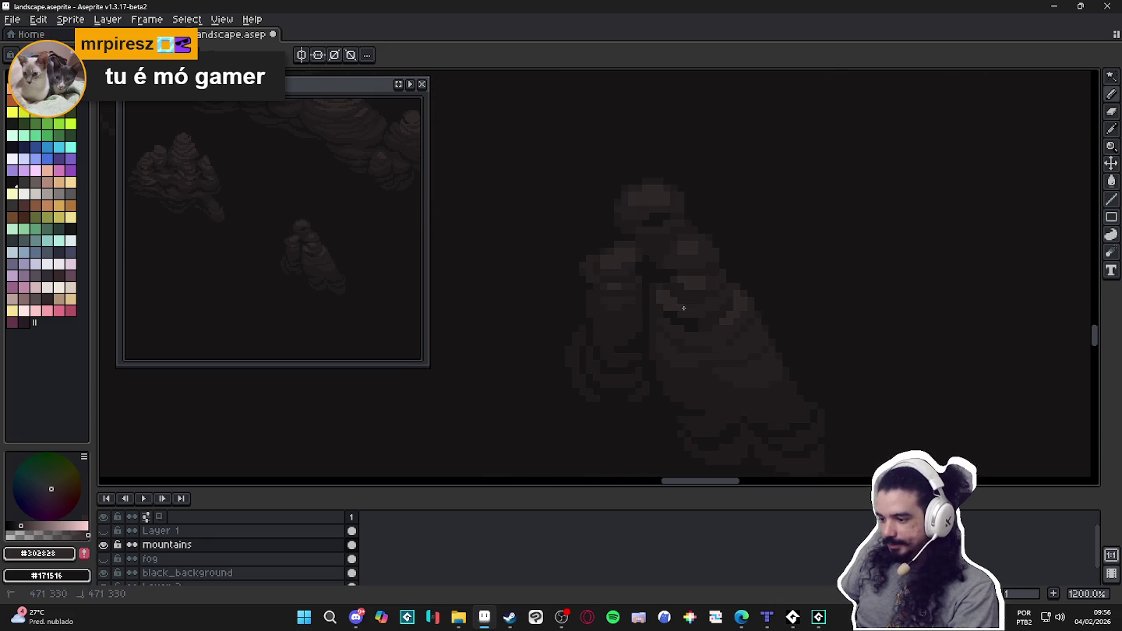
scroll(684, 308, "down", 3)
scroll(677, 316, "up", 4)
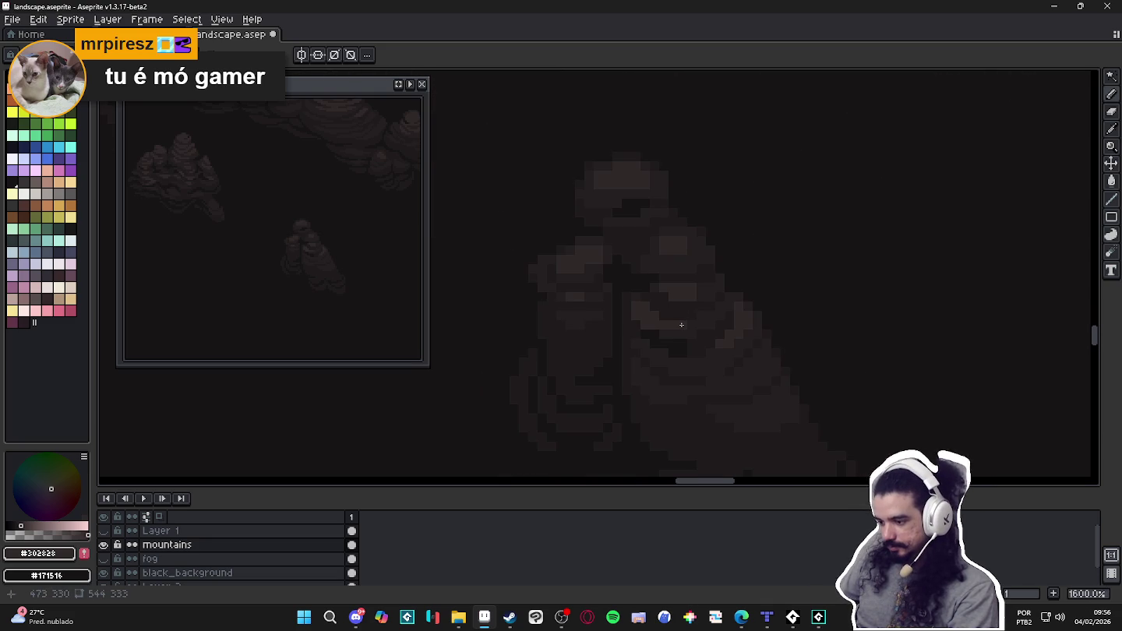
Keep sampling mountain shades, ending on the darkest rock tone #1f1b1c.
left_click(649, 323, "alt")
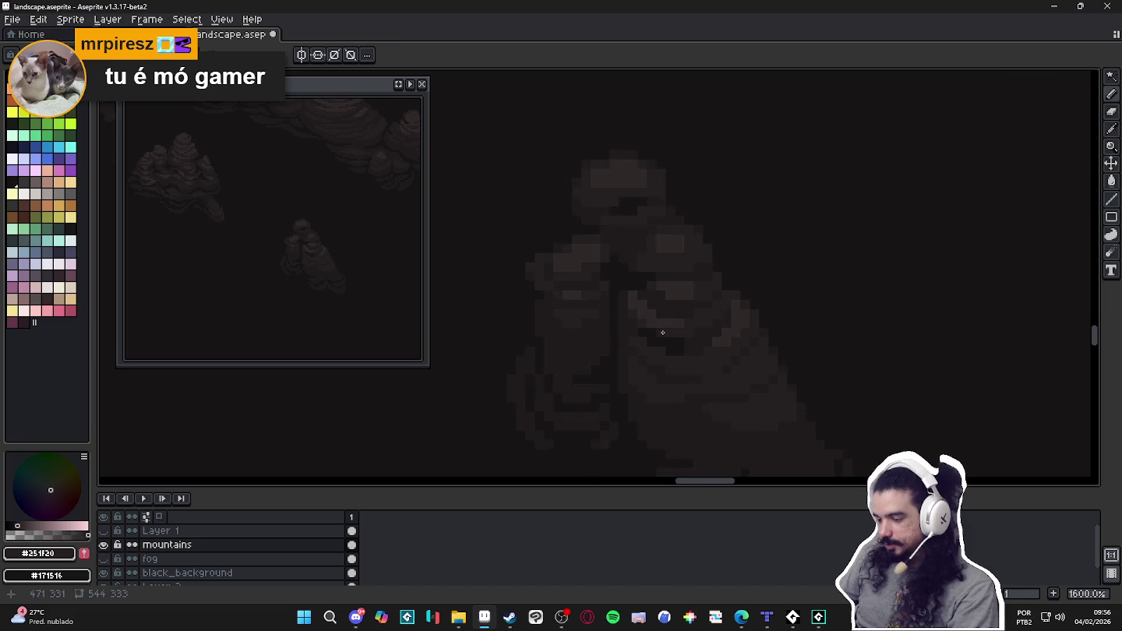
scroll(663, 324, "up", 2)
left_click(697, 316, "alt")
scroll(700, 314, "down", 2)
scroll(699, 300, "down", 1)
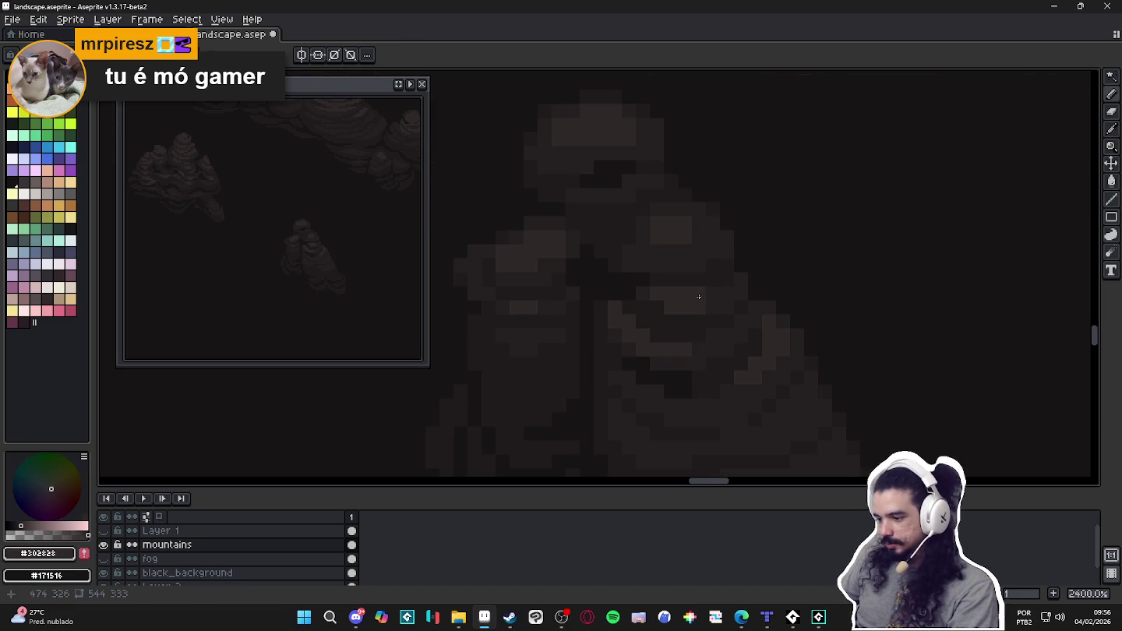
scroll(693, 320, "down", 2)
scroll(659, 325, "up", 3)
scroll(644, 332, "down", 3)
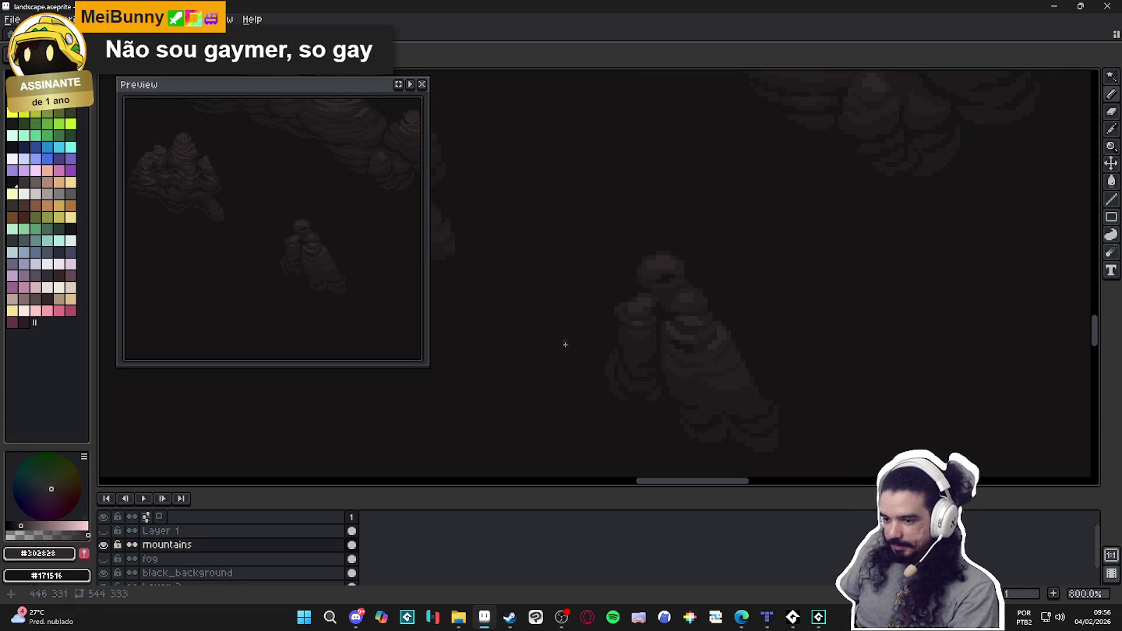
scroll(678, 347, "up", 1)
scroll(689, 351, "up", 2)
left_click(700, 387, "alt")
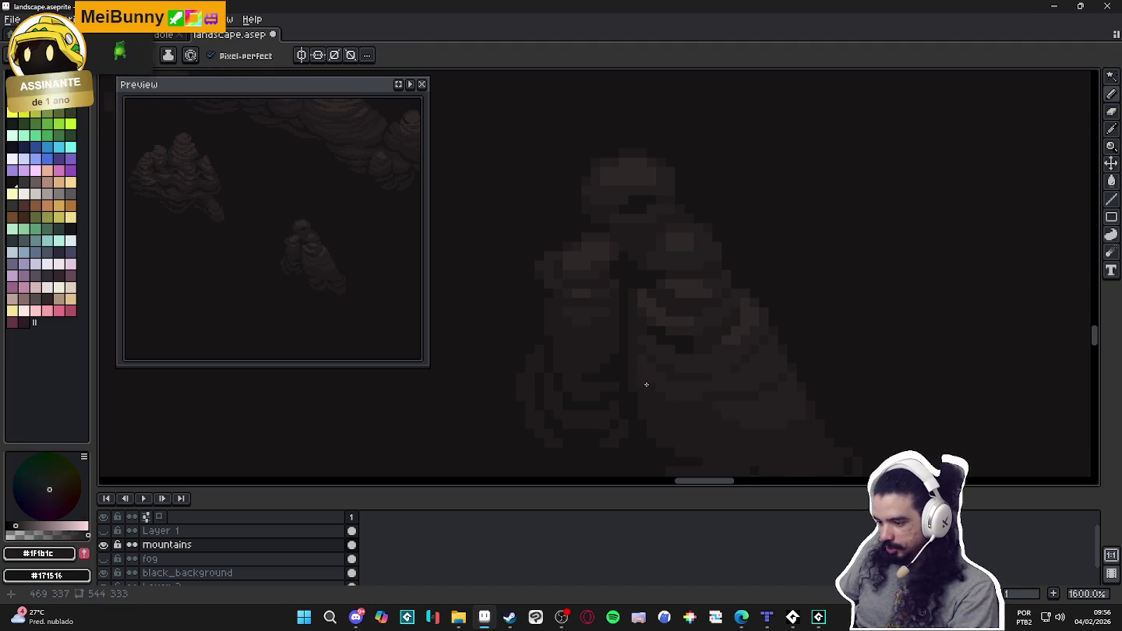
left_click(696, 392, "alt")
left_click(697, 410, "alt")
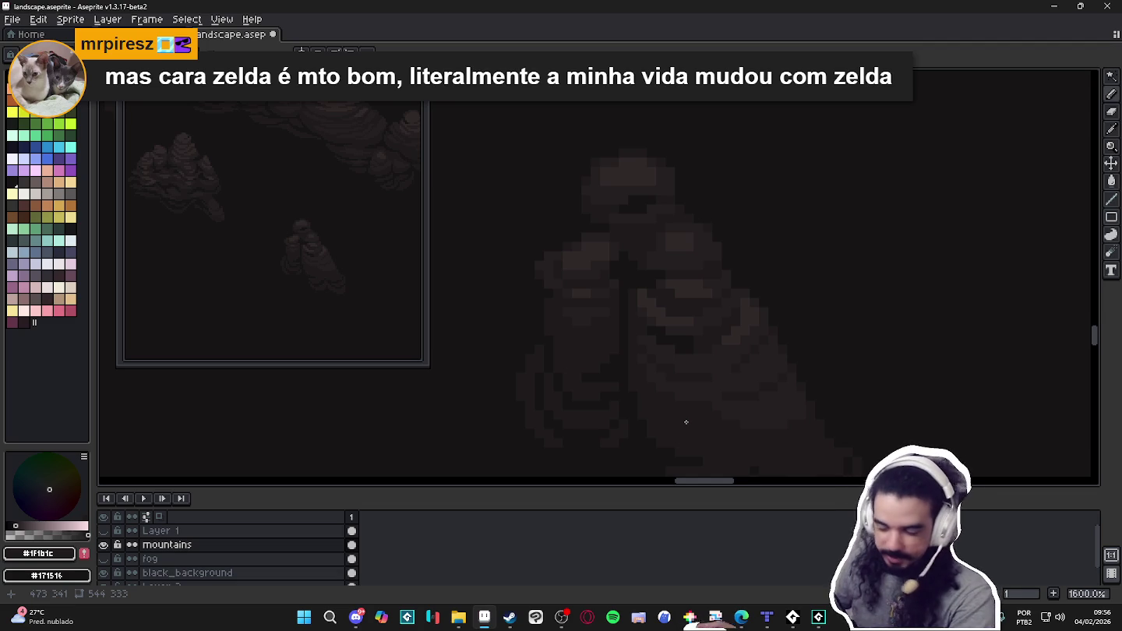
scroll(686, 422, "down", 3)
Lighten another pixel on the mountain's face, then eyedrop the darkest mountain shade.
scroll(680, 312, "up", 5)
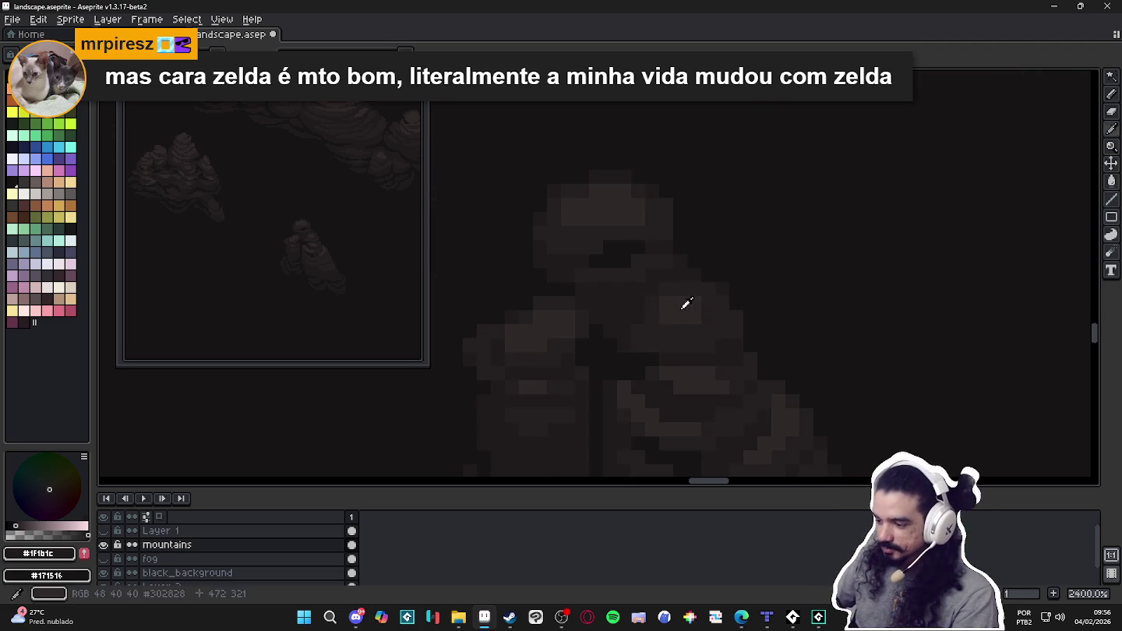
left_click(680, 309, "alt")
left_click(709, 303)
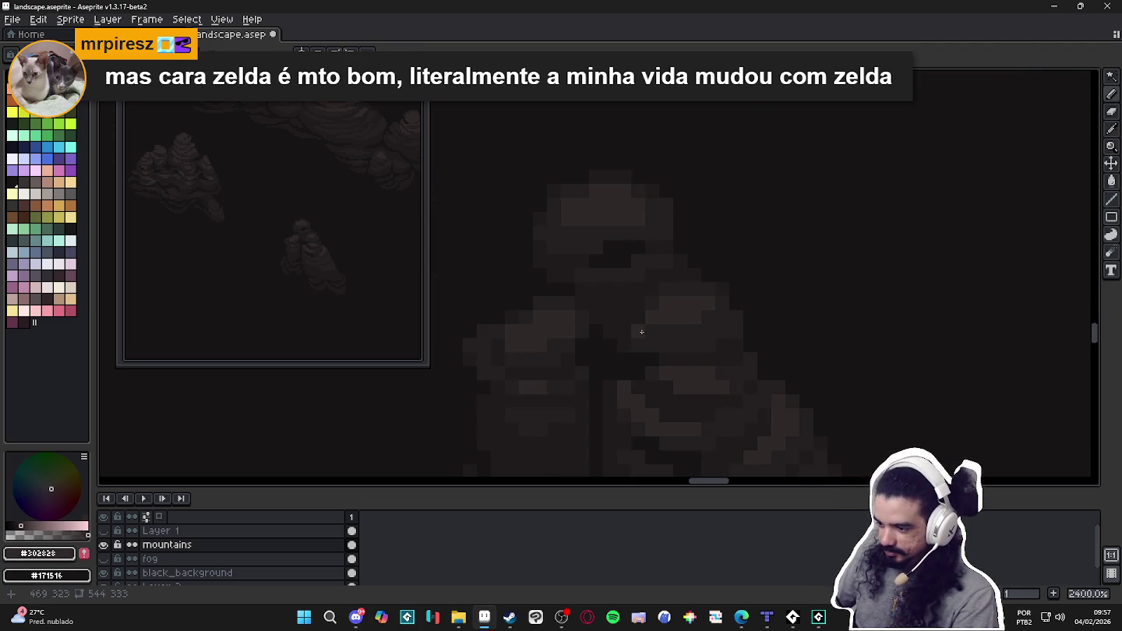
scroll(671, 368, "down", 3)
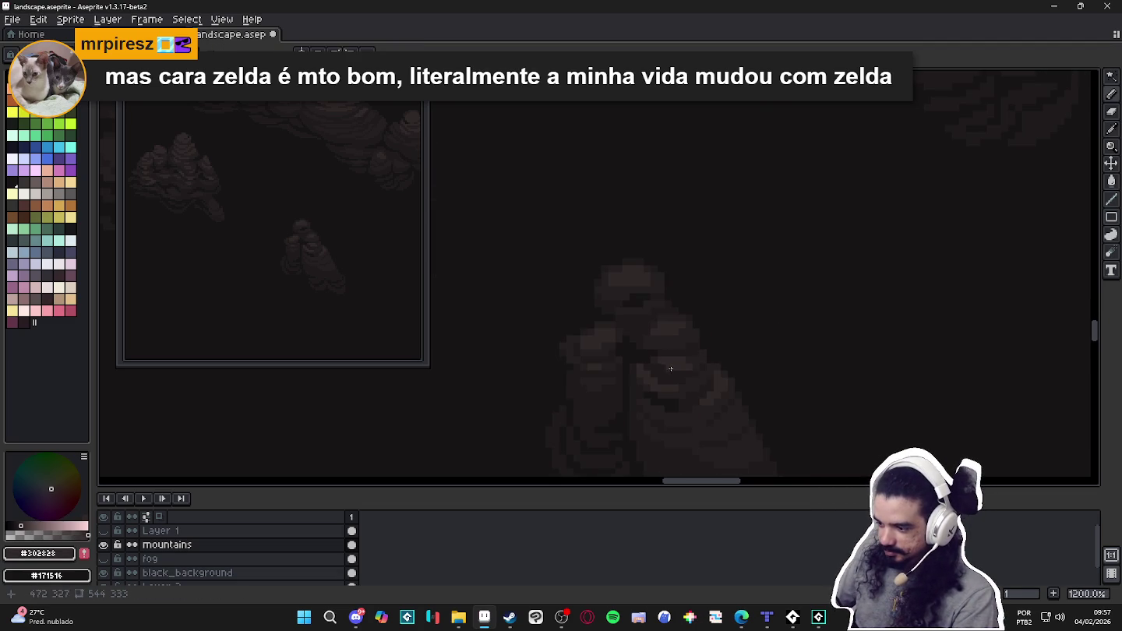
scroll(705, 343, "up", 3)
left_click(690, 331, "alt")
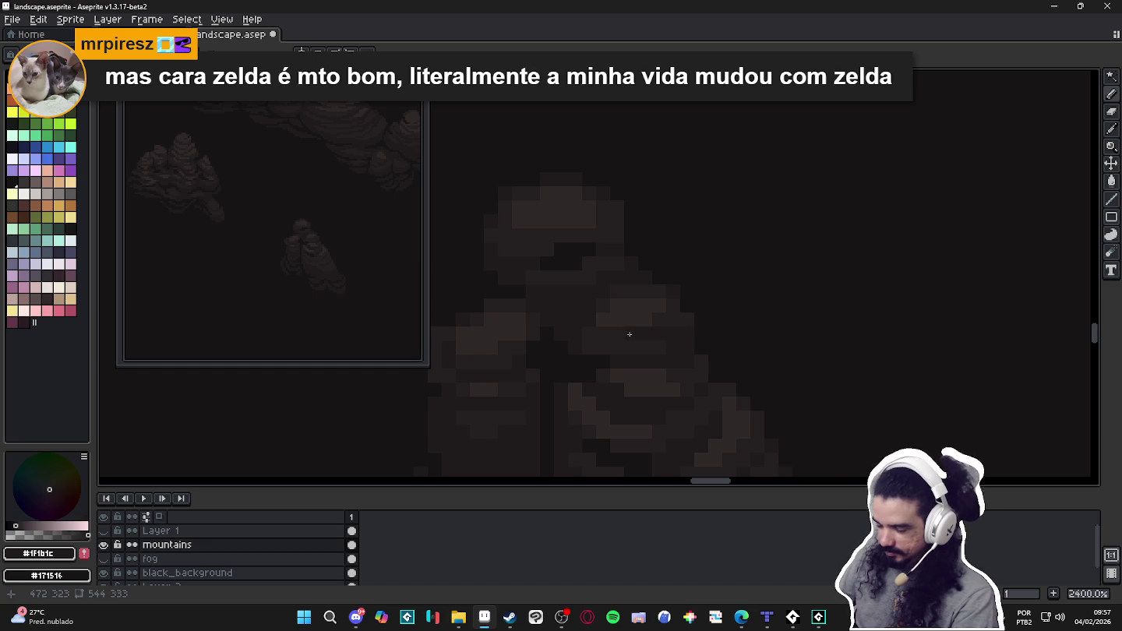
scroll(622, 343, "down", 1)
scroll(624, 347, "down", 2)
left_click_drag(624, 457, 624, 379)
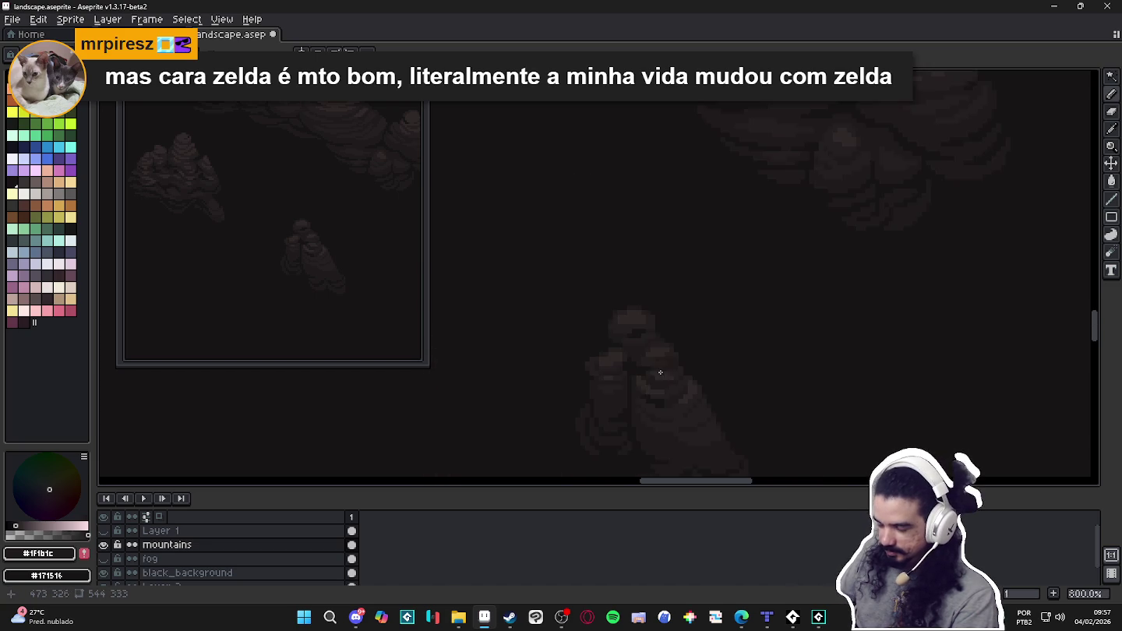
Resample the lighter rock shade and save landscape.aseprite.
scroll(635, 347, "up", 1)
left_click(643, 332, "alt")
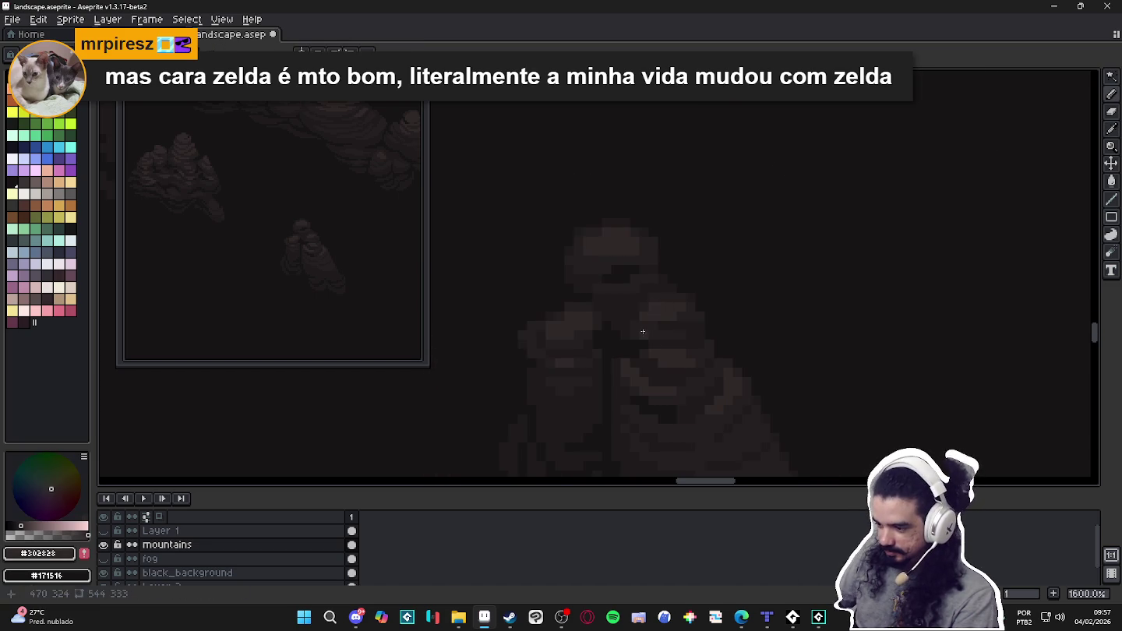
scroll(660, 336, "down", 1)
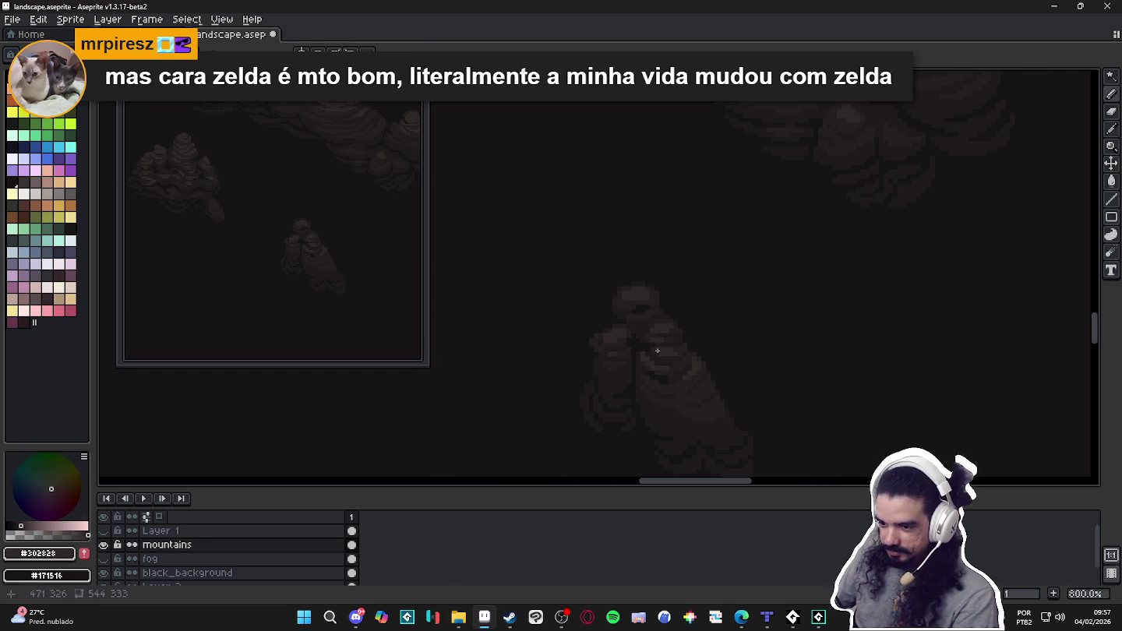
scroll(641, 318, "up", 1)
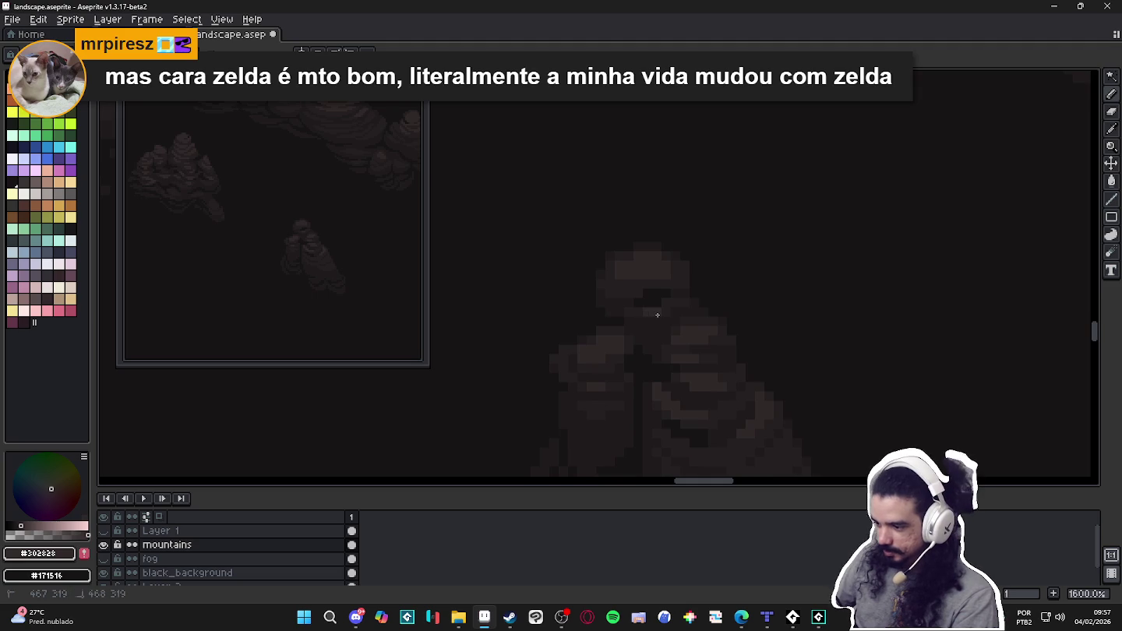
scroll(657, 315, "down", 4)
scroll(659, 371, "up", 1)
scroll(647, 371, "up", 1)
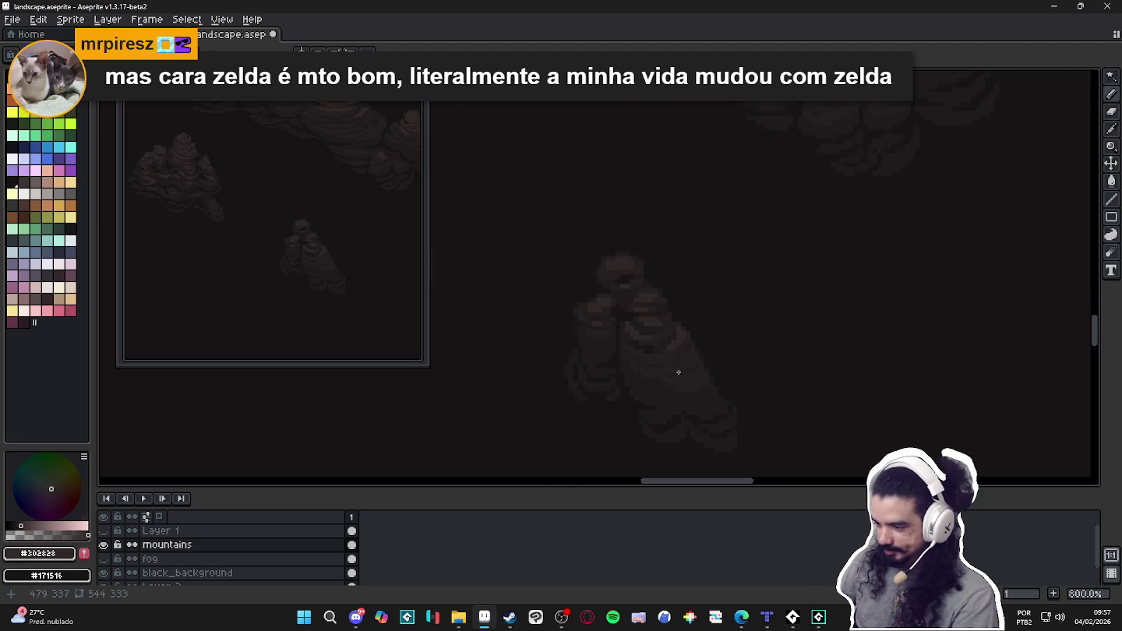
scroll(677, 371, "up", 1)
scroll(646, 372, "up", 1)
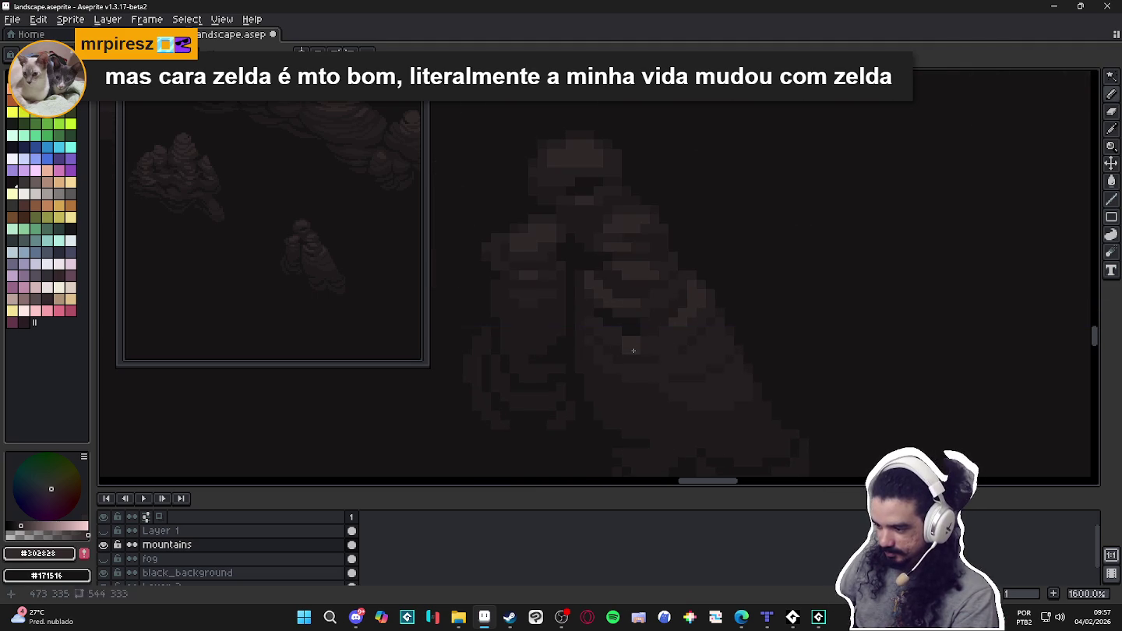
key("ctrl+s")
Eyedrop the dark #171516 shade from the mountain as the foreground colour.
scroll(613, 351, "left", 1)
scroll(589, 339, "left", 1)
key("alt")
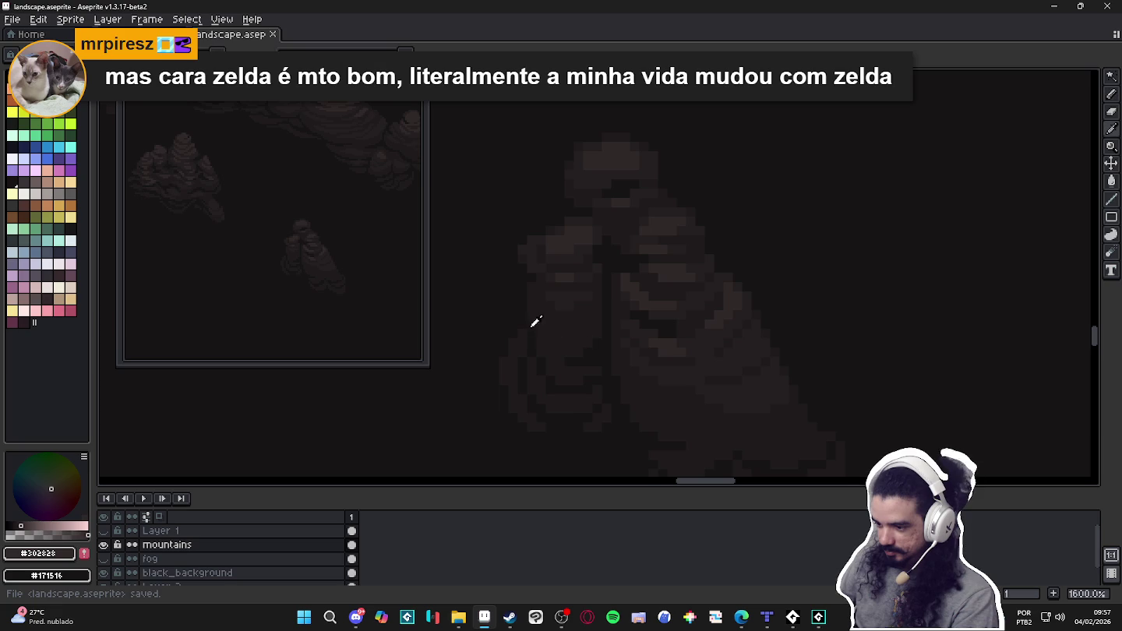
left_click(537, 321, "alt")
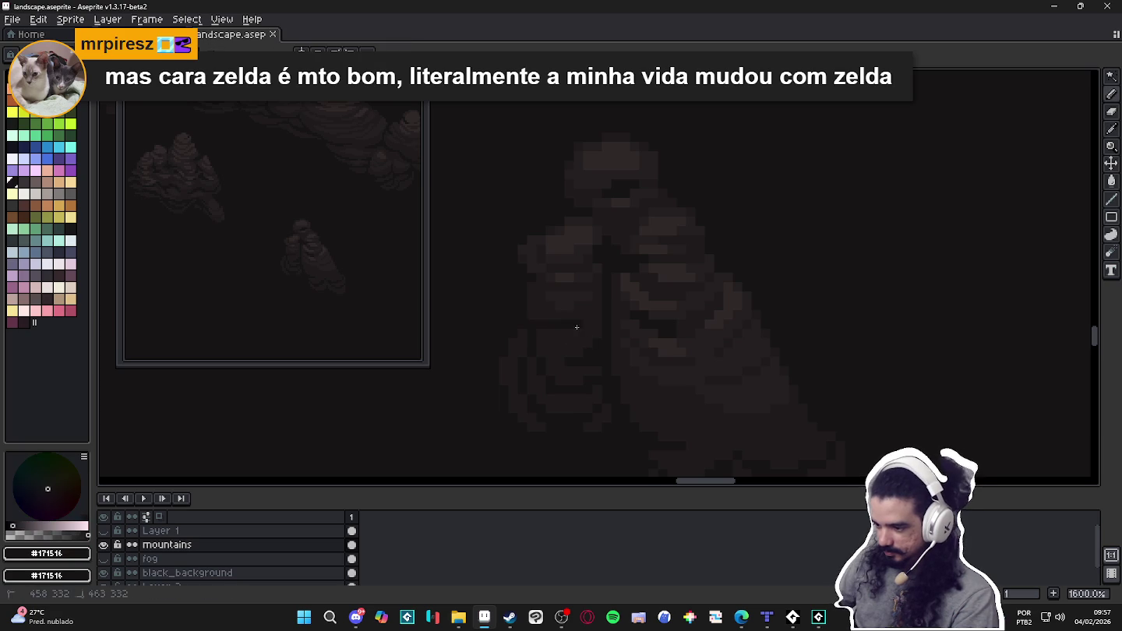
scroll(621, 353, "down", 2)
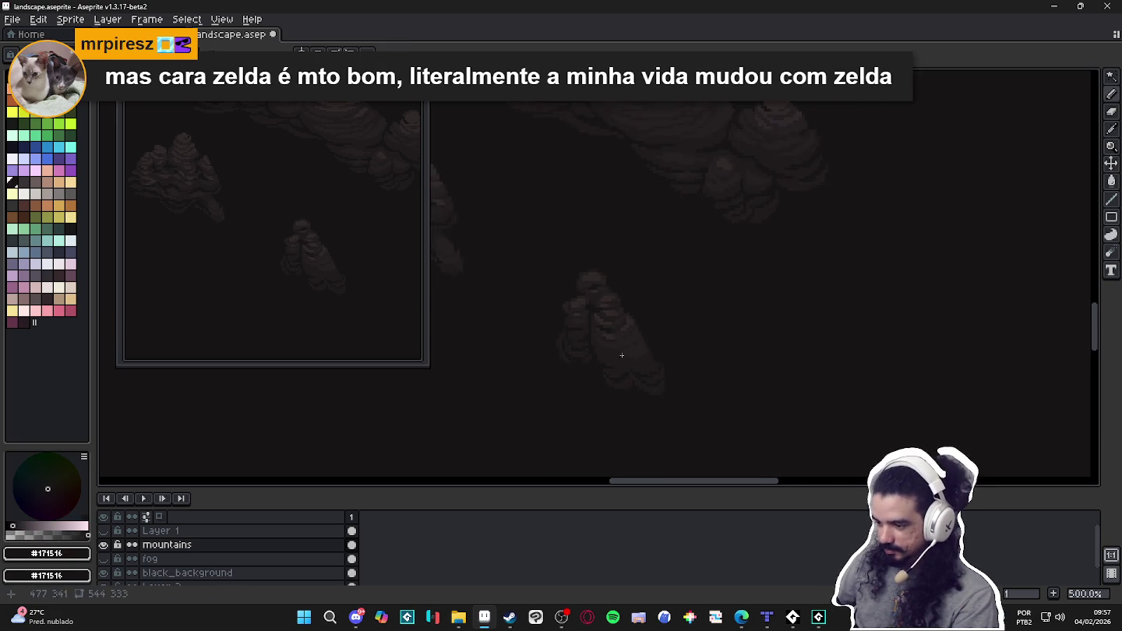
scroll(636, 361, "up", 1)
left_click_drag(623, 362, 636, 368)
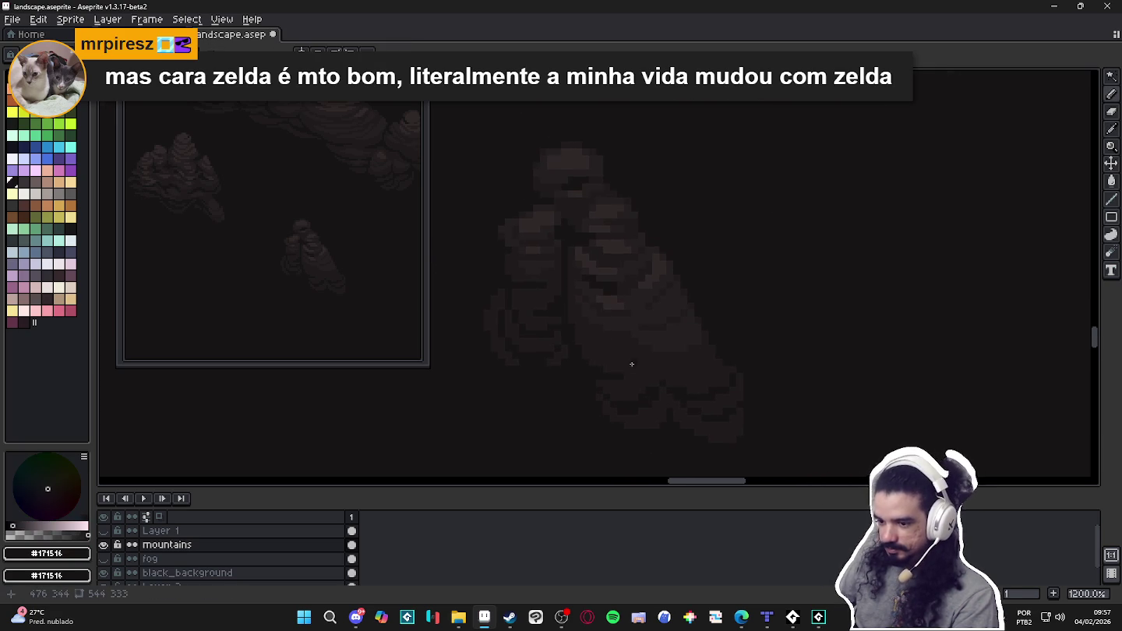
scroll(615, 355, "down", 6)
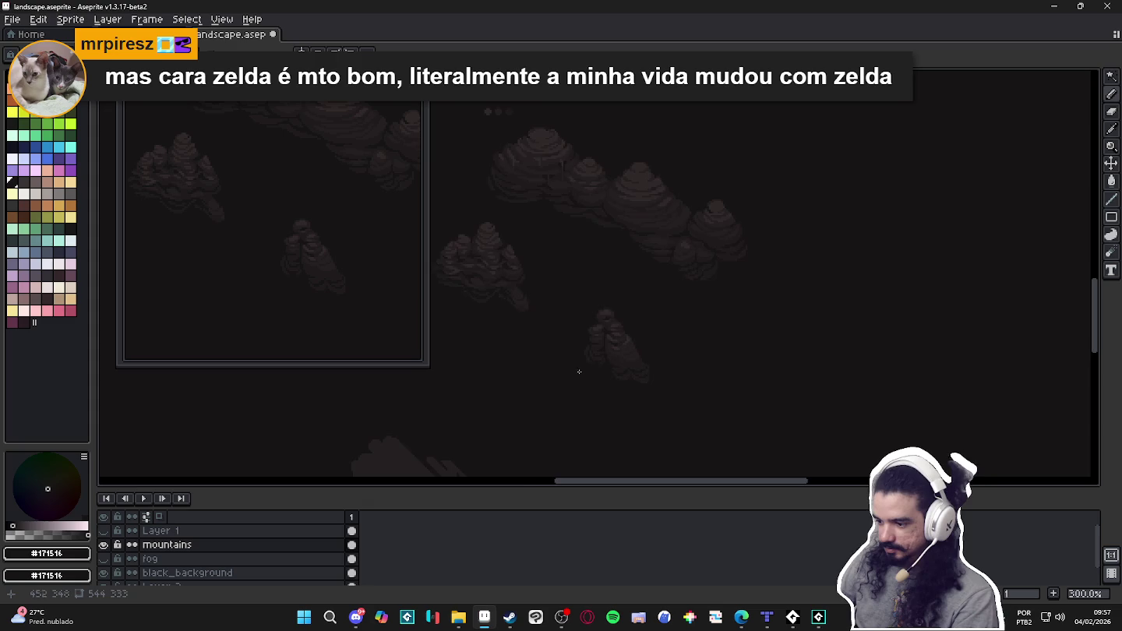
Save the landscape again and position the view over the mountains.
key("ctrl+s")
scroll(632, 371, "down", 1)
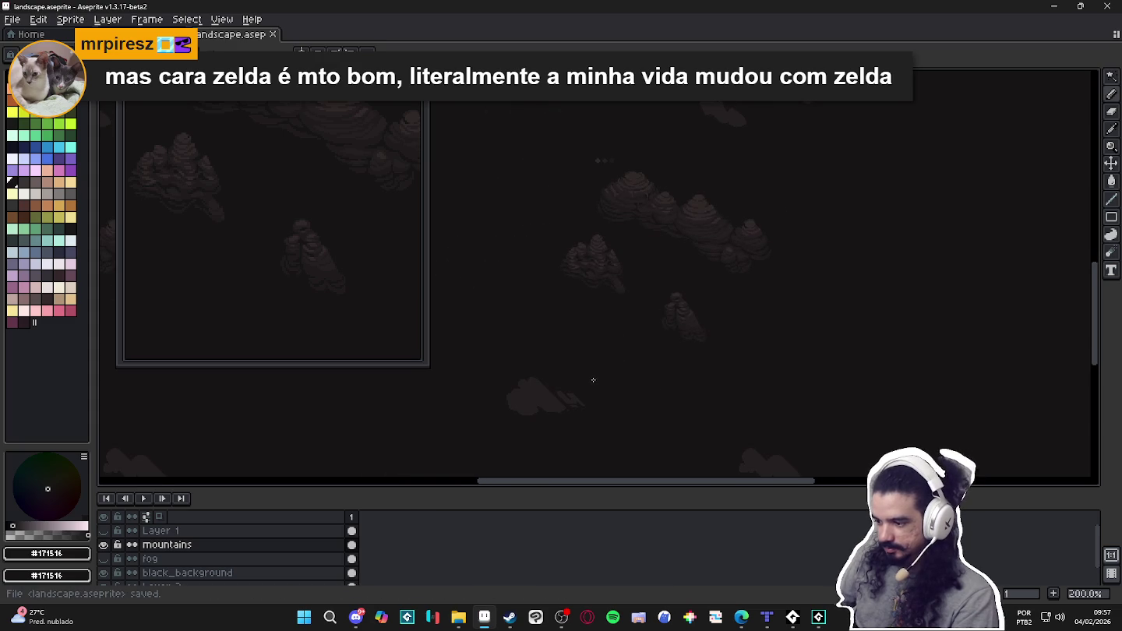
scroll(621, 378, "up", 1)
mouse_move(623, 373)
left_mouse_down()
mouse_move(629, 351)
mouse_move(649, 364)
left_mouse_up()
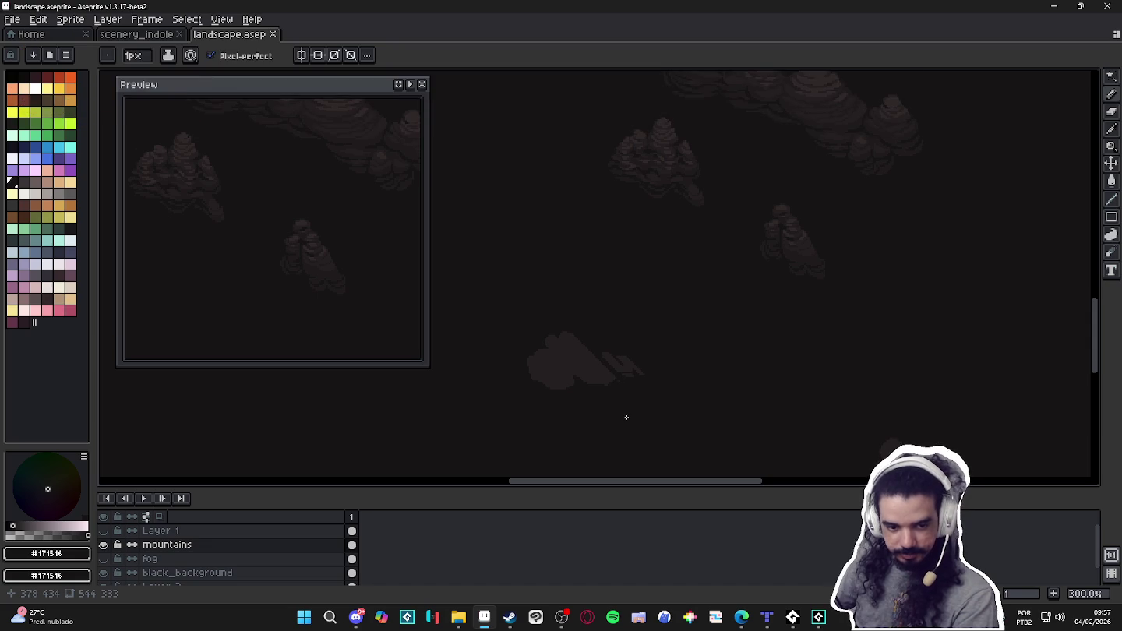
scroll(577, 350, "up", 3)
scroll(592, 355, "up", 1)
With #251f20 and a 2px pencil, extend the silhouette's outline along its right edge.
left_click(605, 352, "alt")
scroll(607, 359, "up", 2)
key("plus")
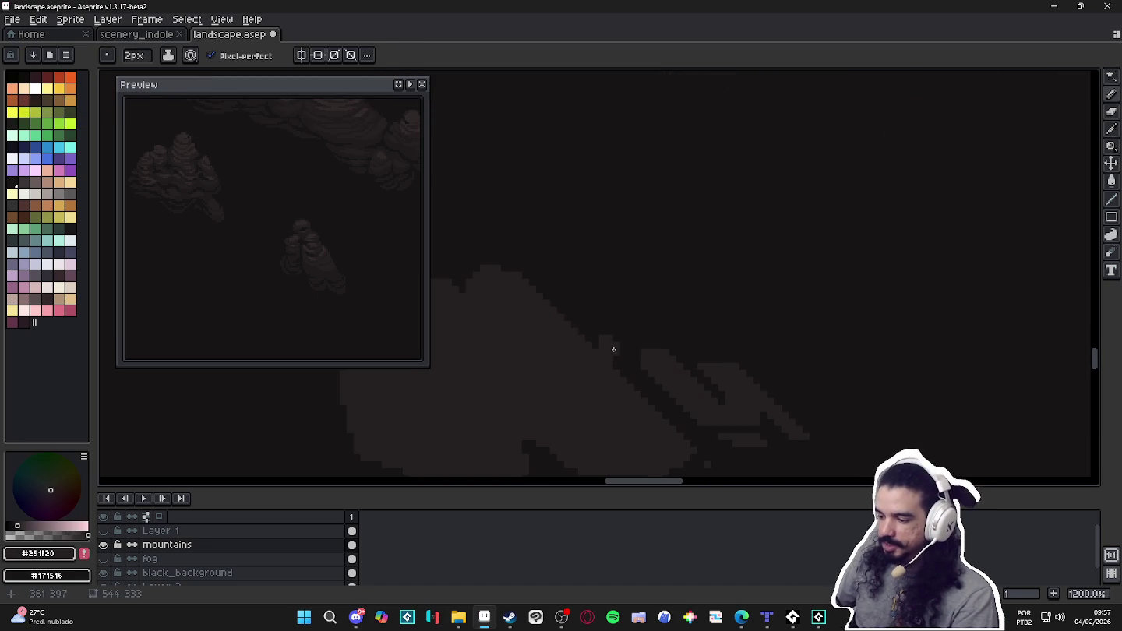
left_click(657, 407)
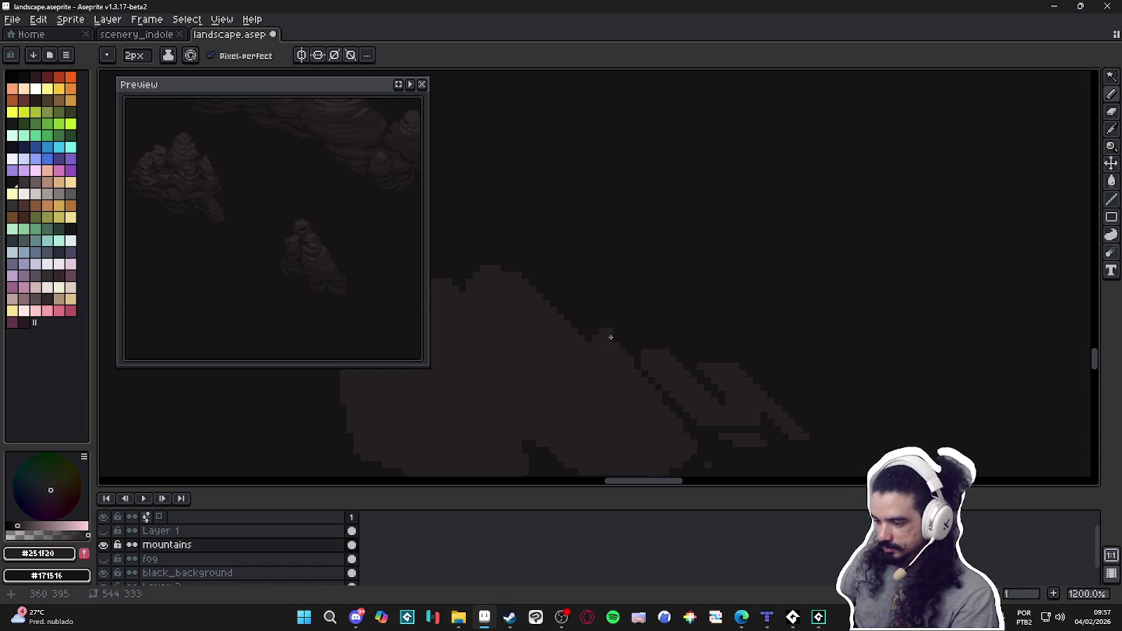
left_click_drag(611, 337, 696, 446)
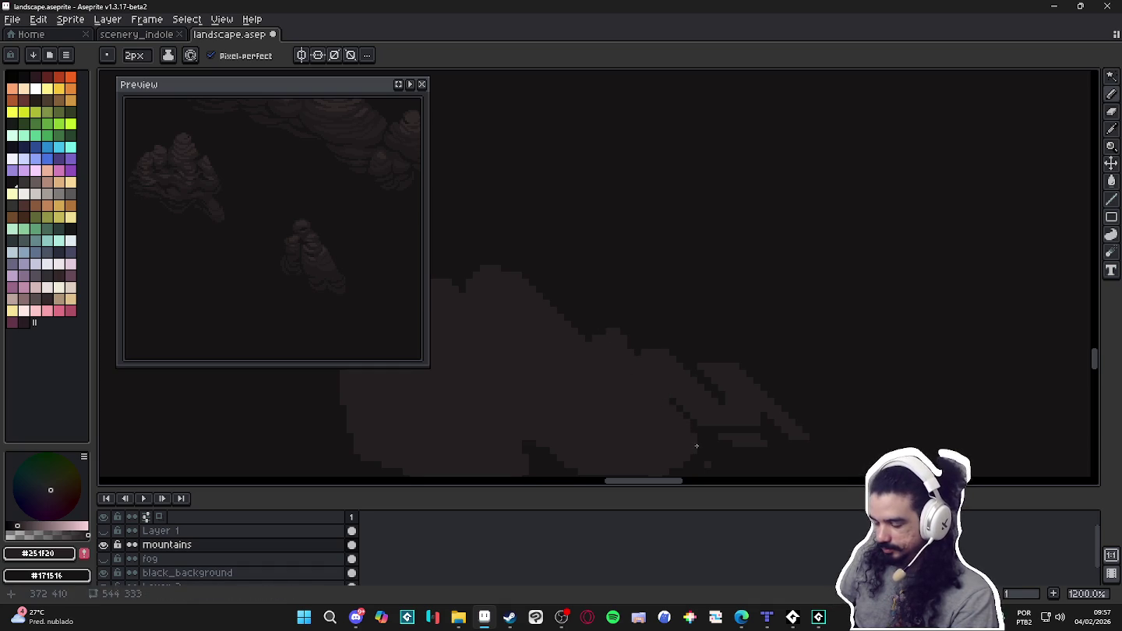
left_click(686, 416)
left_click_drag(625, 337, 692, 441)
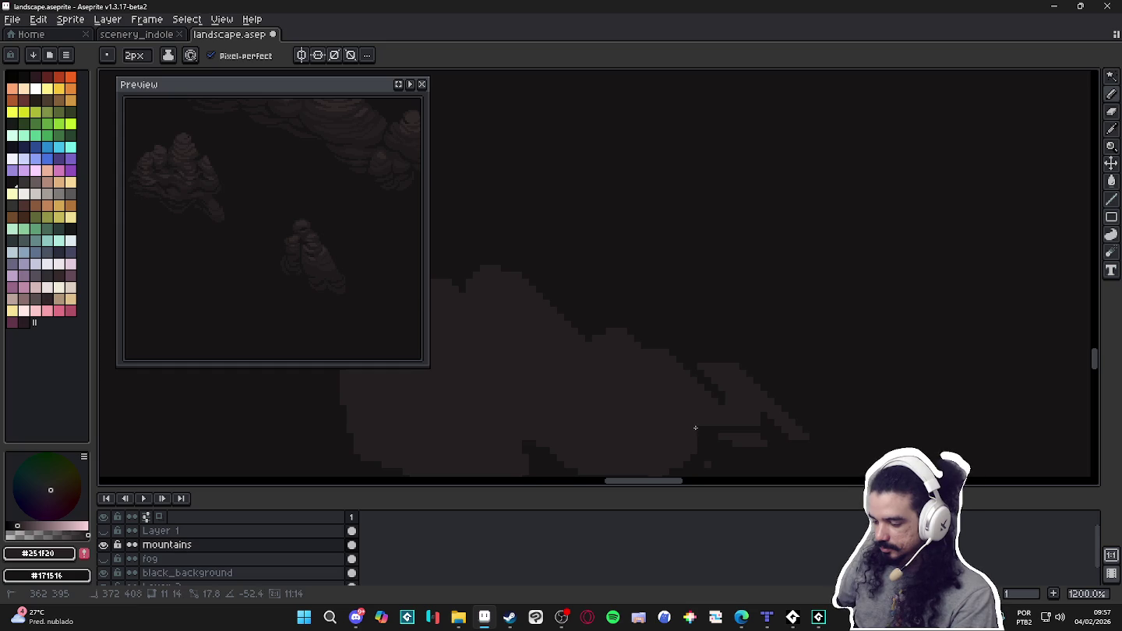
Erase the light pixels at the shape's pointed tip, then return to the Pencil.
scroll(644, 414, "down", 3)
left_click_drag(639, 396, 639, 393)
scroll(616, 382, "down", 2)
scroll(663, 381, "up", 3)
scroll(639, 358, "up", 2)
key("e")
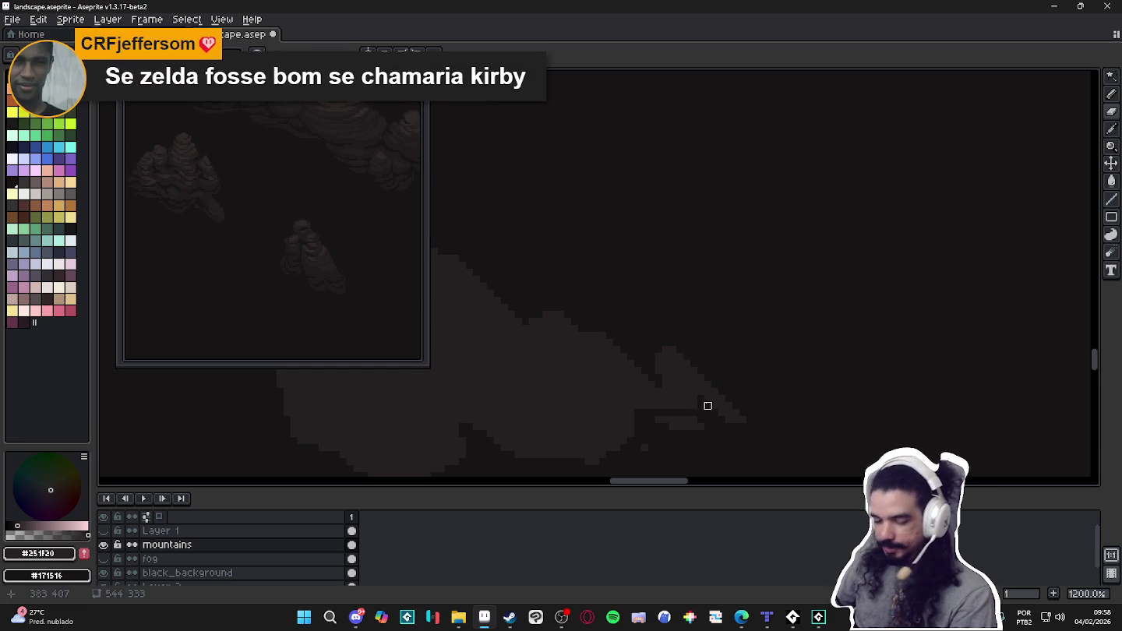
mouse_move(724, 416)
left_mouse_down()
mouse_move(739, 429)
mouse_move(698, 368)
left_mouse_up()
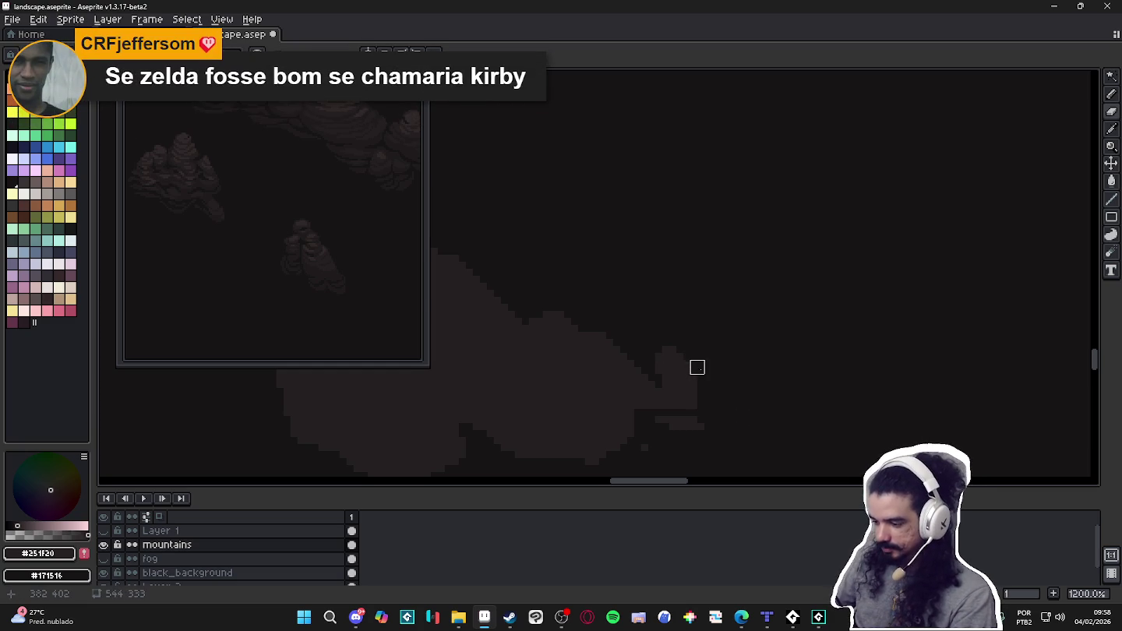
key("b")
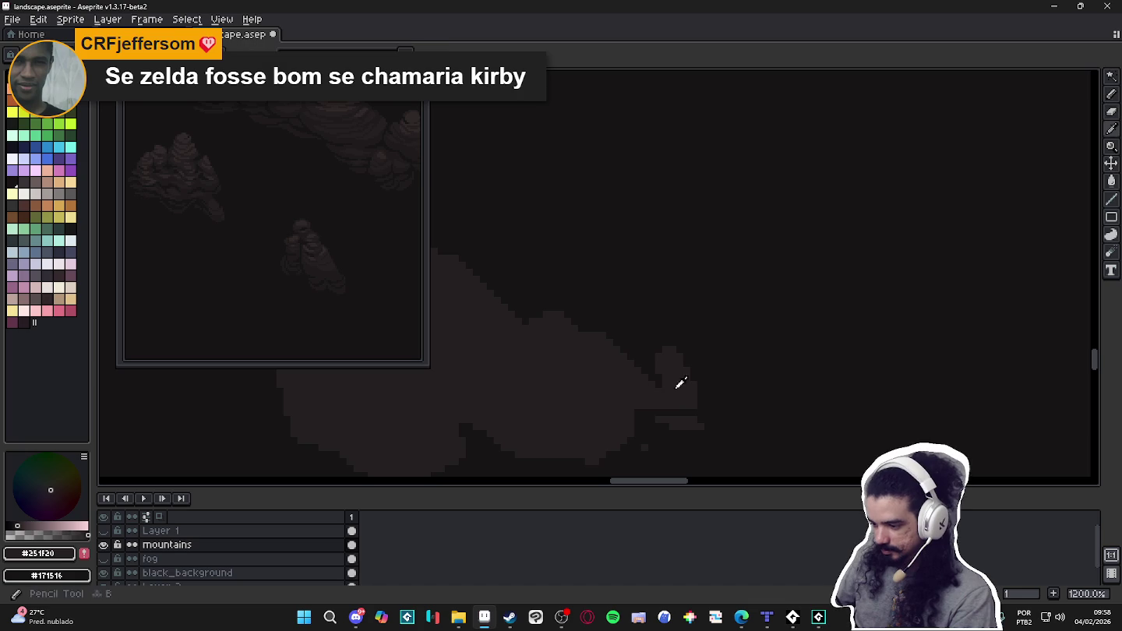
scroll(658, 376, "down", 2)
Zoom out to review the mountains and save the landscape.
scroll(671, 401, "down", 2)
scroll(693, 416, "down", 2)
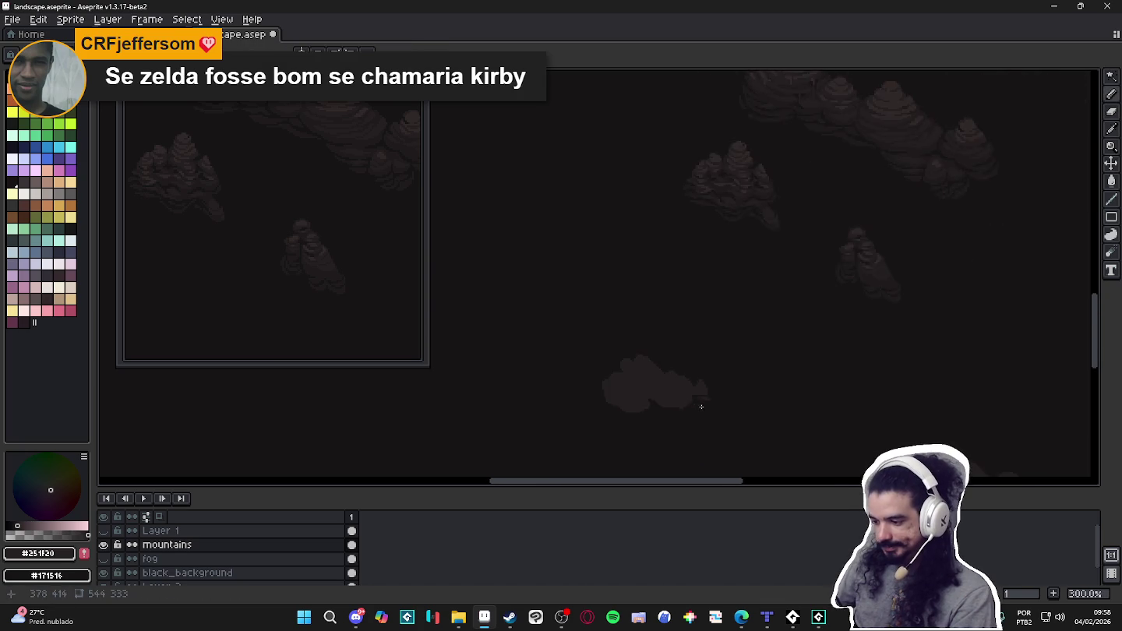
scroll(686, 407, "down", 1)
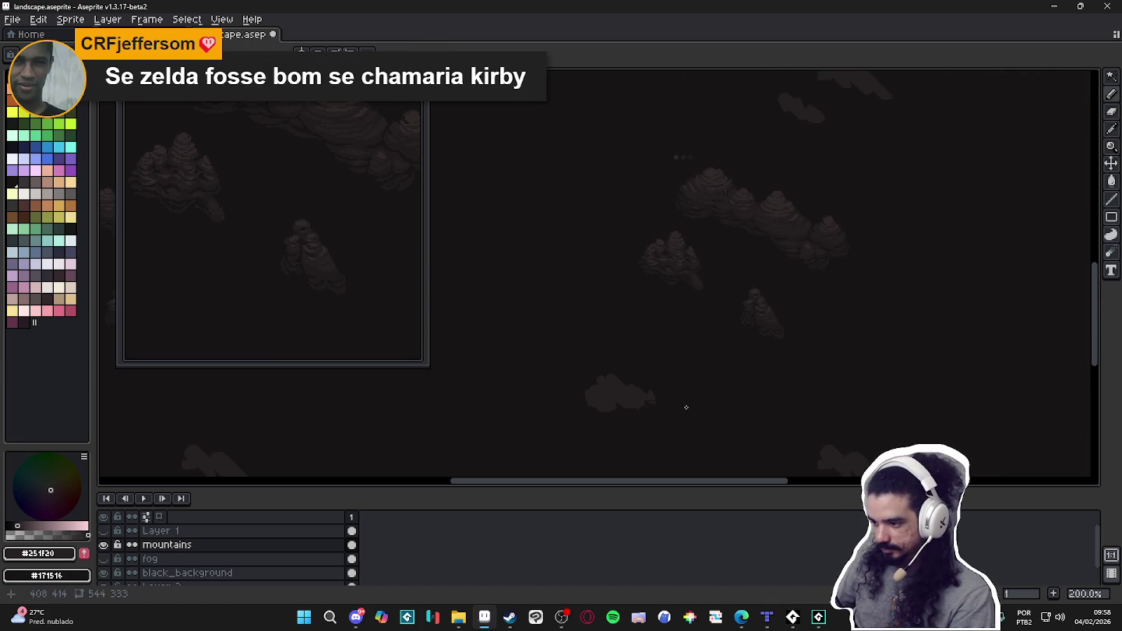
mouse_move(685, 406)
left_mouse_down()
mouse_move(647, 340)
mouse_move(638, 353)
left_mouse_up()
key("ctrl+s")
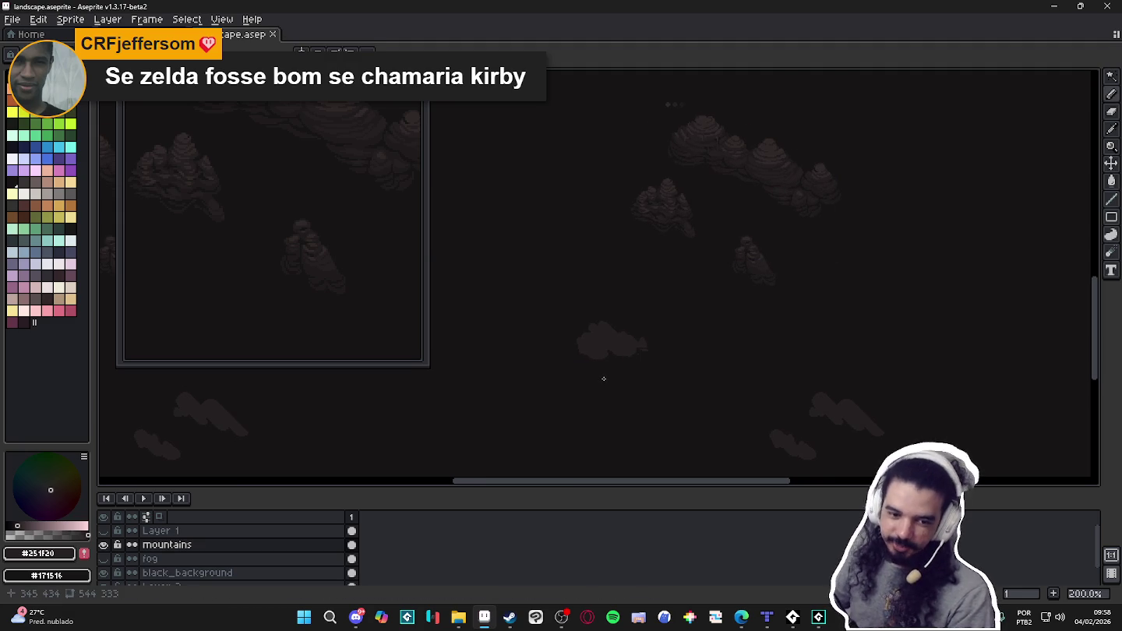
Zoom back in with the Pencil active and bring the cloud shape into view.
scroll(603, 358, "up", 2)
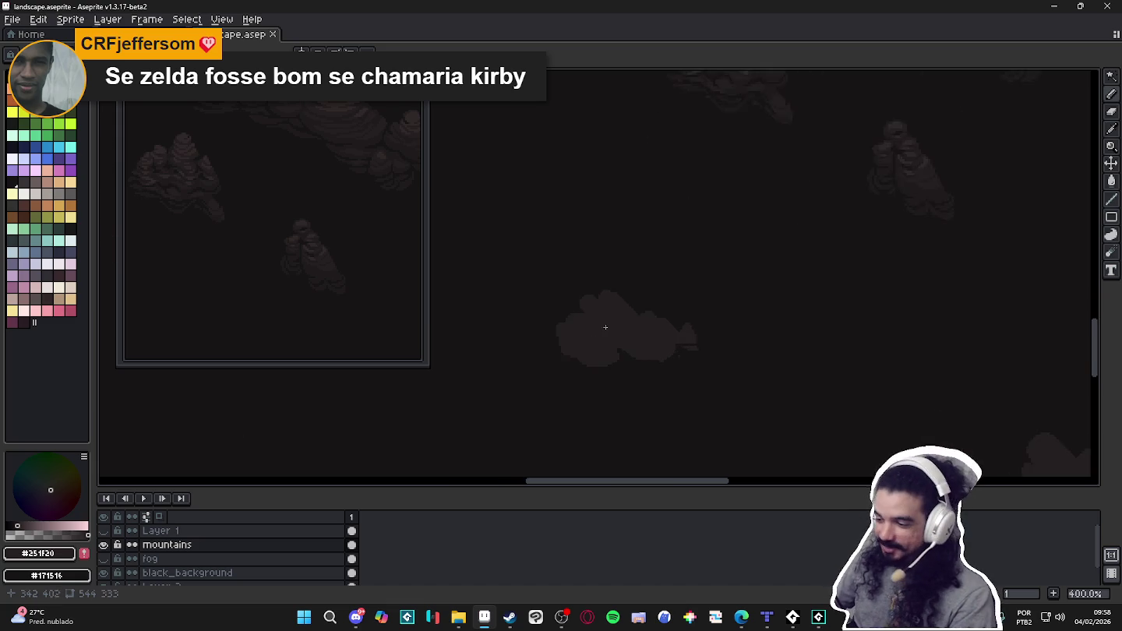
scroll(604, 328, "up", 2)
key("w")
scroll(662, 320, "down", 3)
key("b")
scroll(928, 187, "up", 4)
left_click_drag(541, 396, 815, 226)
Paint over the faint zigzag line inside the cloud.
scroll(619, 353, "up", 2)
left_click_drag(619, 354, 709, 313)
left_click_drag(820, 322, 947, 306)
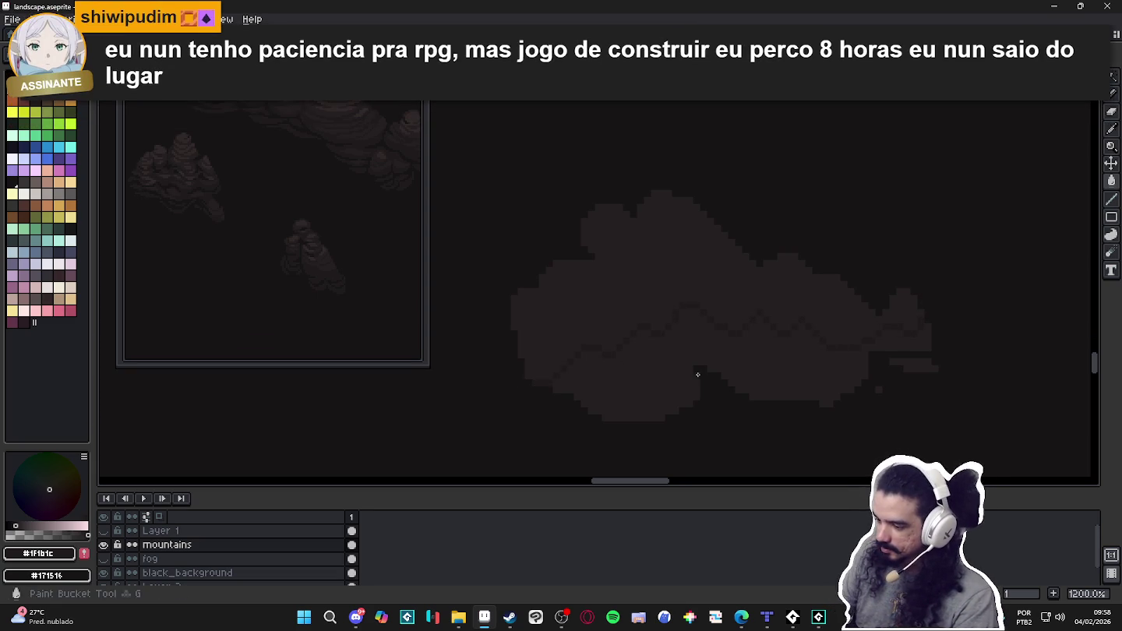
left_click_drag(901, 375, 619, 348)
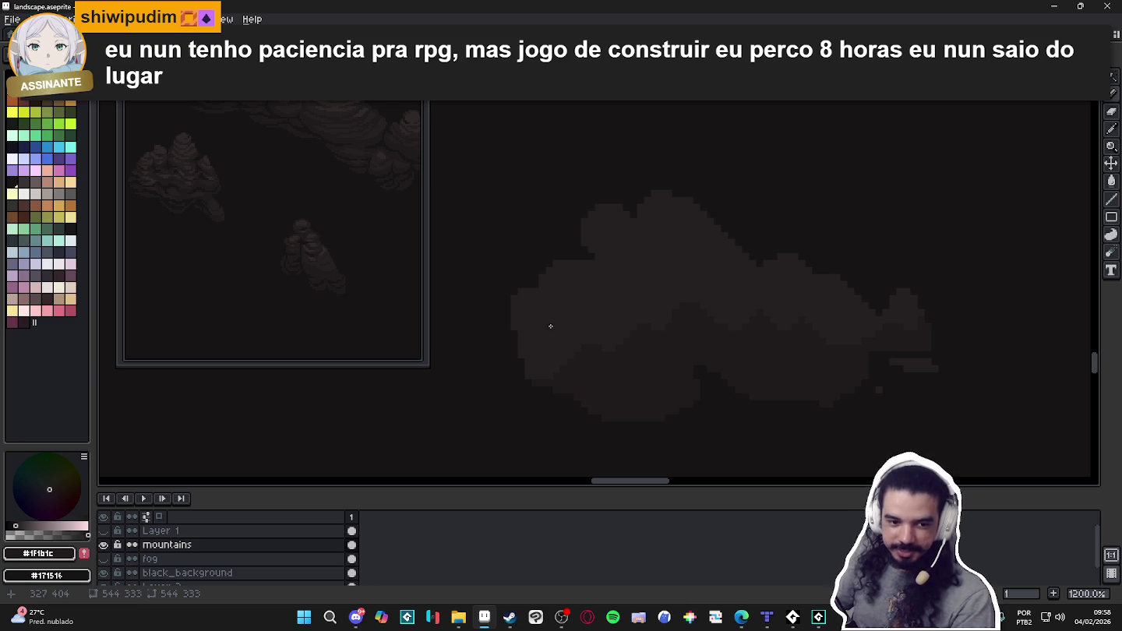
Alternate eyedropping #251f20 and #1f1b1c, then add two darker shading strokes to the cloud.
scroll(546, 360, "up", 1)
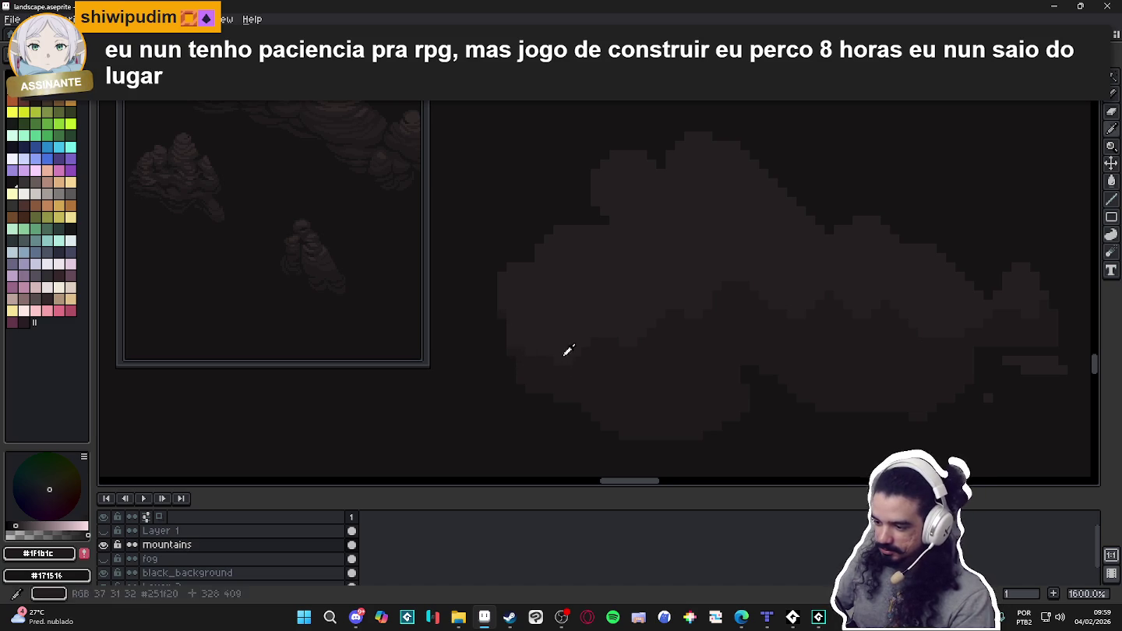
left_click(568, 357, "alt")
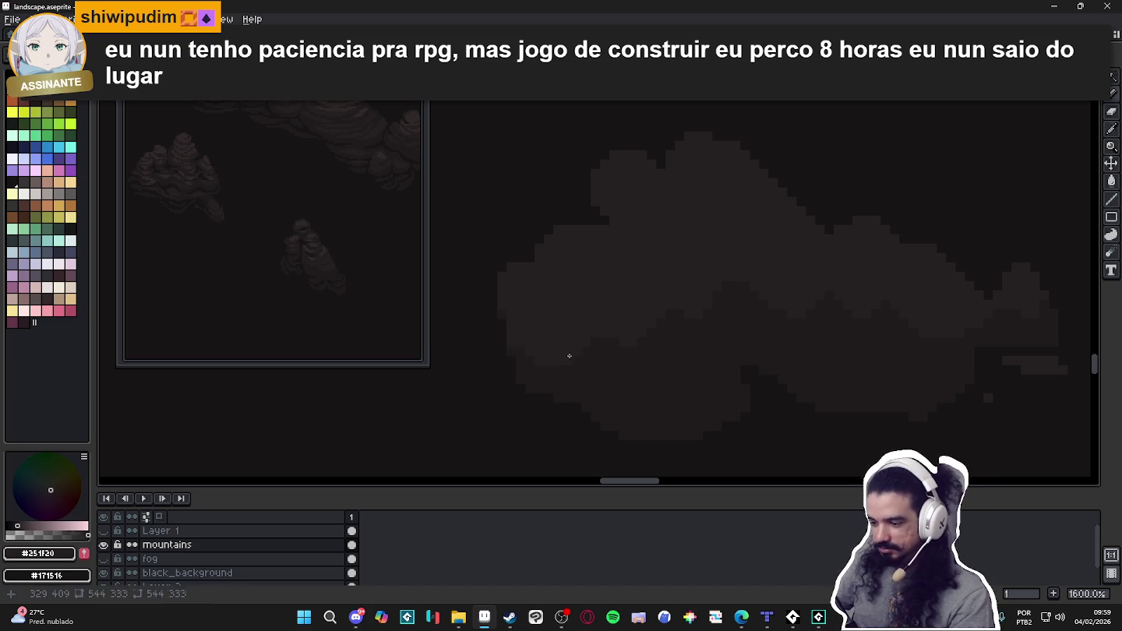
left_click(583, 355, "alt")
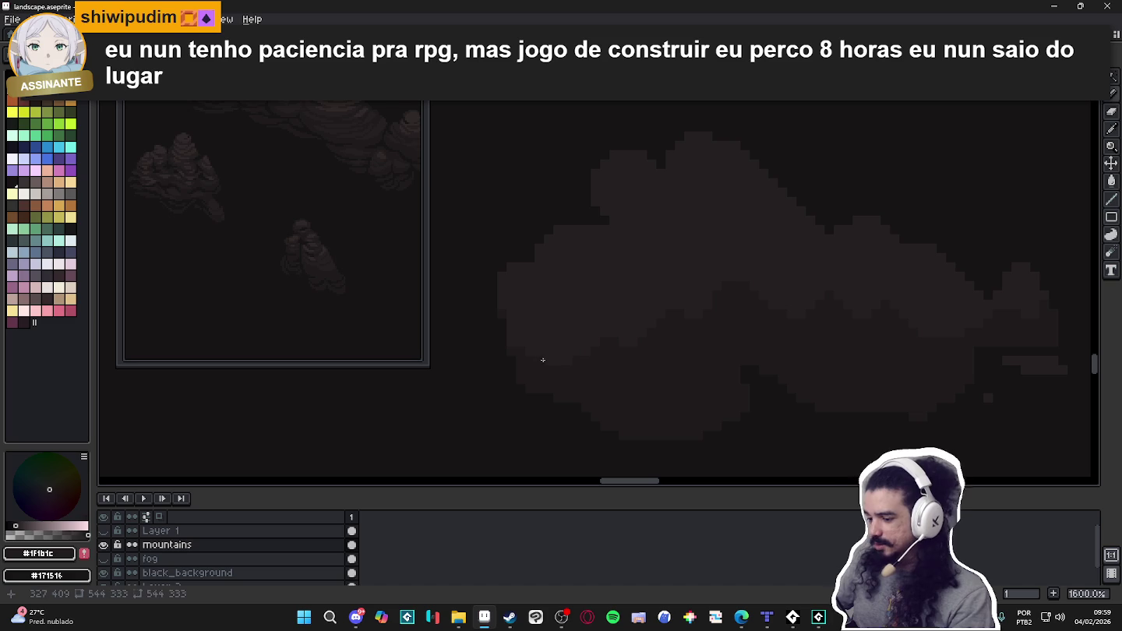
left_click(650, 334, "alt")
left_click(621, 324, "alt")
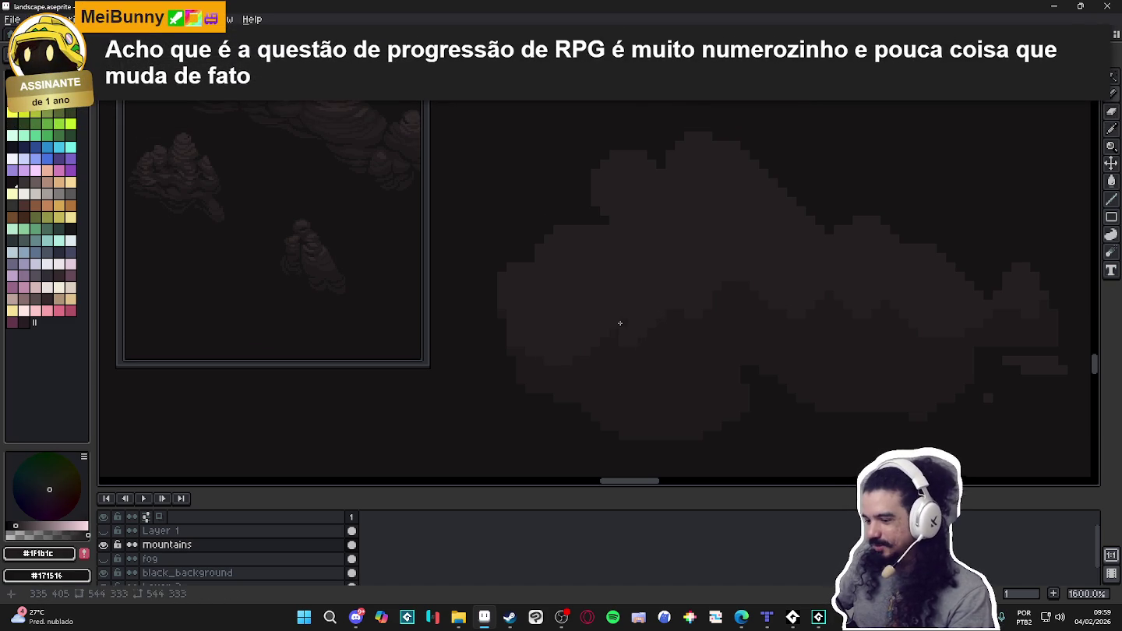
left_click(672, 317, "alt")
left_click(685, 323, "alt")
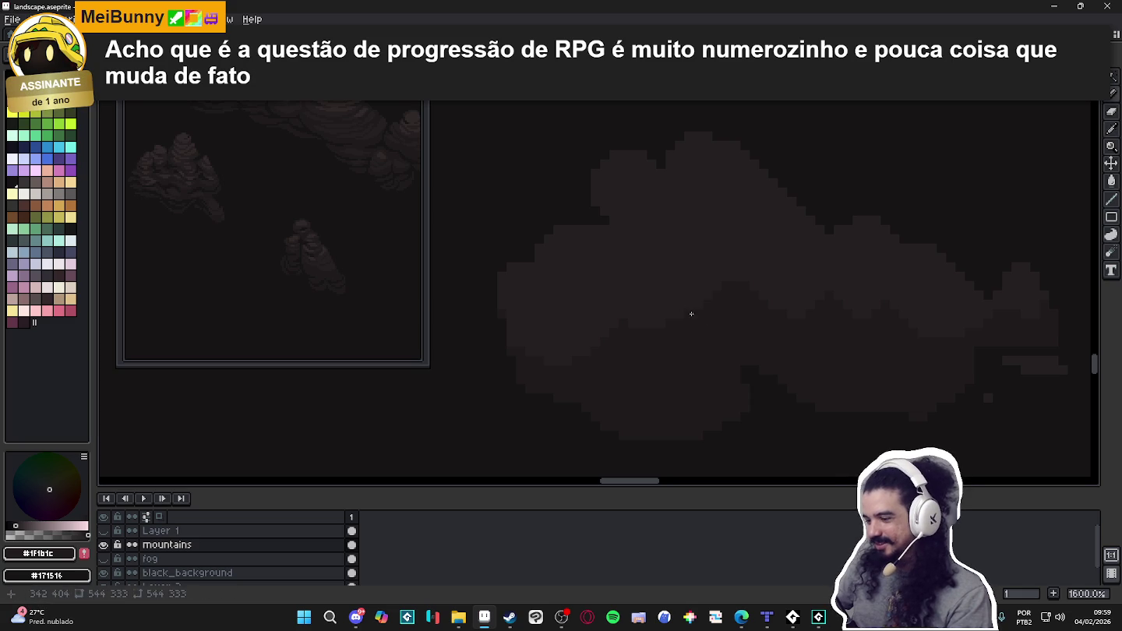
left_click_drag(663, 172, 668, 169)
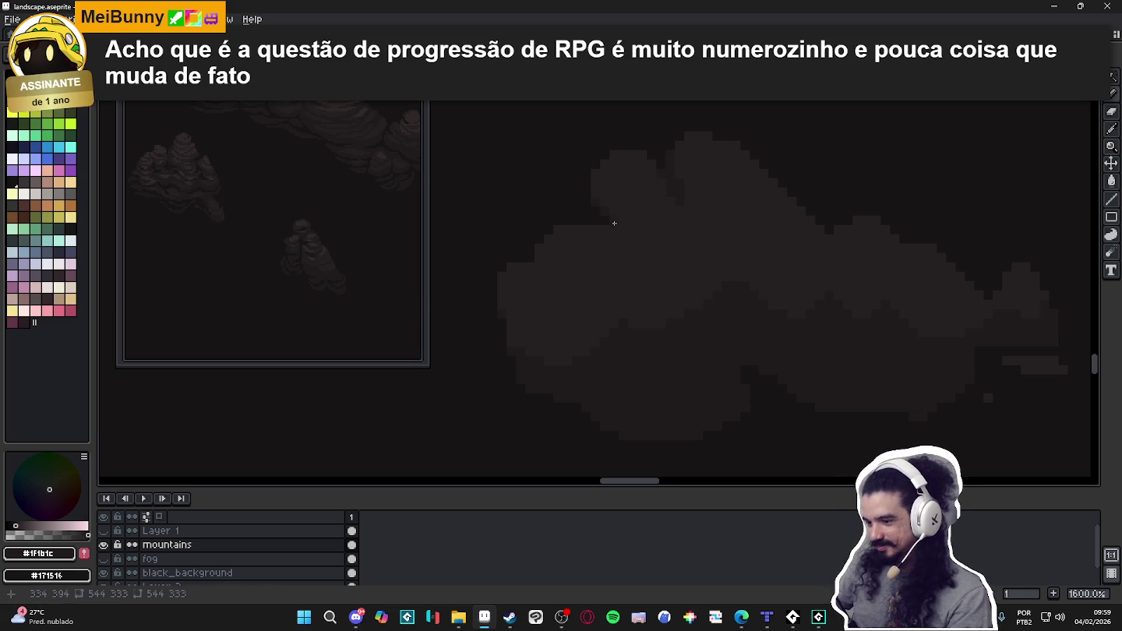
left_click_drag(604, 204, 610, 200)
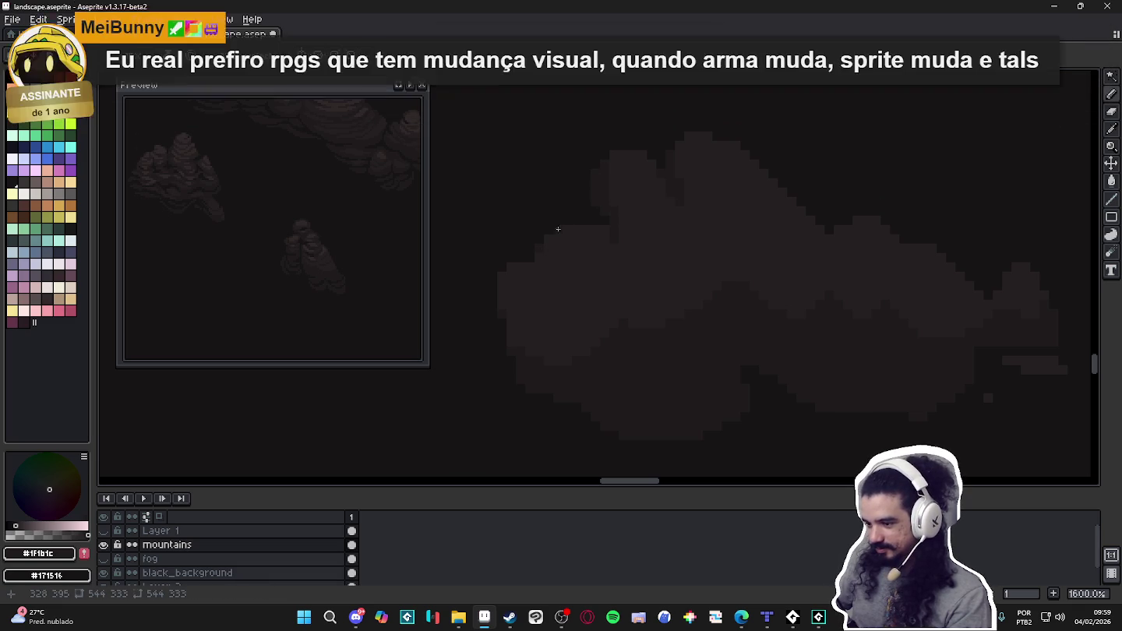
scroll(607, 323, "down", 1)
scroll(632, 328, "down", 2)
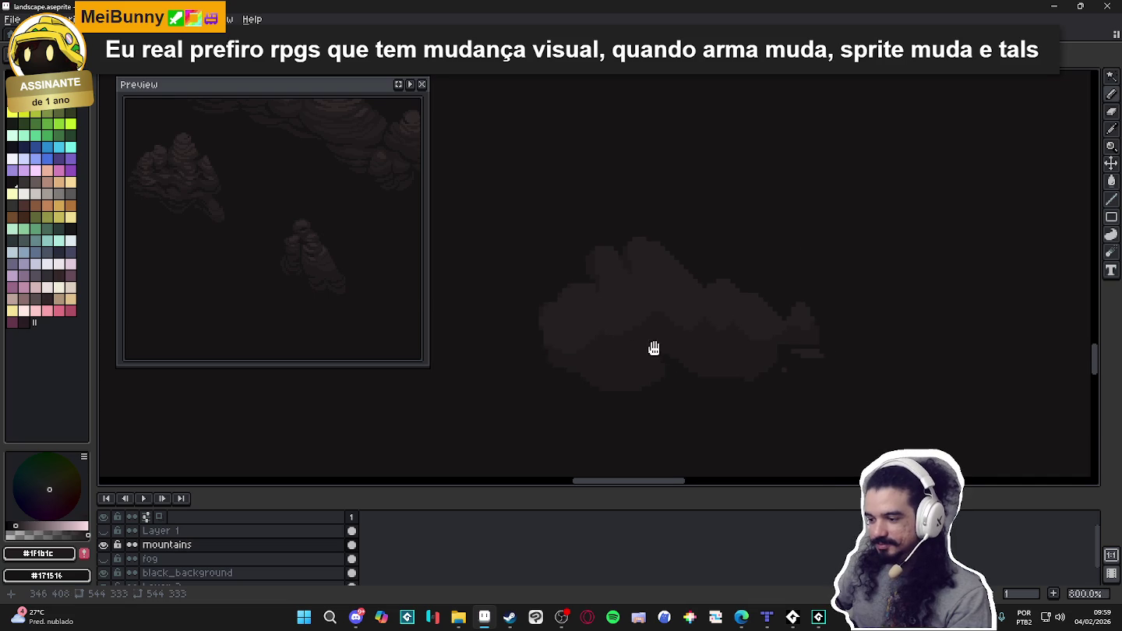
scroll(713, 322, "down", 1)
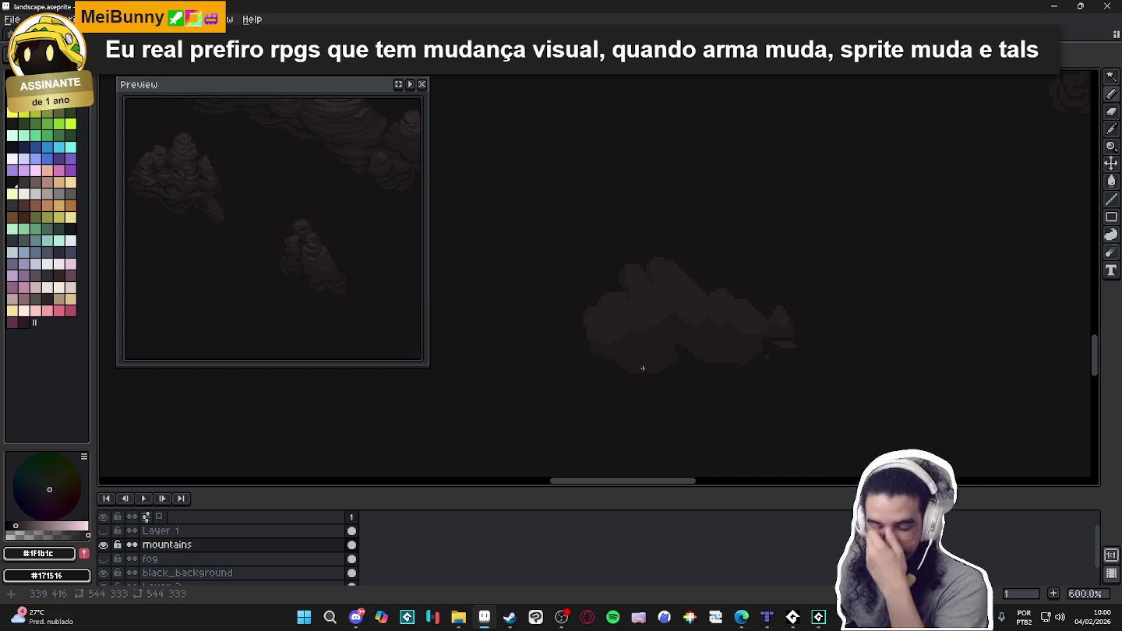
scroll(701, 326, "right", 5)
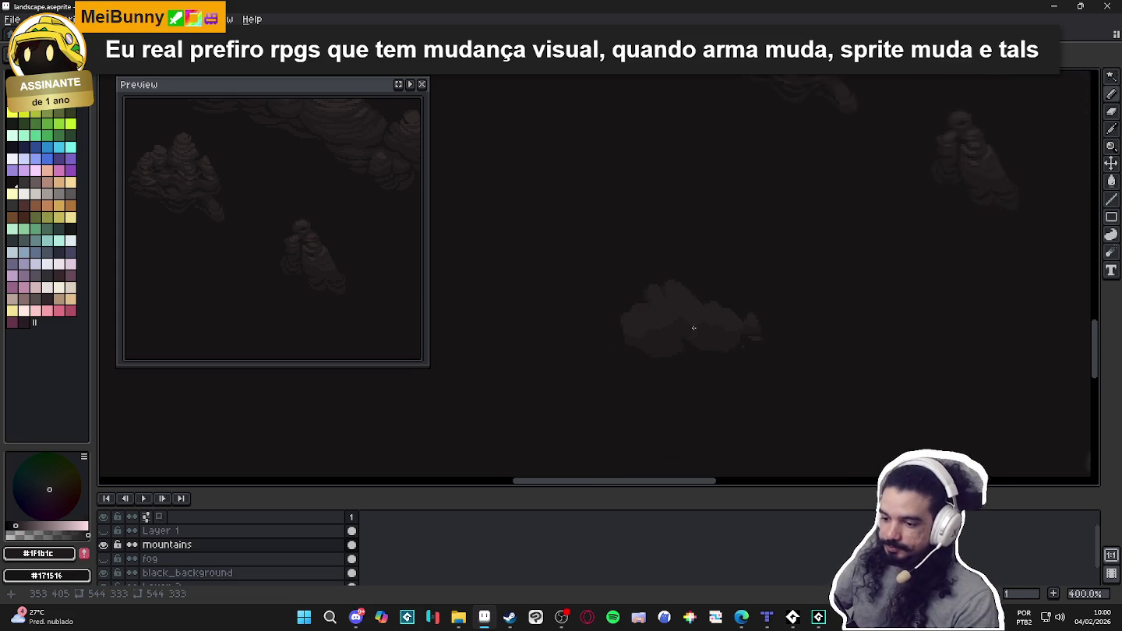
scroll(765, 259, "up", 2)
scroll(766, 259, "up", 3)
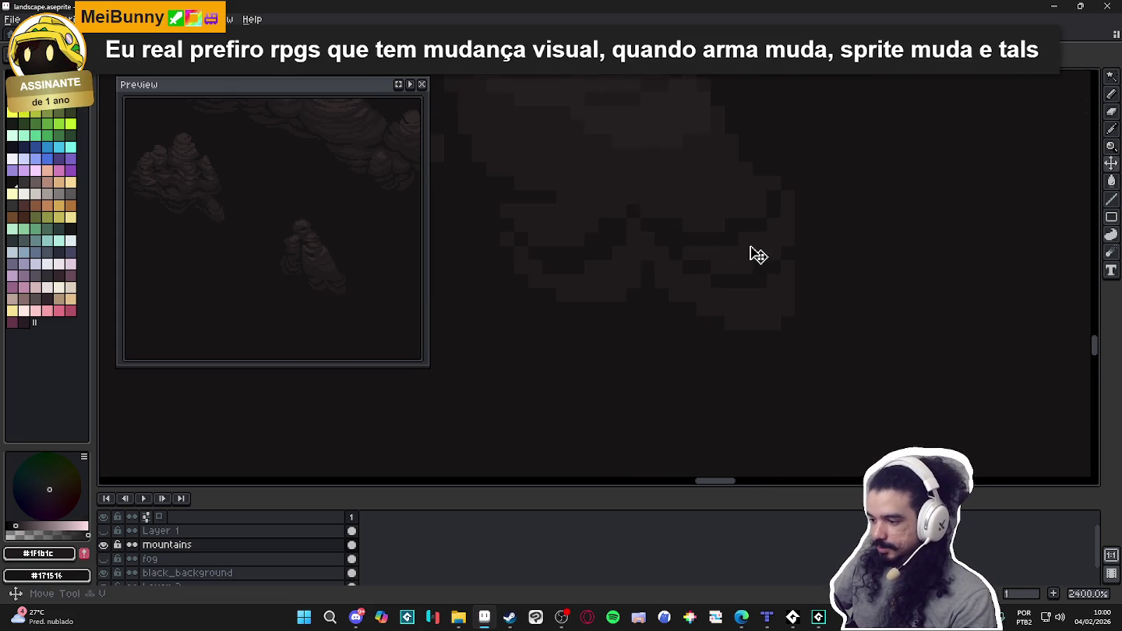
scroll(752, 256, "up", 2)
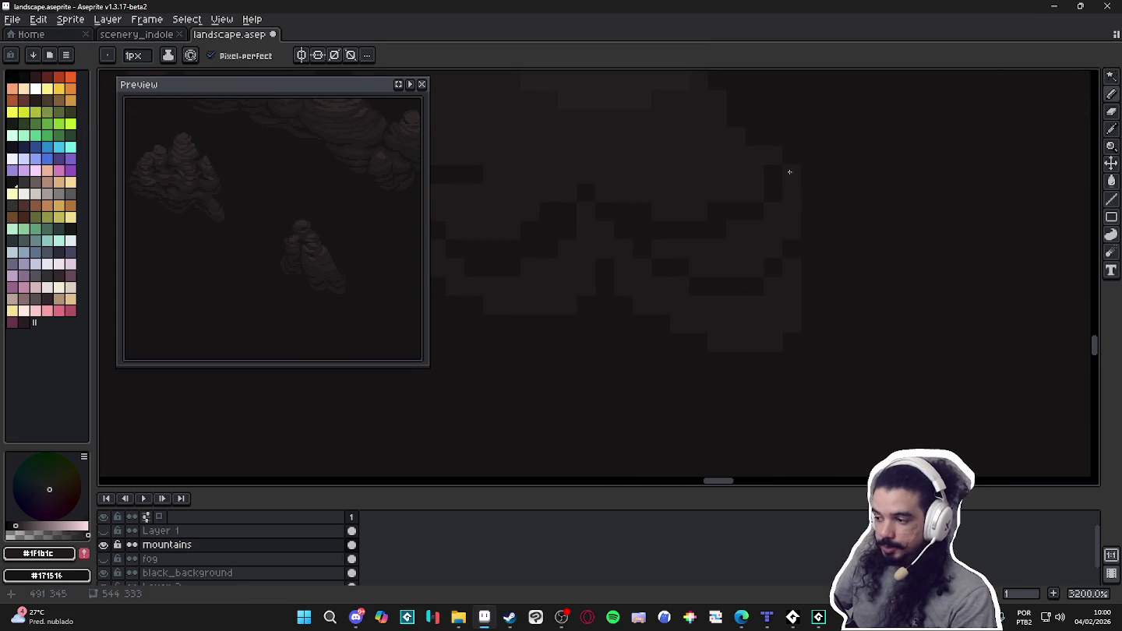
key("b")
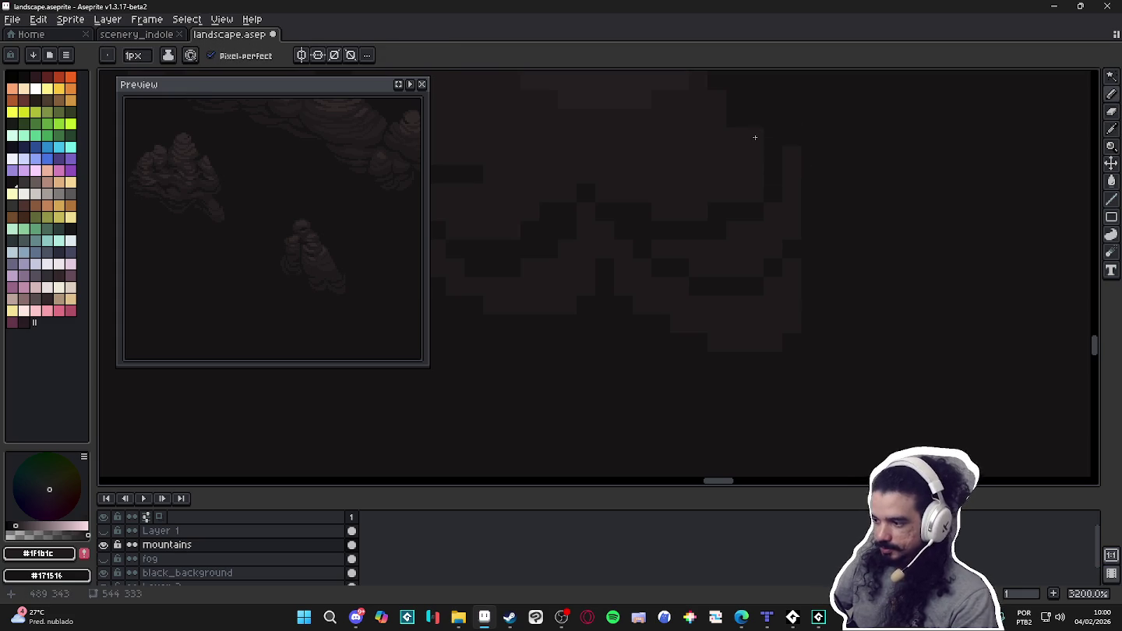
scroll(772, 138, "down", 2)
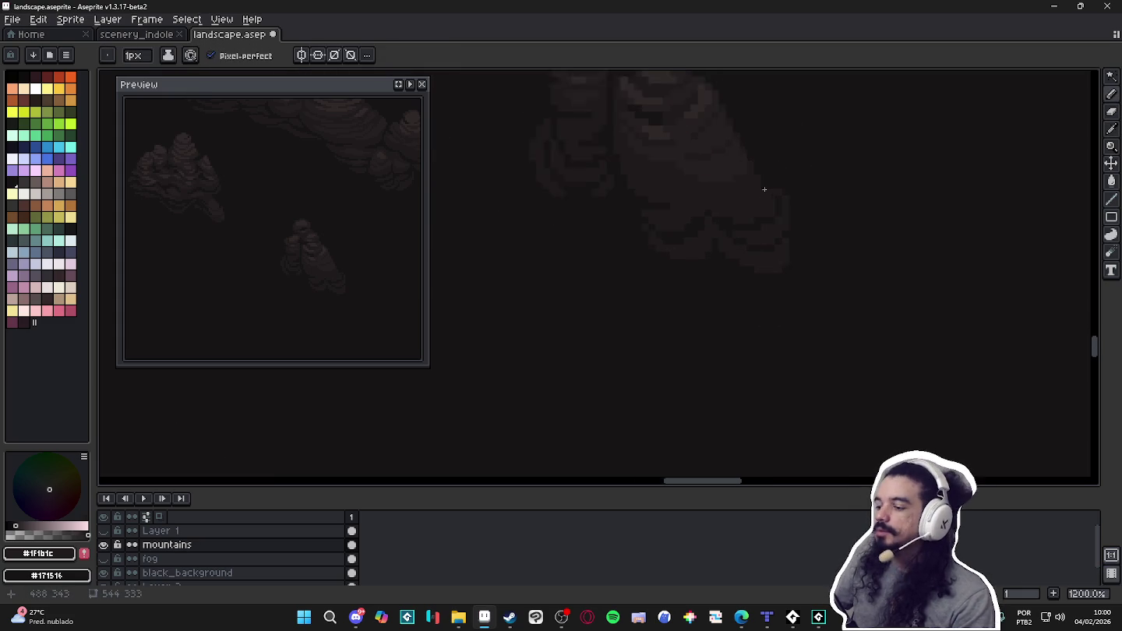
key("e")
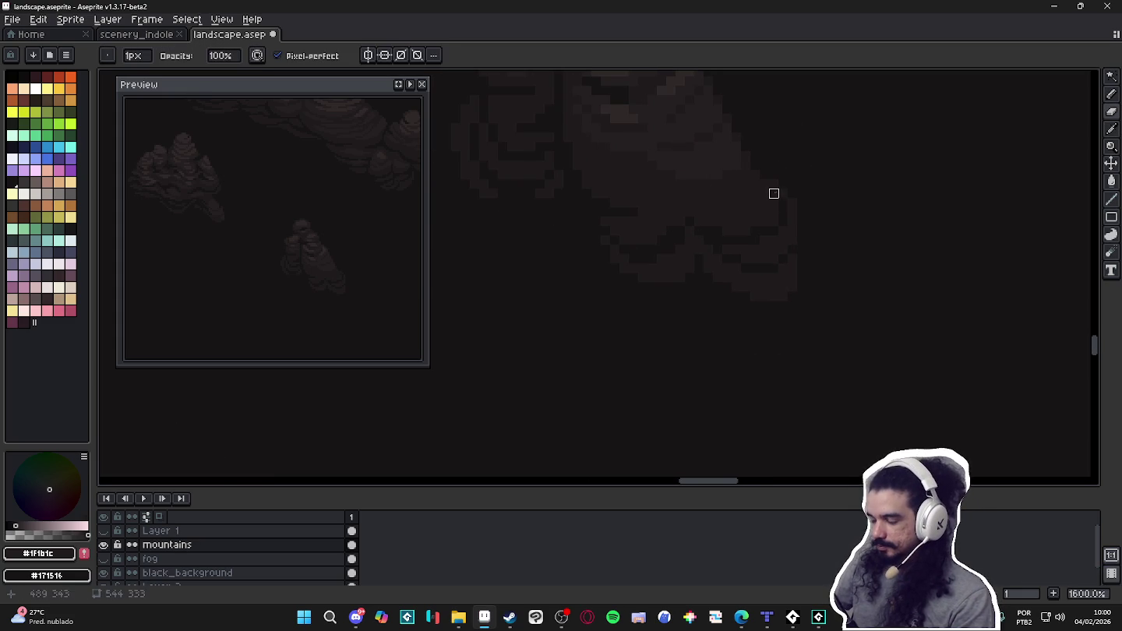
scroll(762, 279, "down", 4)
key("b")
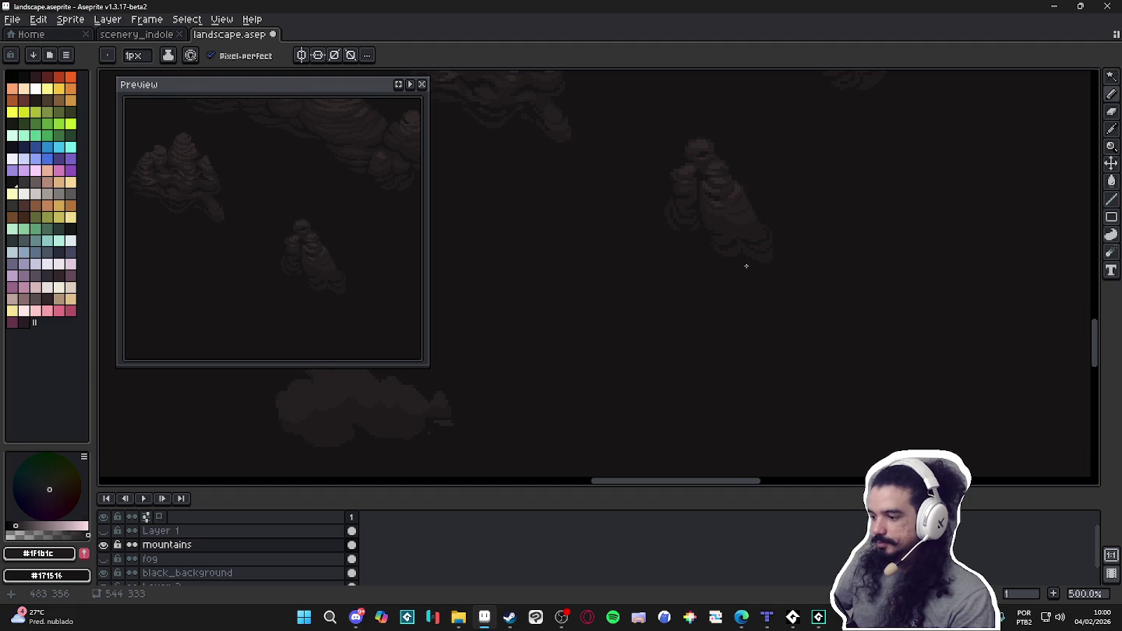
scroll(752, 259, "up", 4)
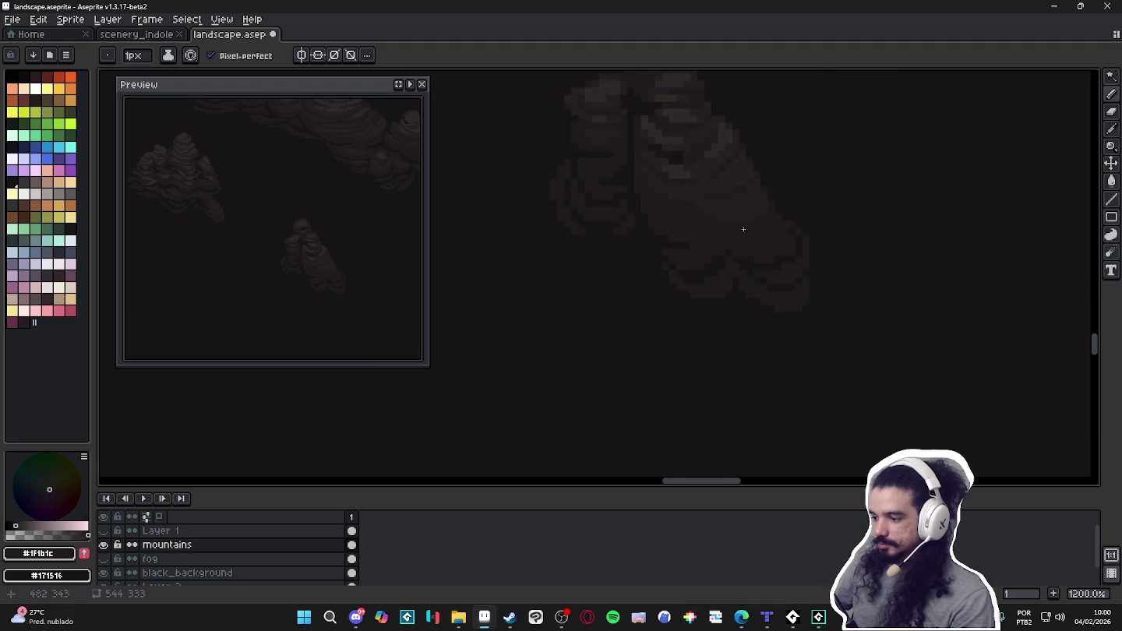
key("e")
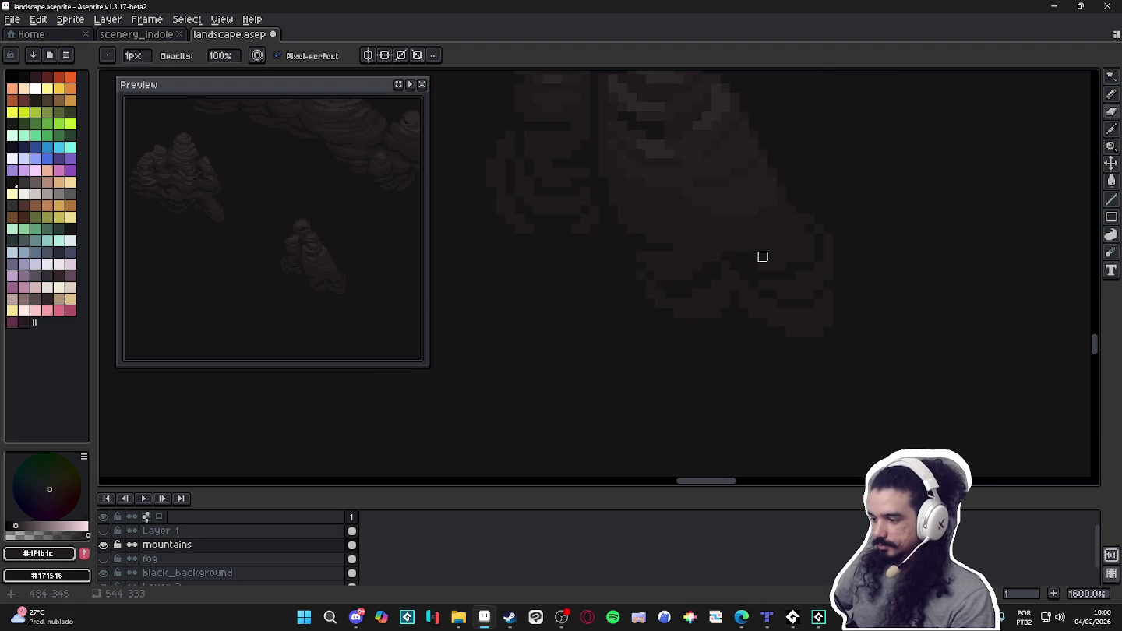
scroll(773, 247, "down", 3)
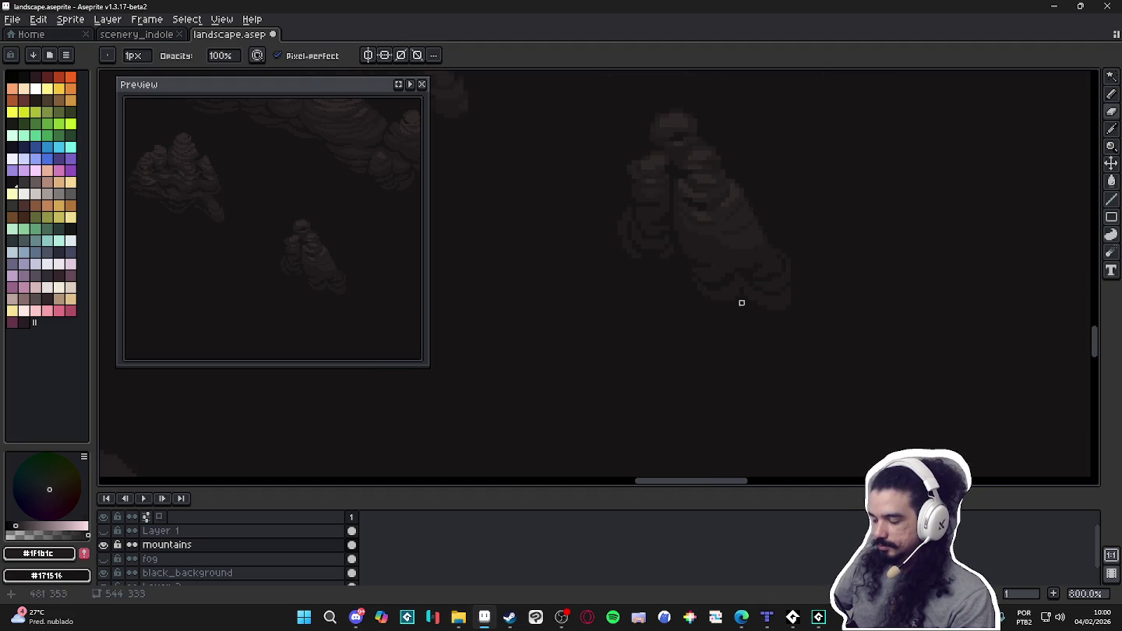
scroll(719, 318, "down", 2)
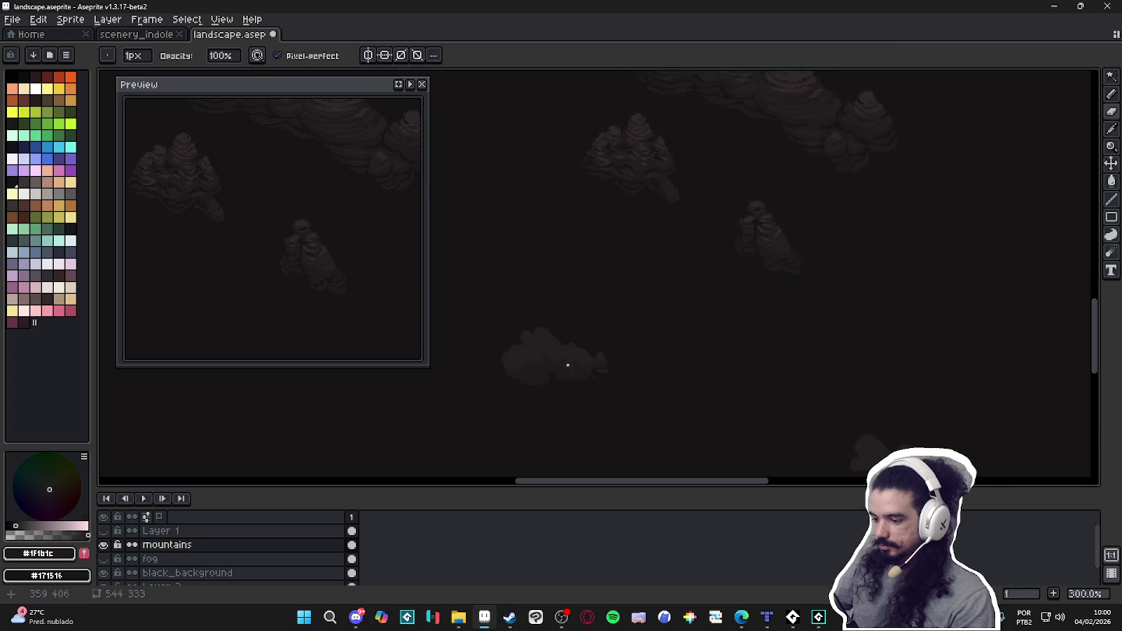
key("b")
scroll(558, 355, "up", 1)
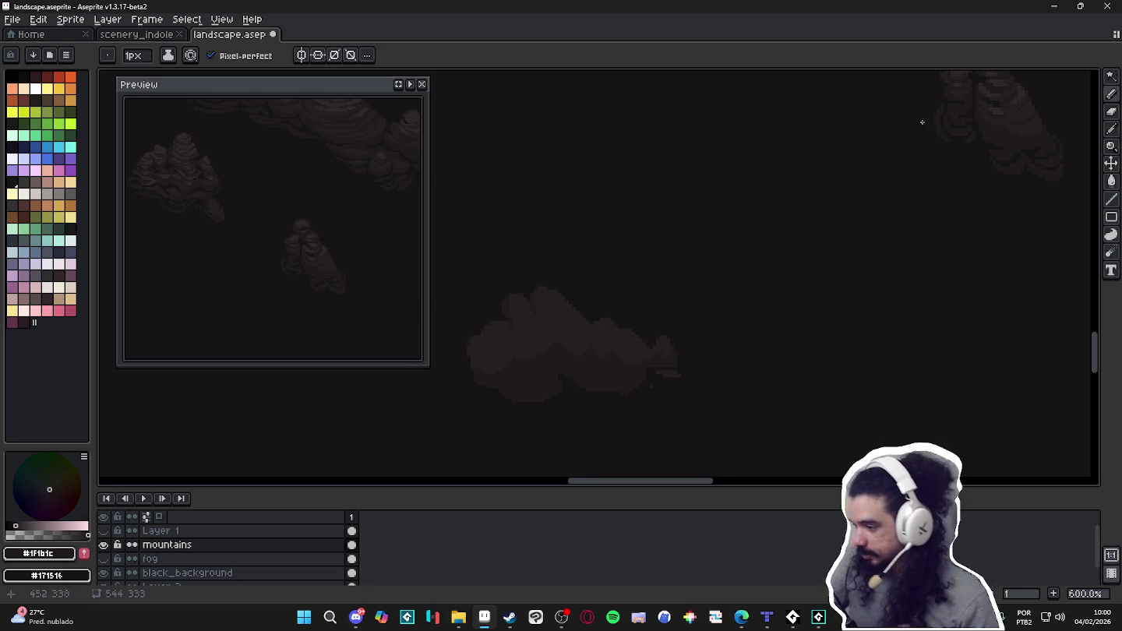
scroll(926, 119, "down", 1)
left_click_drag(821, 351, 733, 376)
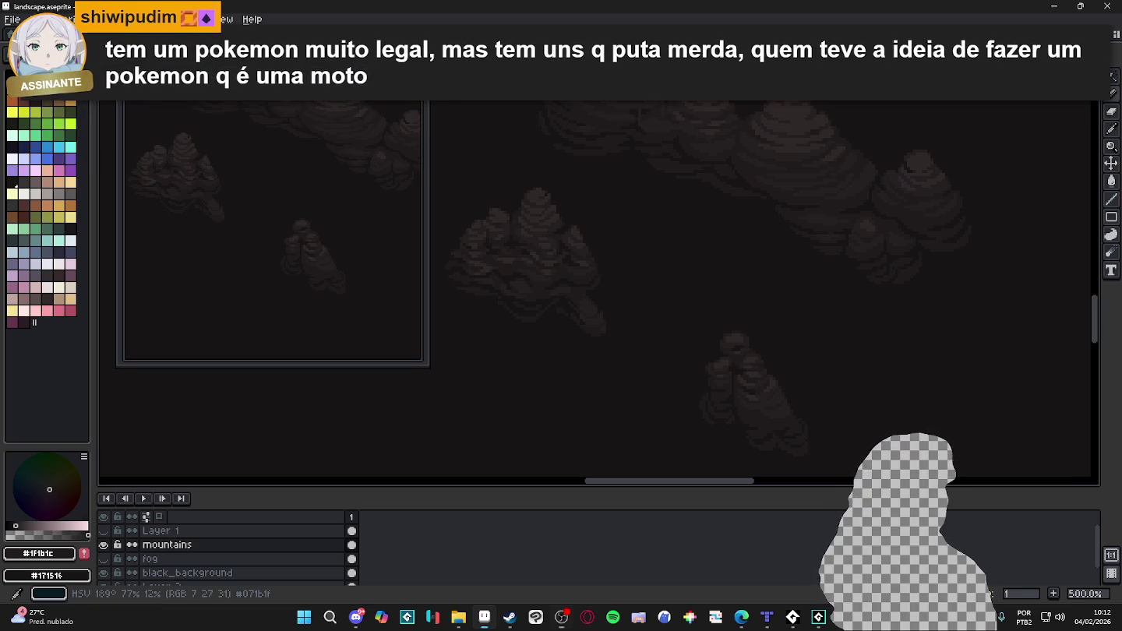
Search the Steam store for 'digim' and open the Digimon Story Time Stranger page.
left_click(509, 618)
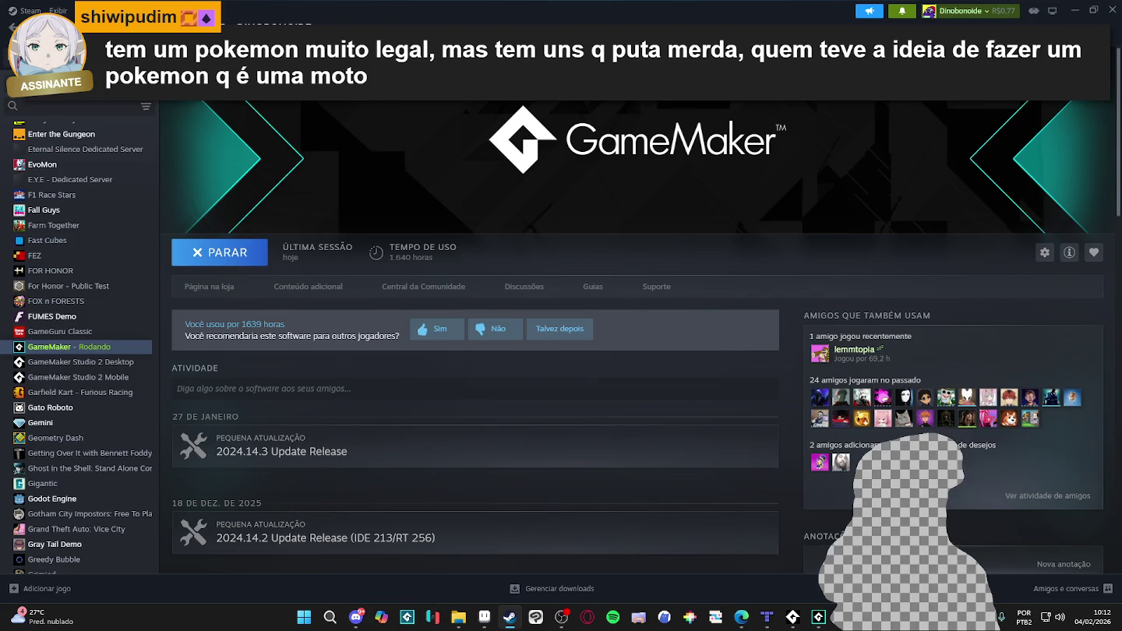
left_click(51, 26)
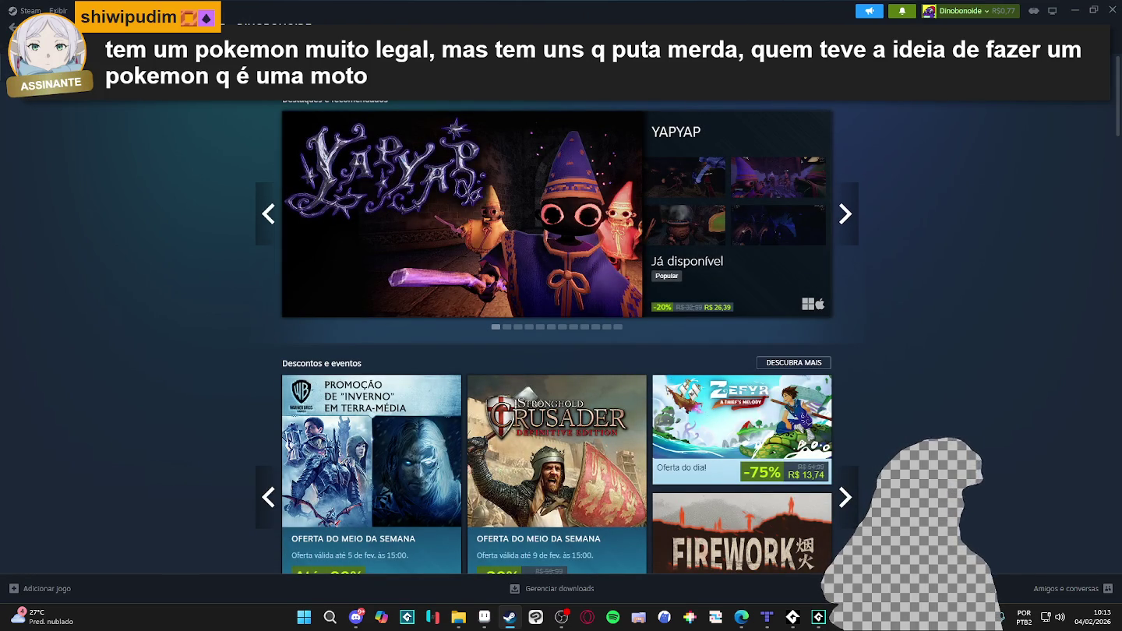
left_click(685, 87)
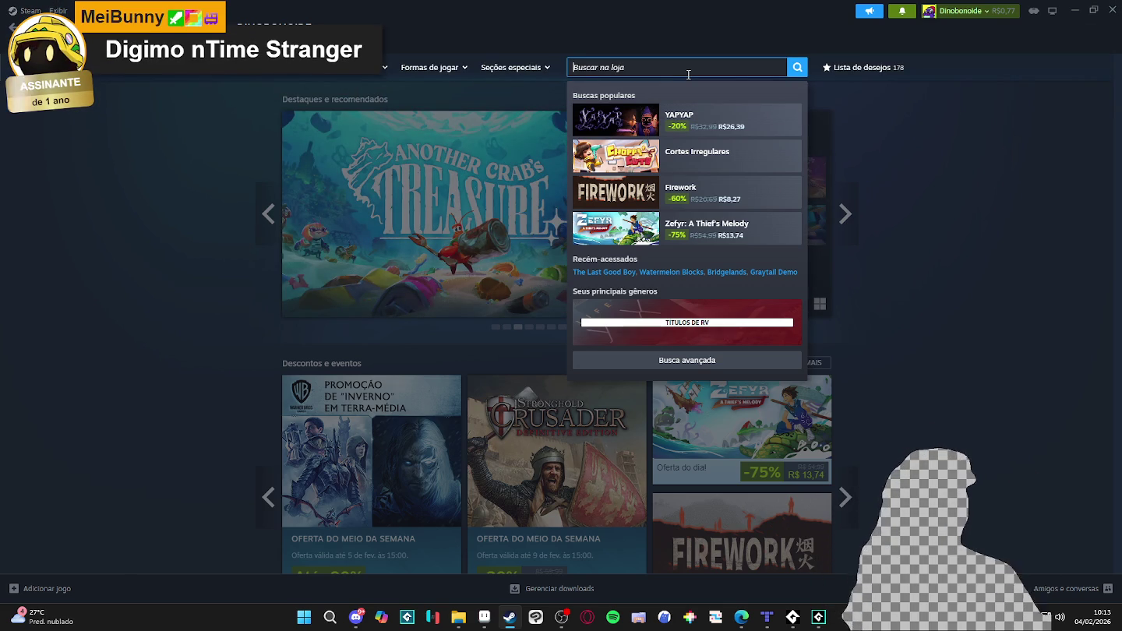
type("digim")
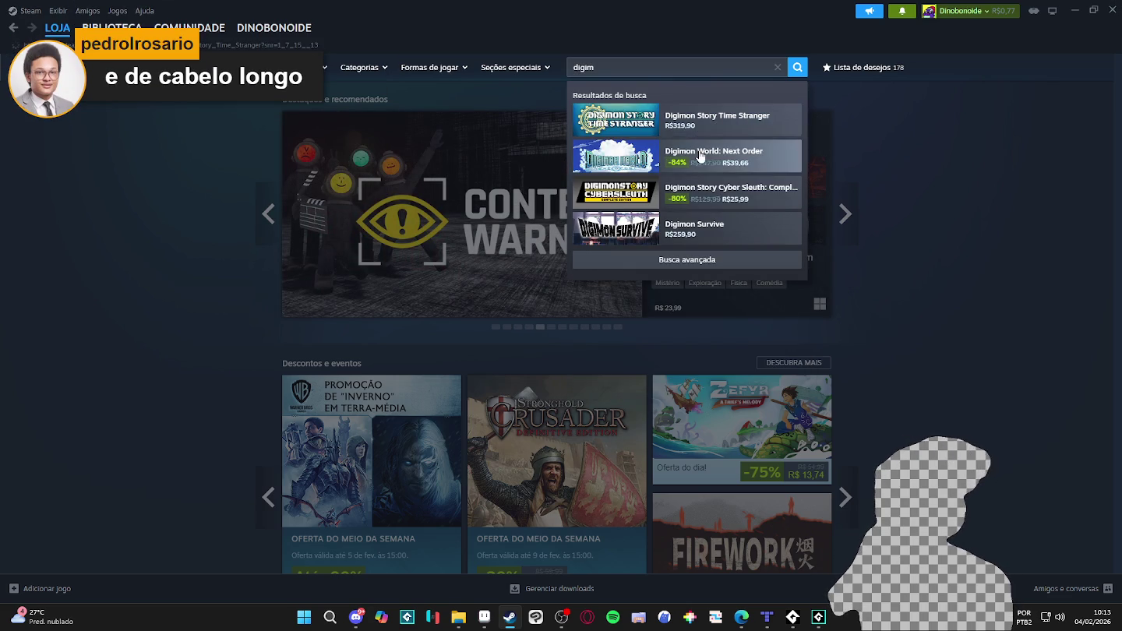
left_click(706, 121)
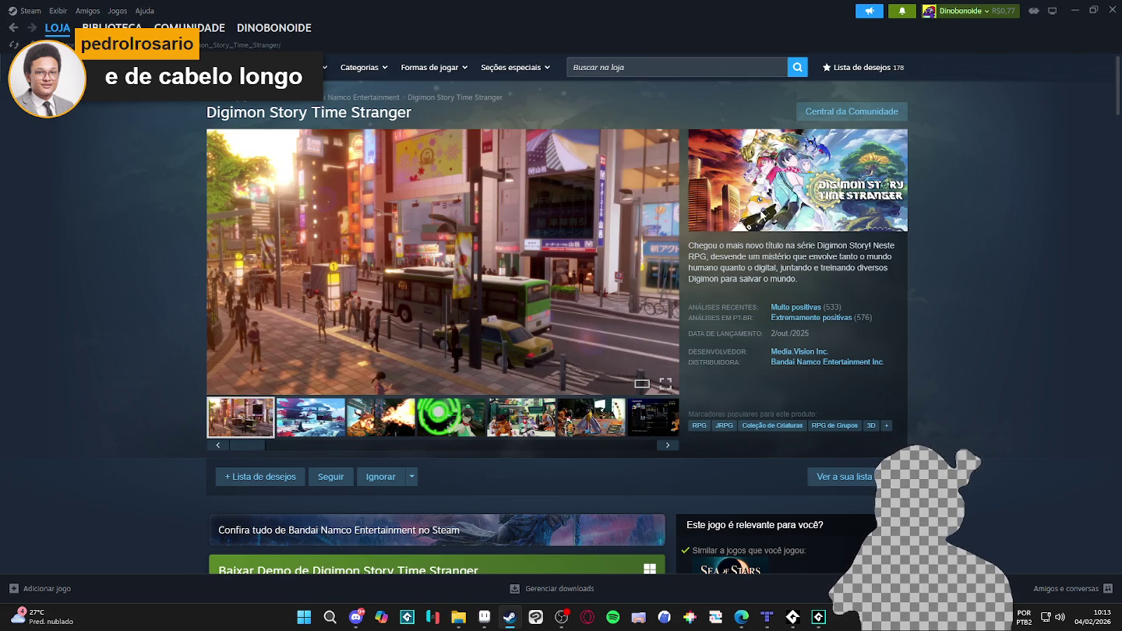
Enlarge the first screenshot and page through to the last one, 14 of 14.
left_click(472, 297)
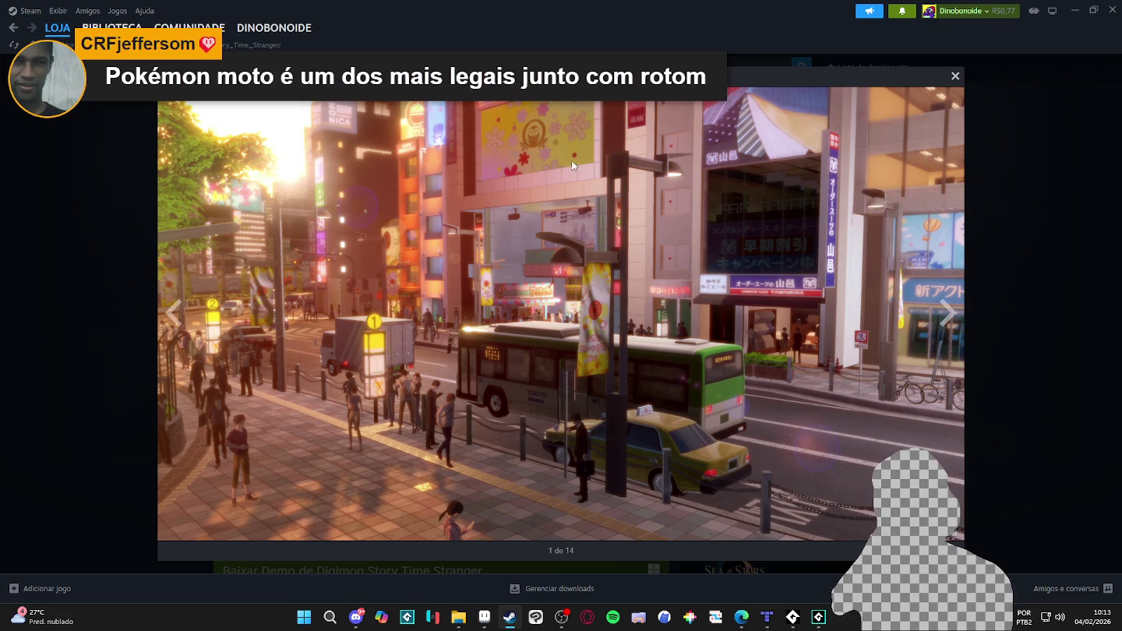
left_click(951, 313)
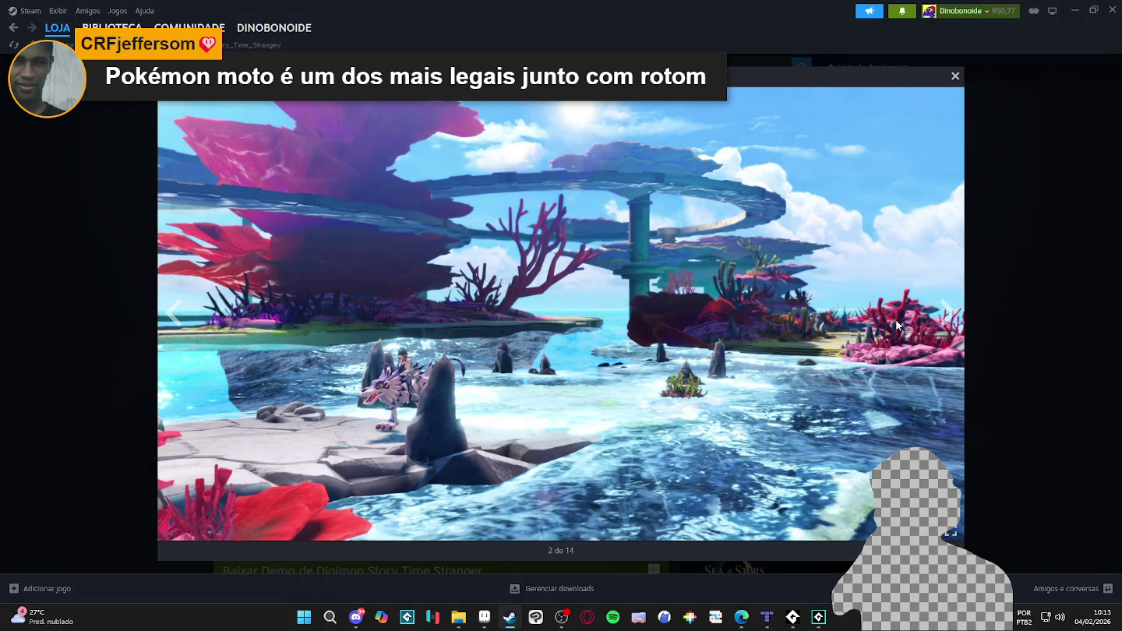
left_click(948, 308)
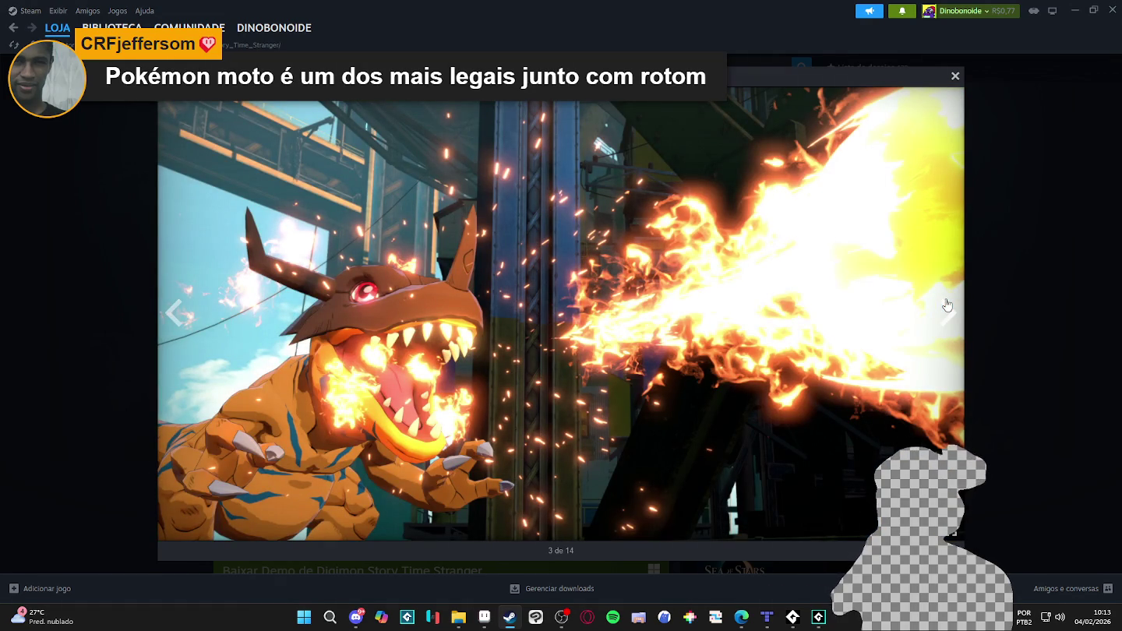
left_click(948, 305)
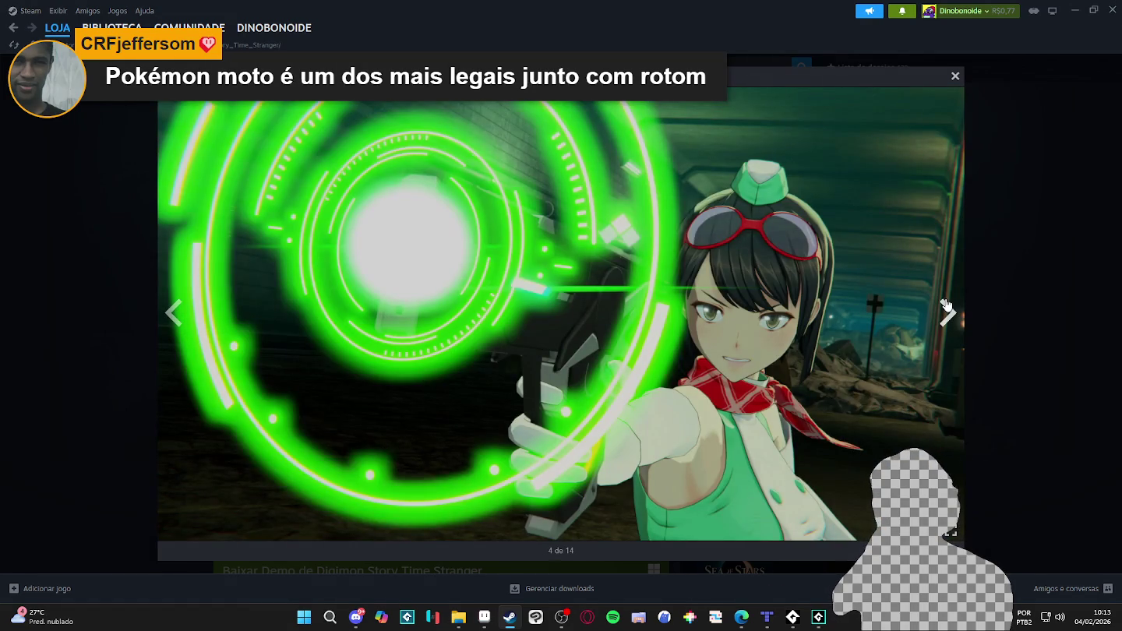
left_click(946, 305)
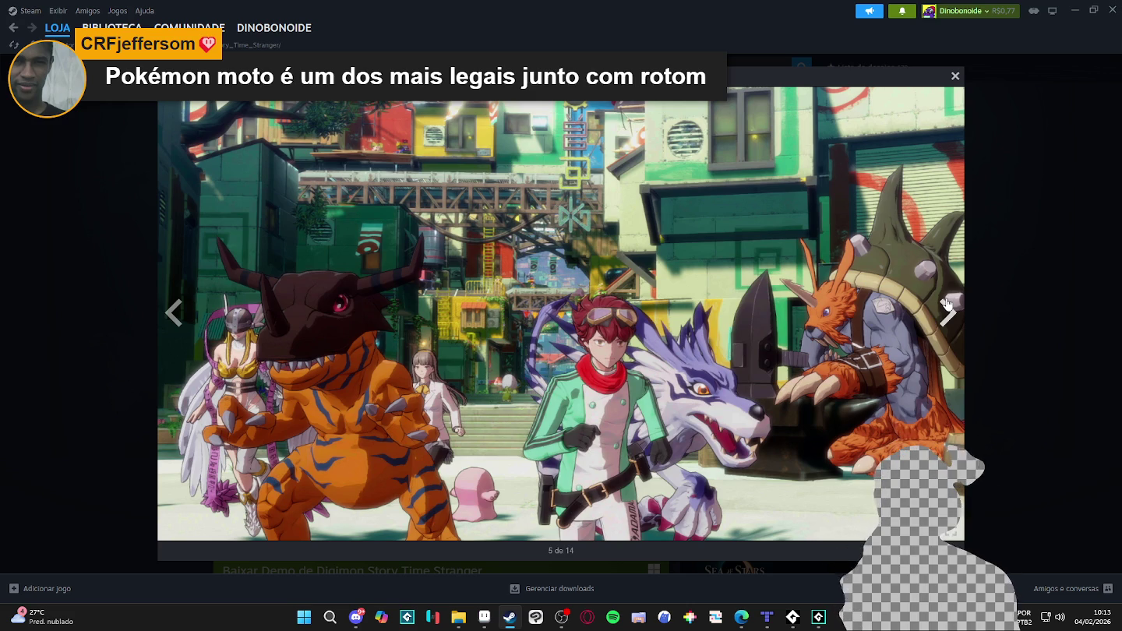
left_click(952, 302)
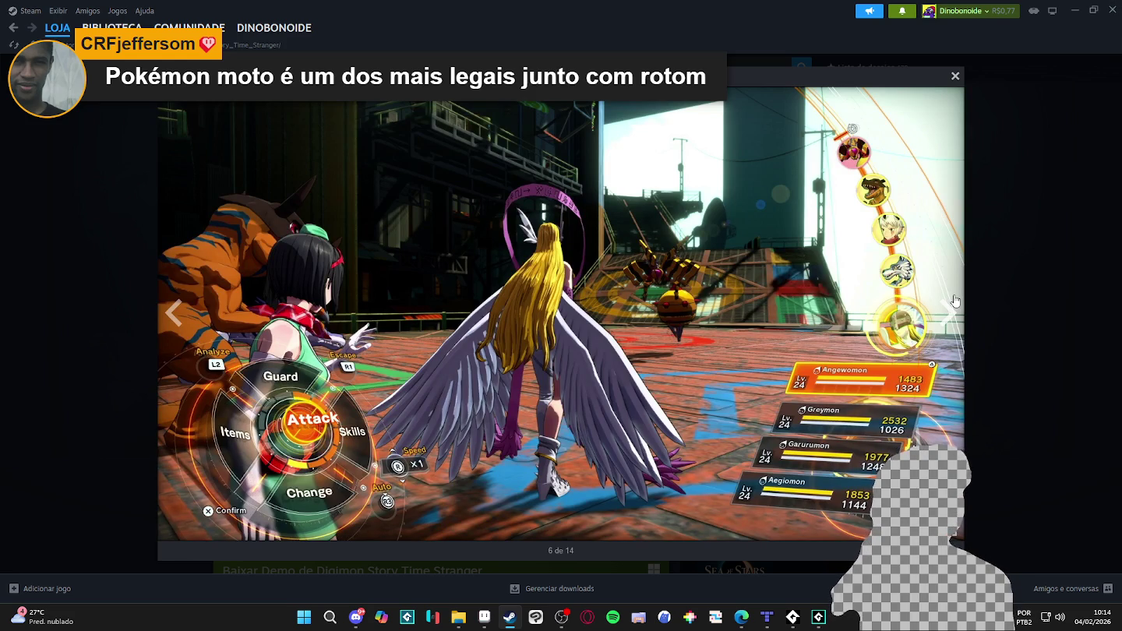
left_click(952, 303)
left_click(953, 303)
left_click(953, 303)
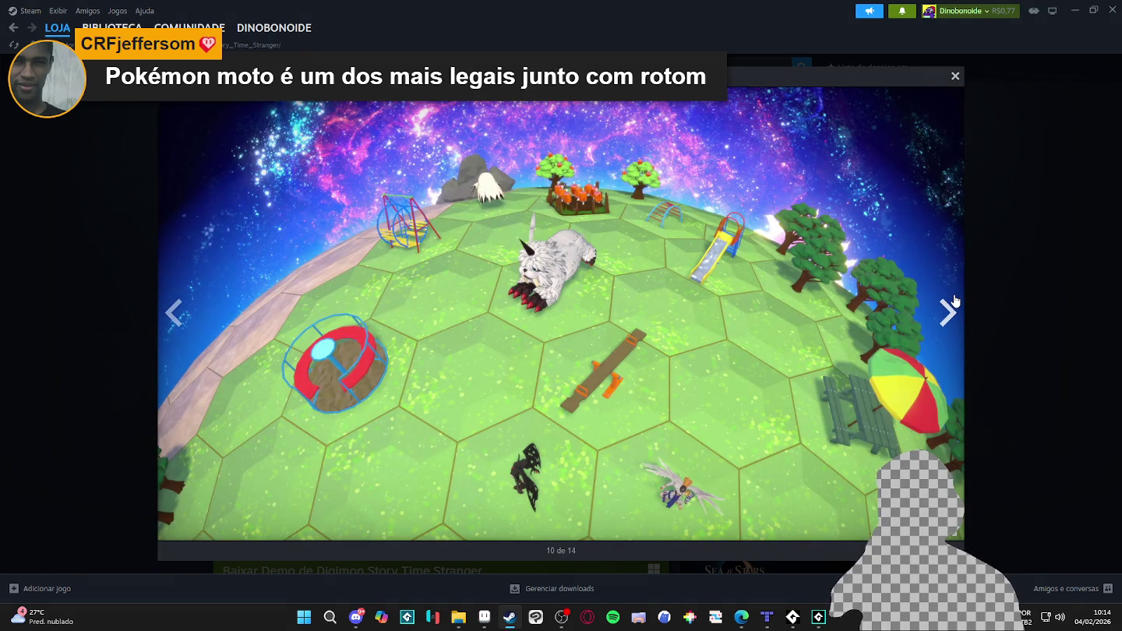
left_click(952, 303)
left_click(952, 302)
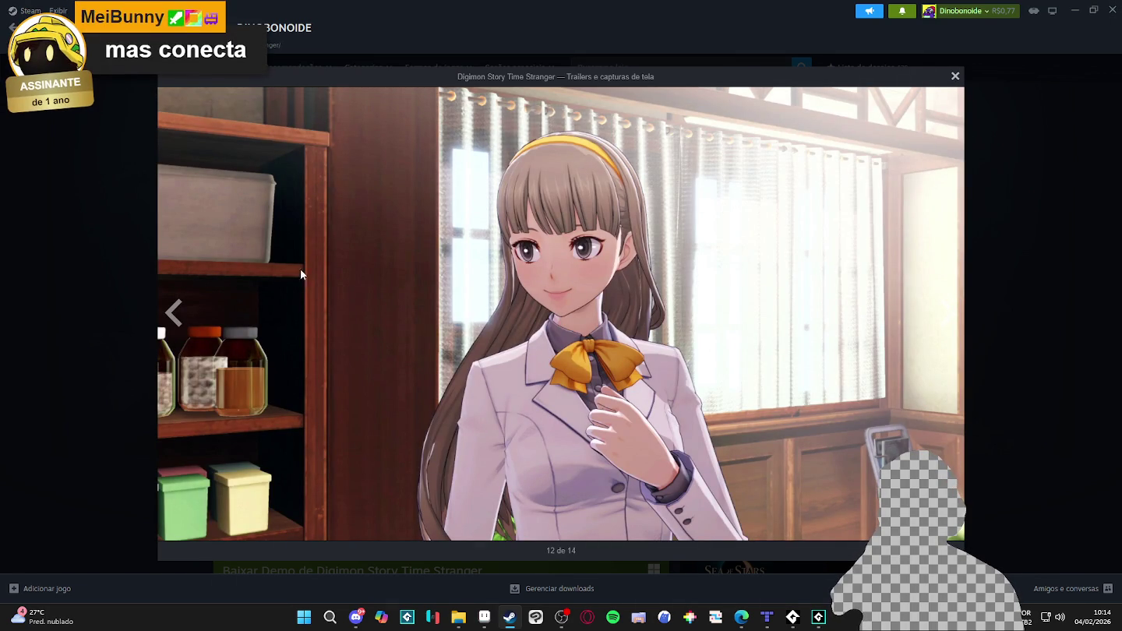
left_click(944, 302)
left_click(944, 302)
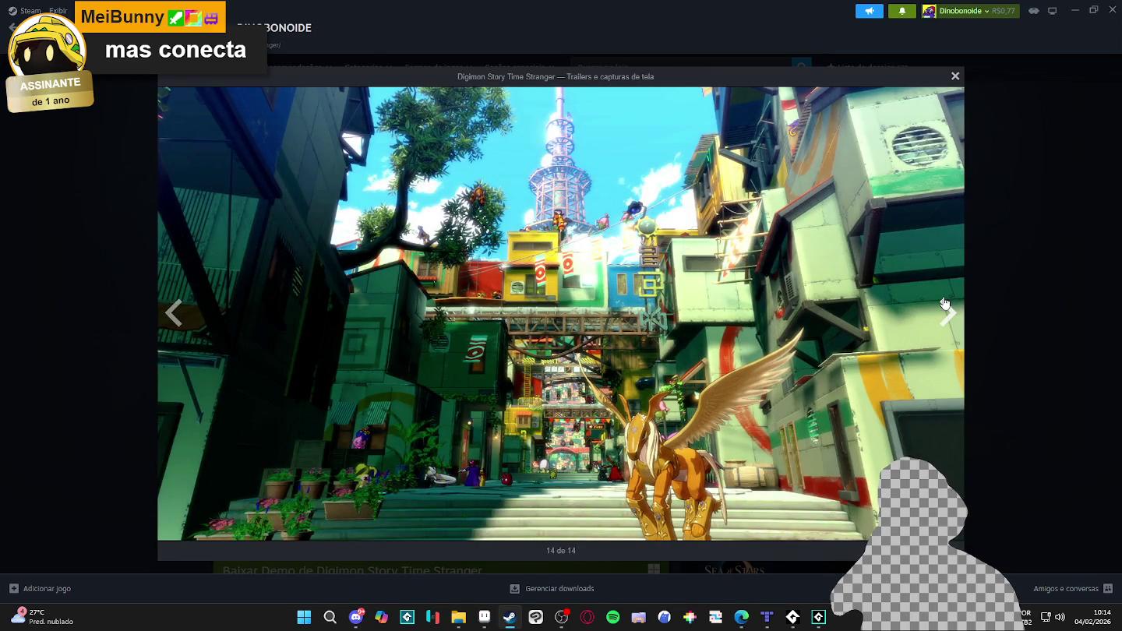
Loop through the screenshots to 11 of 14, close the viewer and return to Aseprite.
left_click(944, 302)
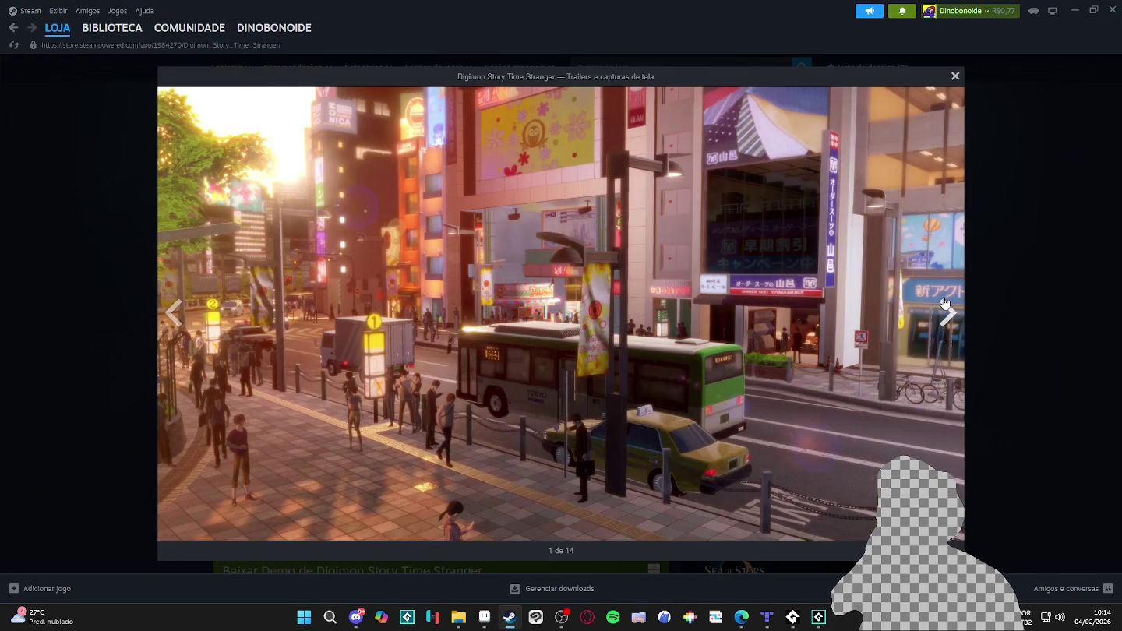
left_click(944, 302)
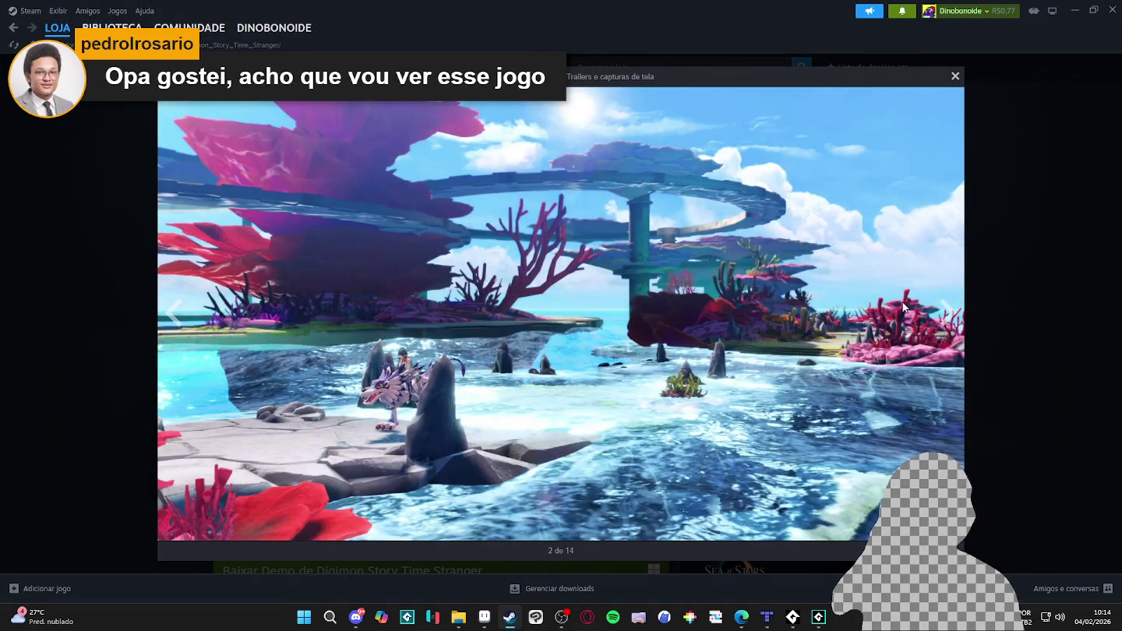
left_click(920, 333)
left_click(908, 332)
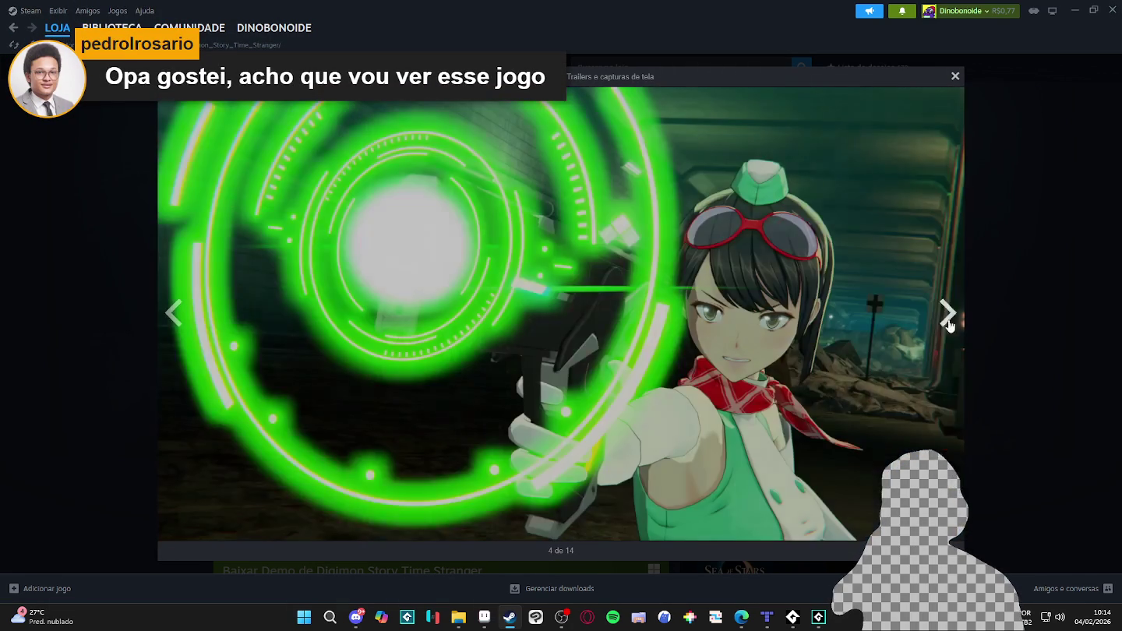
left_click(948, 313)
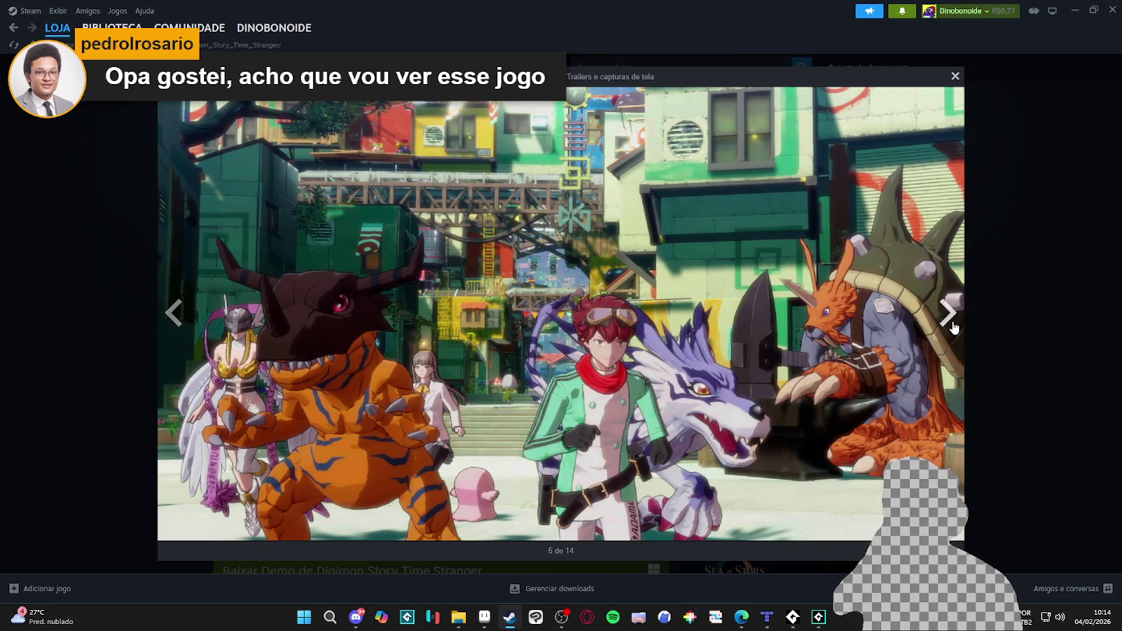
left_click(954, 328)
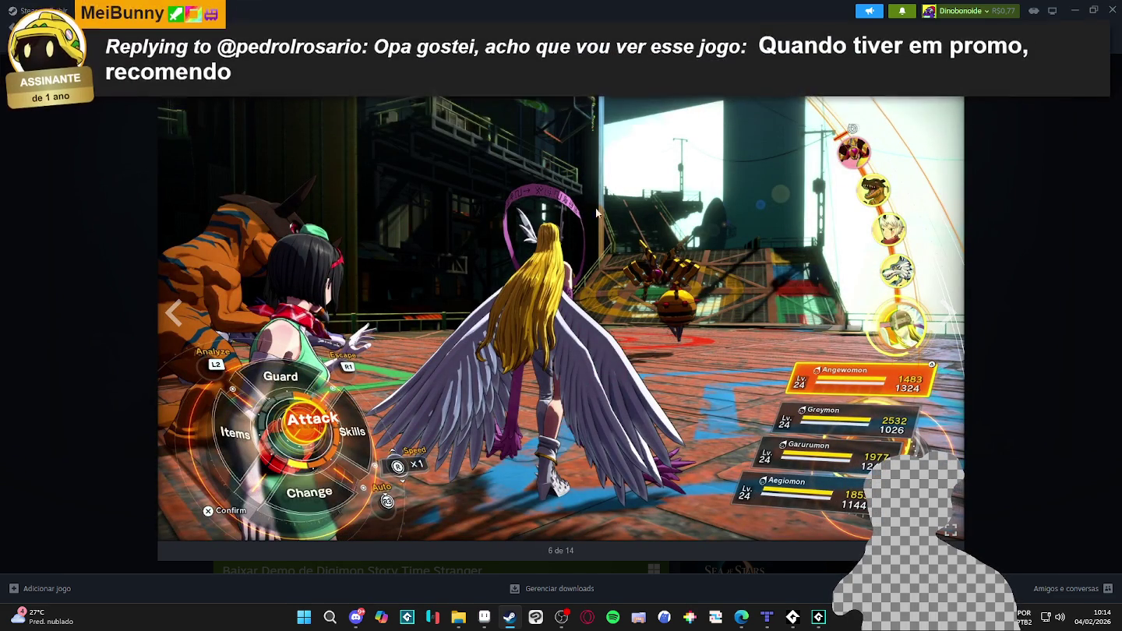
left_click(951, 331)
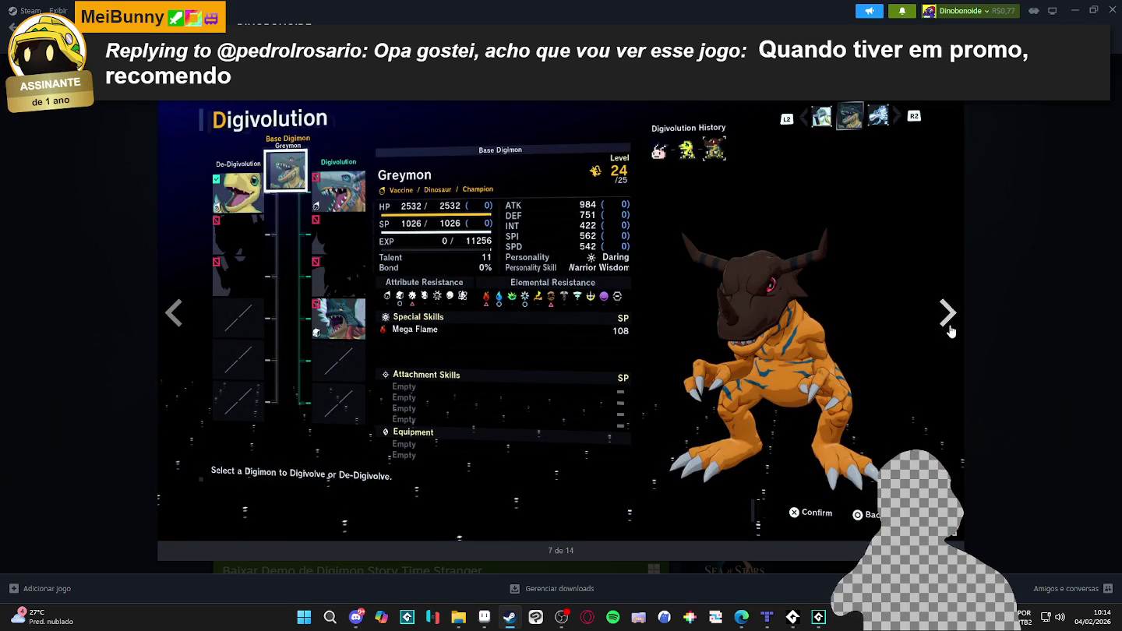
left_click(951, 332)
left_click(951, 331)
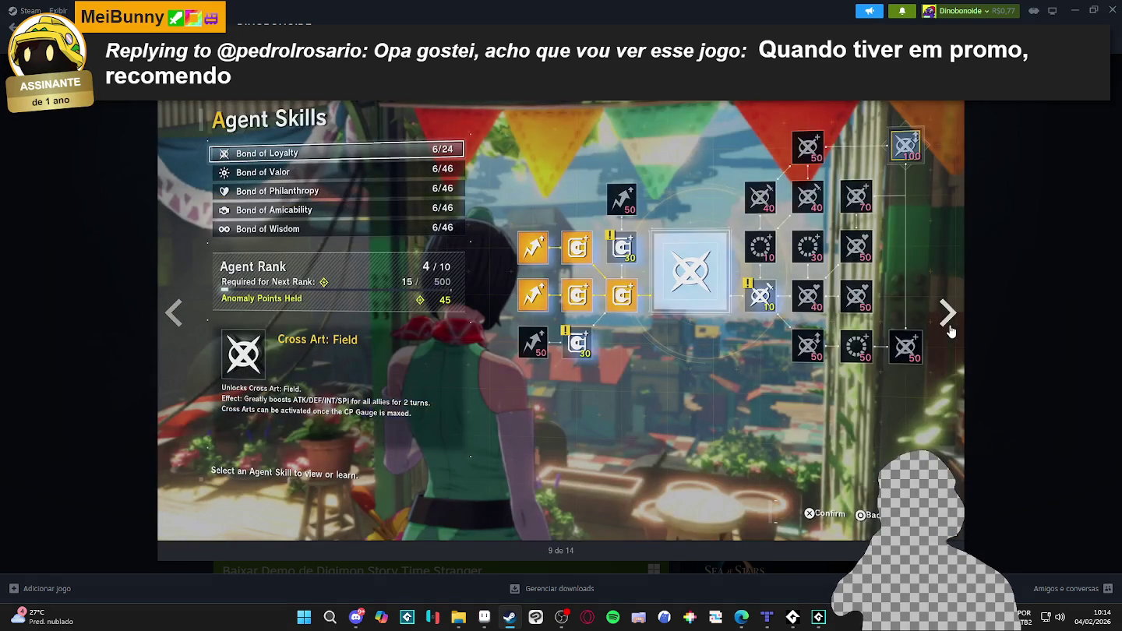
left_click(951, 331)
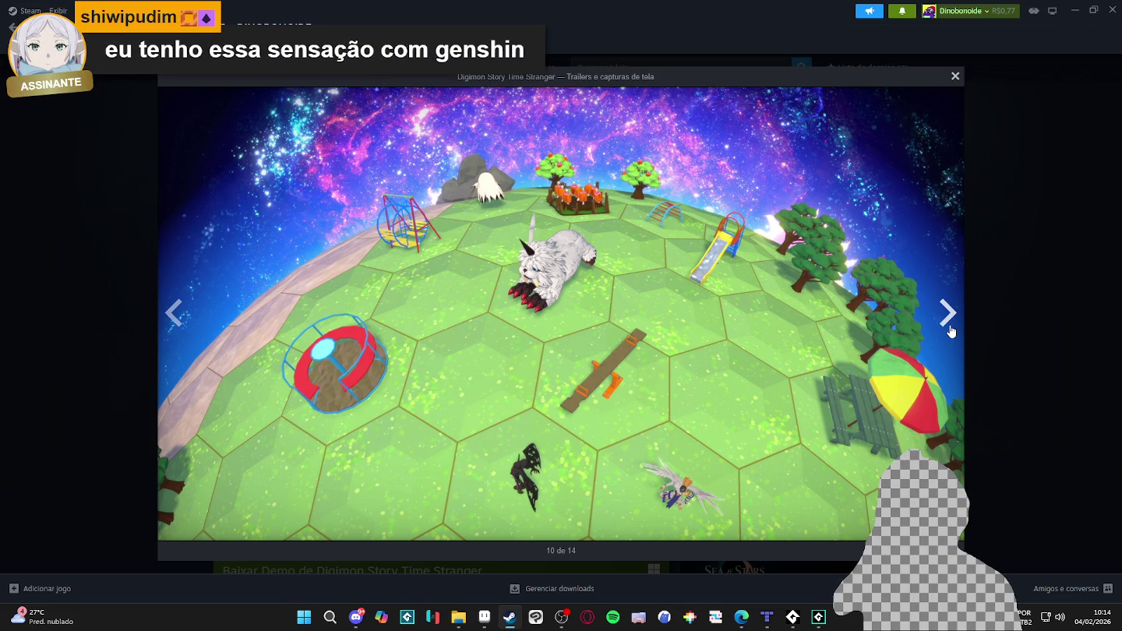
left_click(950, 331)
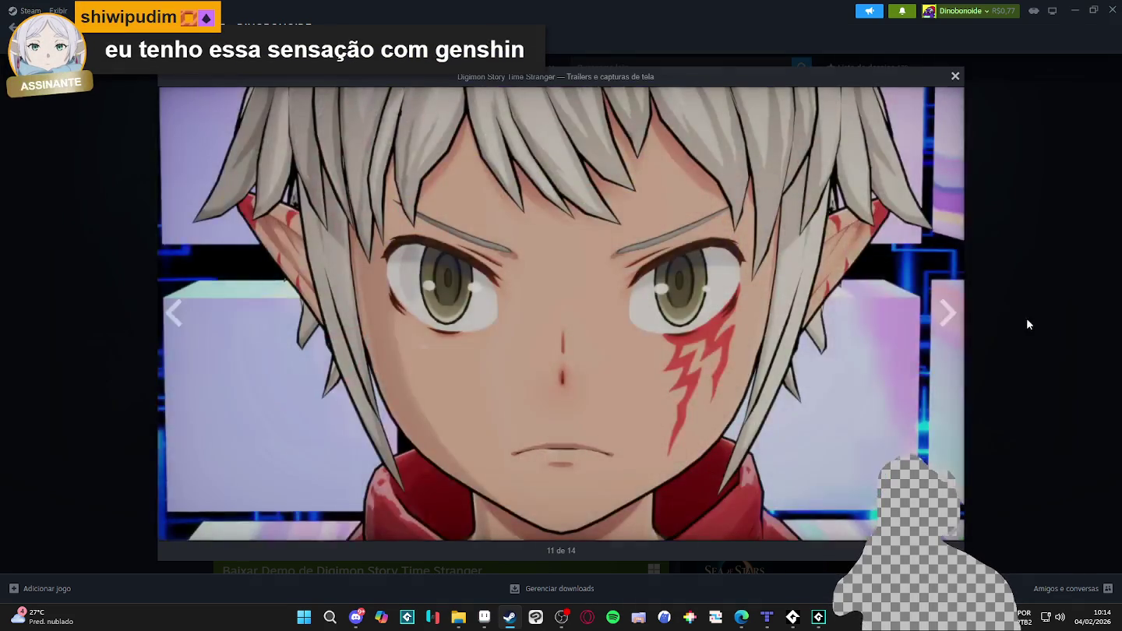
key("Escape")
key("alt+Tab")
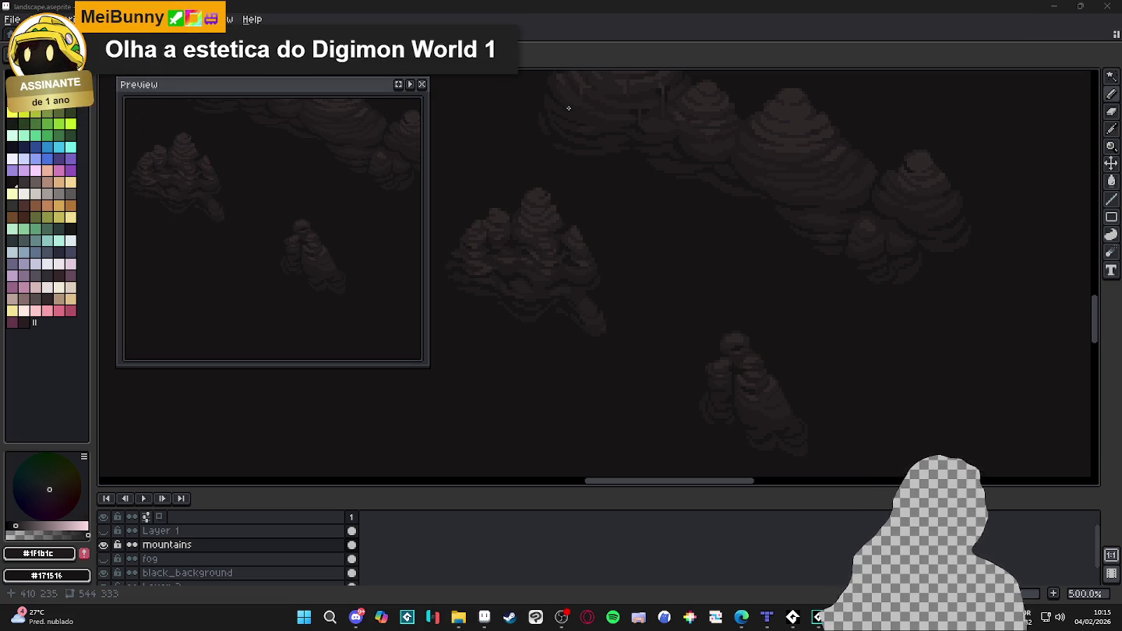
Switch back to the Steam store and start a new store search.
left_click(510, 618)
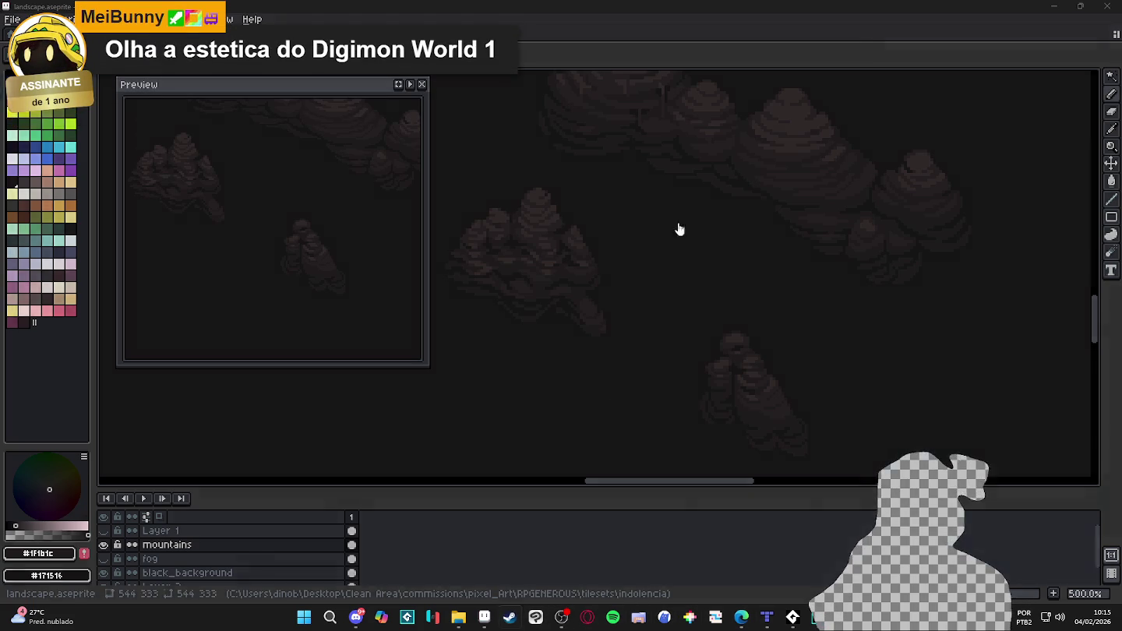
left_click(647, 67)
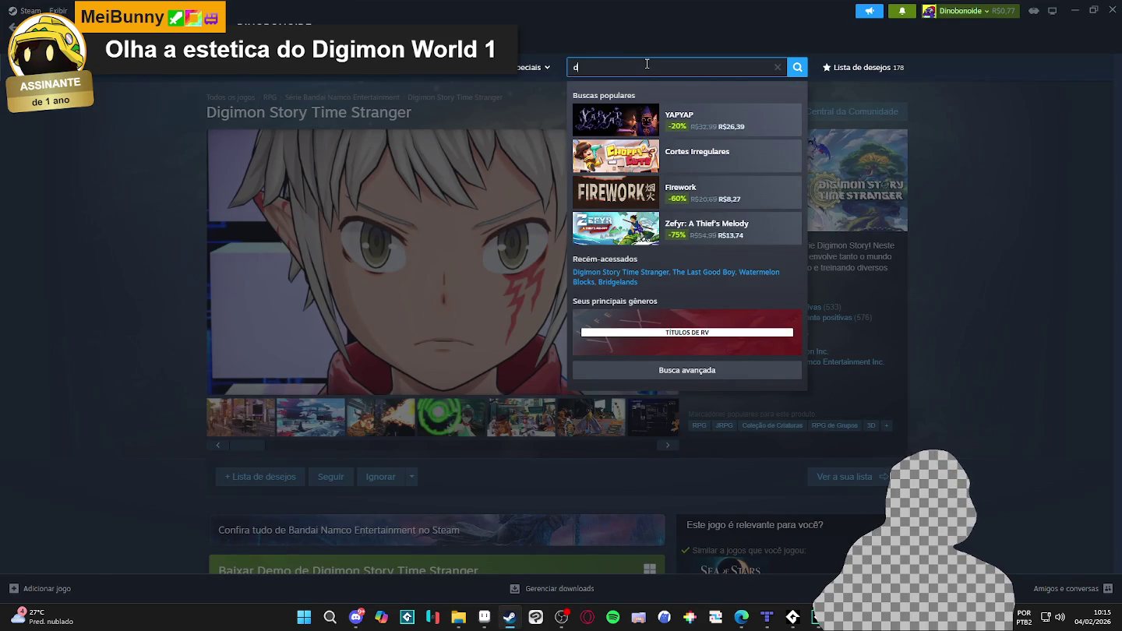
Search the store for 'digimon world' and open the Digimon World: Next Order page.
type("igimon world")
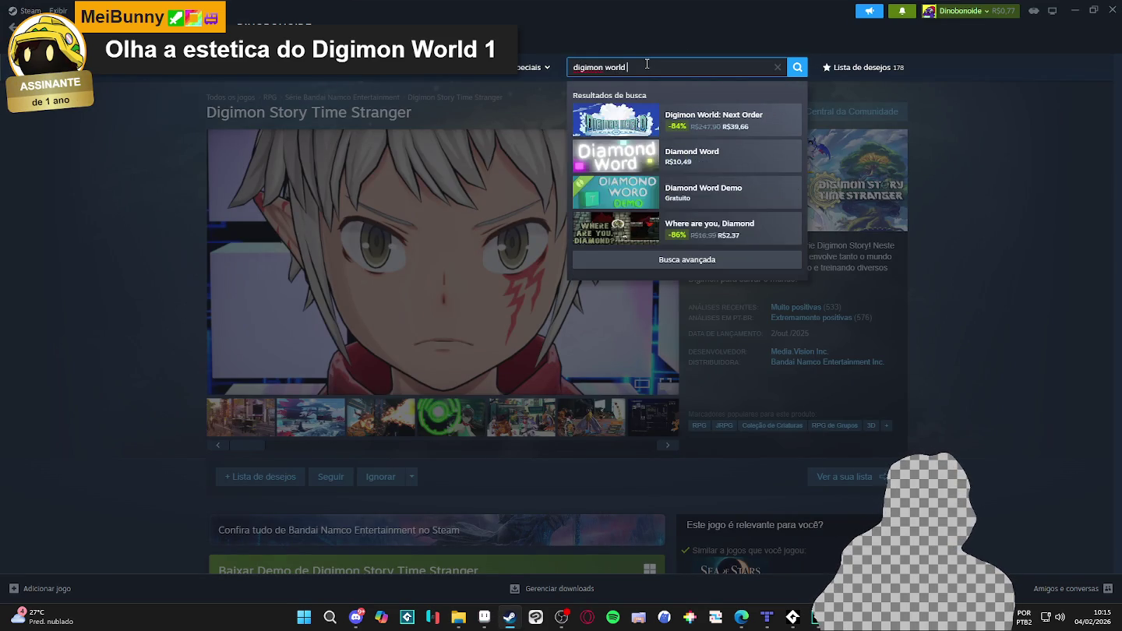
type(" 1")
key("BackSpace")
key("BackSpace")
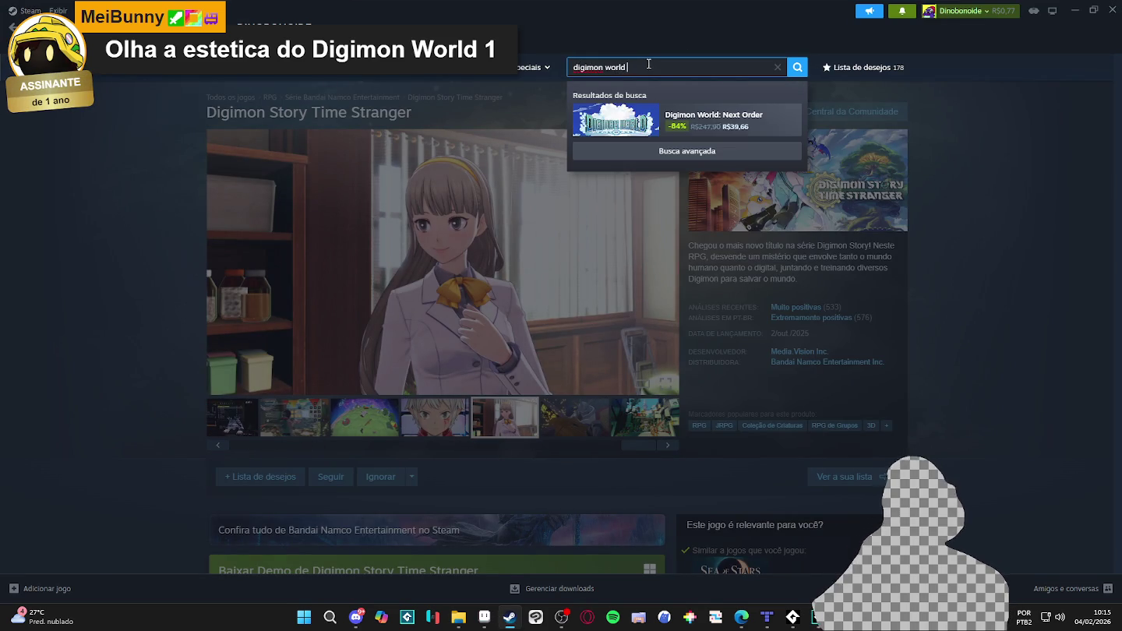
left_click(579, 134)
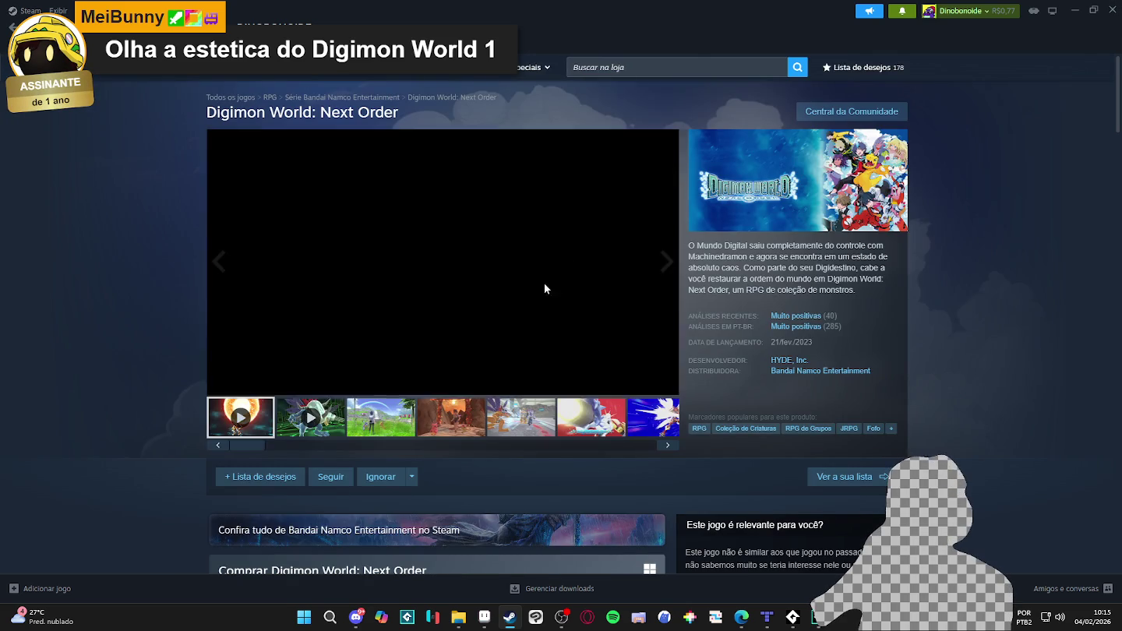
Step through the game's screenshot thumbnails up to the last, gym screenshot.
left_click(380, 419)
left_click(451, 417)
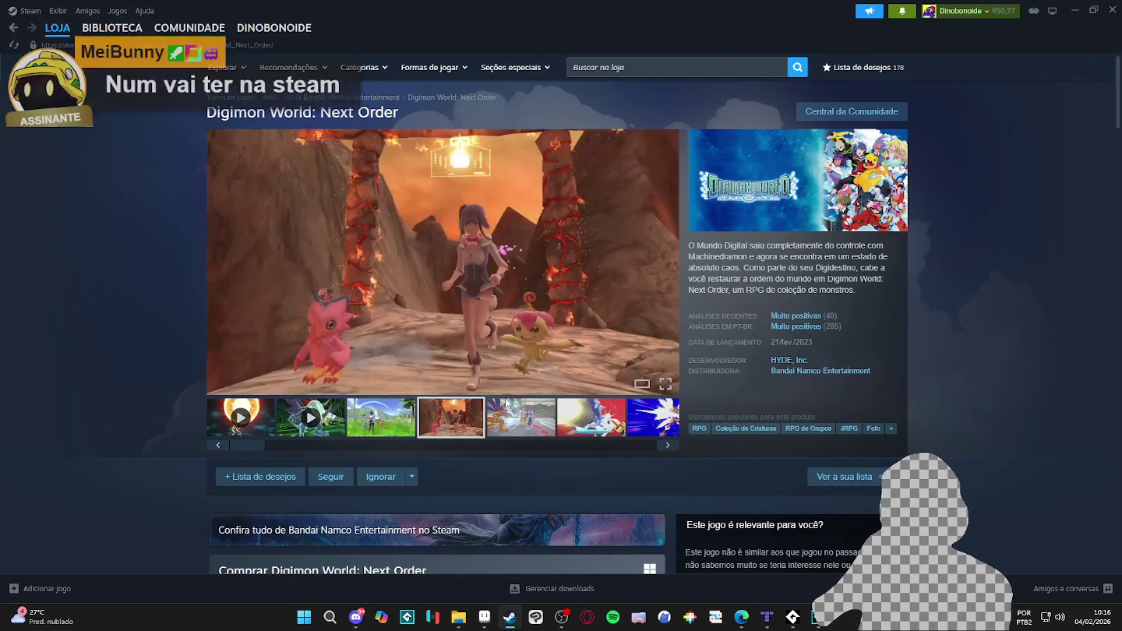
left_click(545, 410)
left_click(573, 413)
left_click(549, 418)
left_click(571, 423)
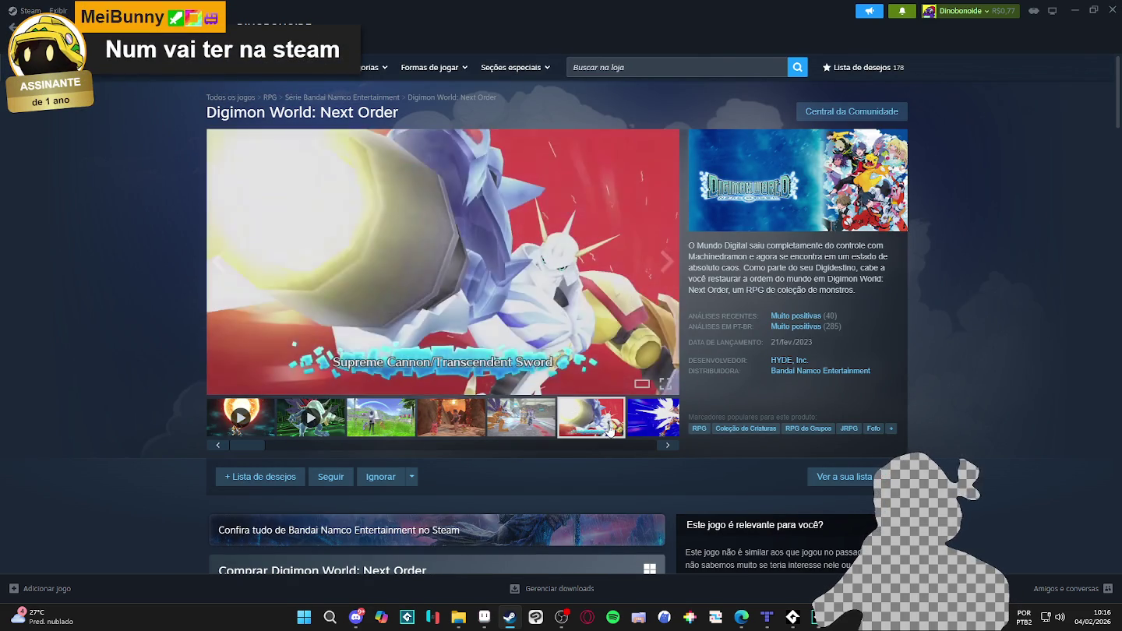
left_click(651, 419)
left_click(520, 424)
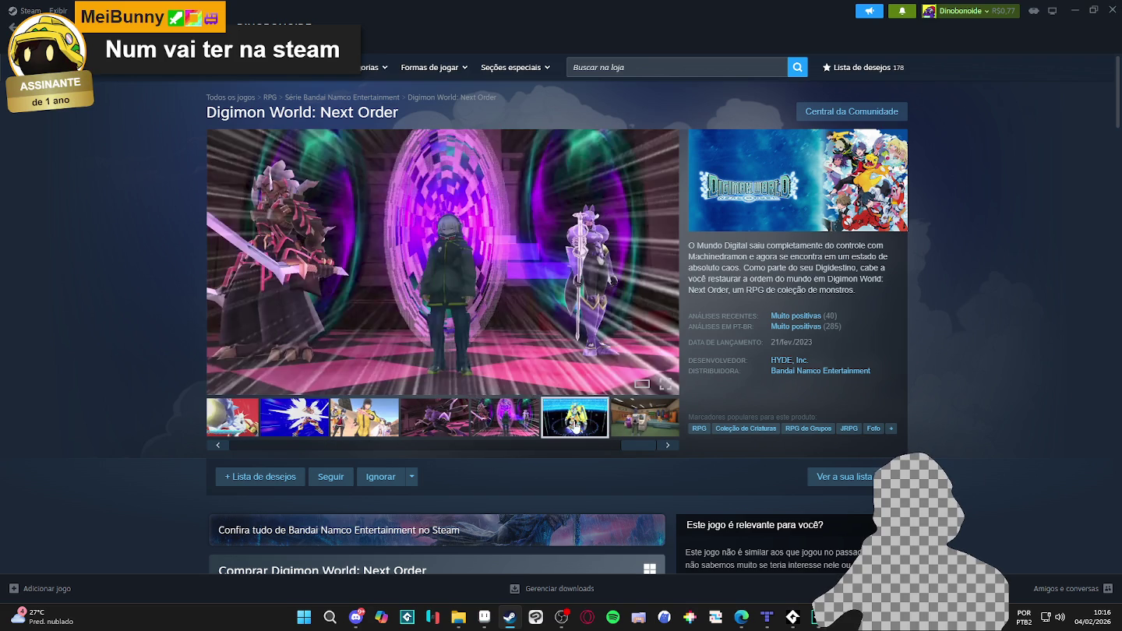
left_click(577, 425)
left_click(625, 425)
View the gym screenshot full size, wrap around to the trailer, then close the viewer.
left_click(599, 331)
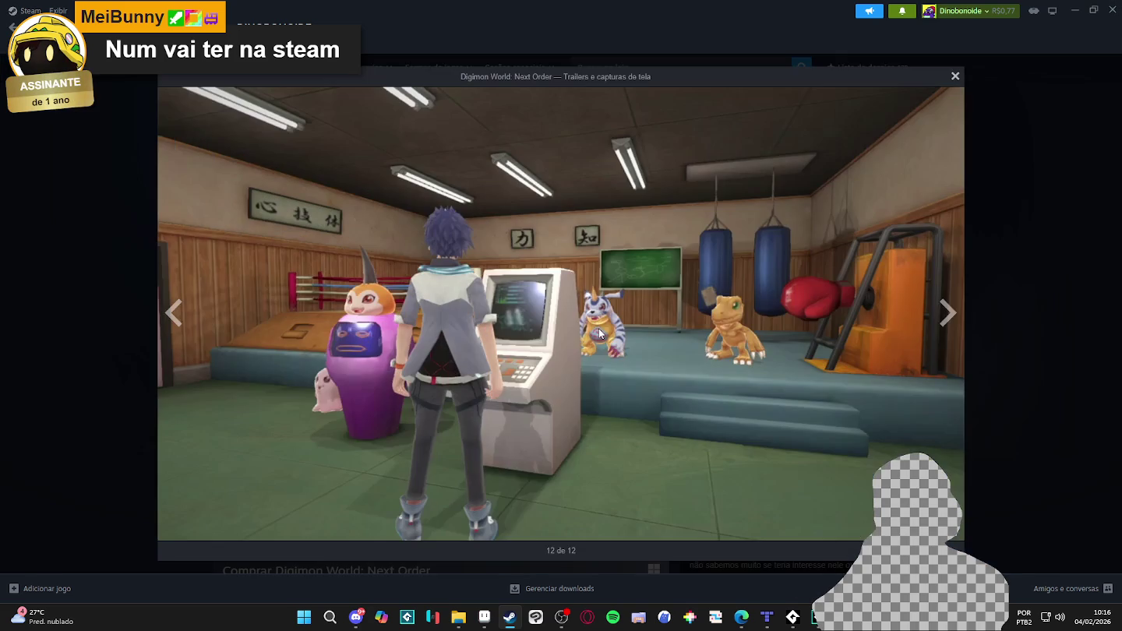
left_click(951, 313)
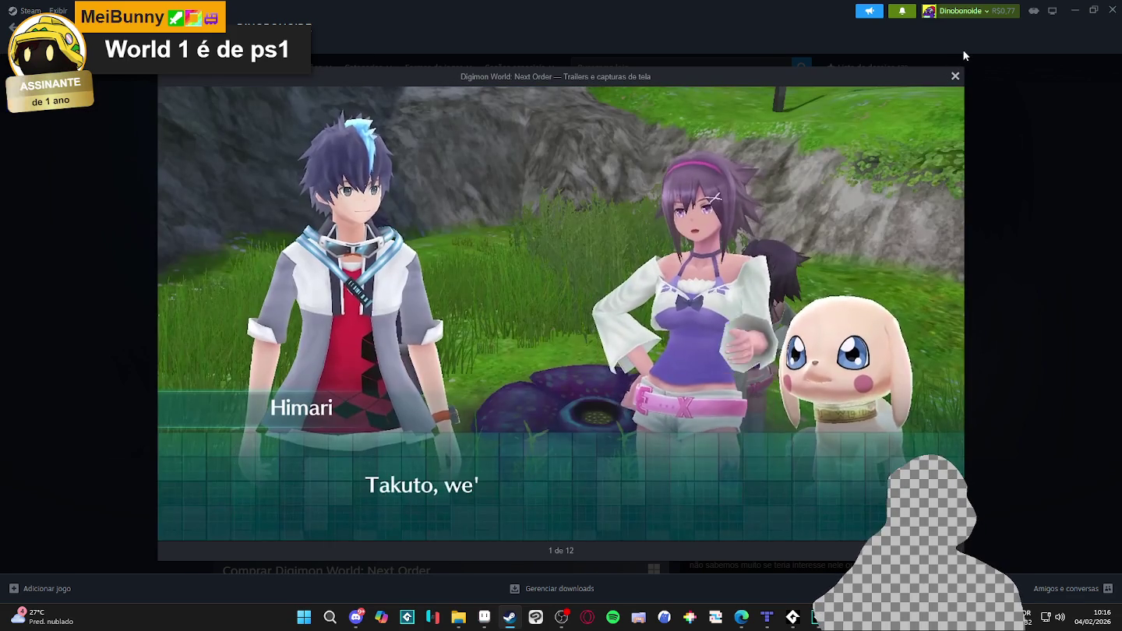
left_click(954, 78)
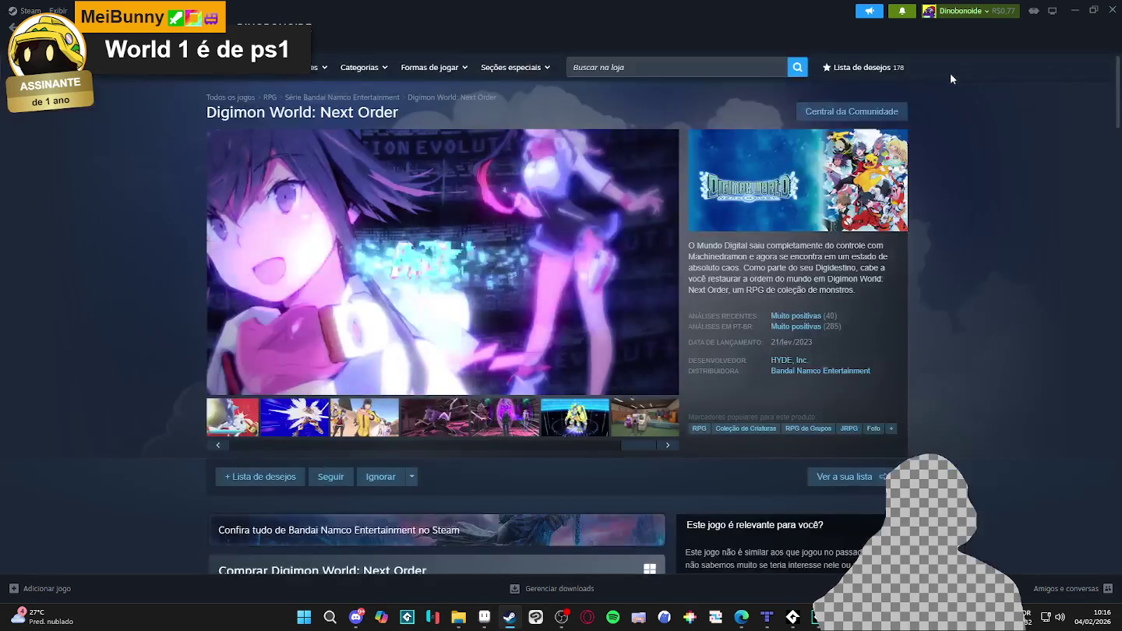
Pause the Digimon trailer, show the fourth screenshot, then go to the store front page.
left_click(220, 383)
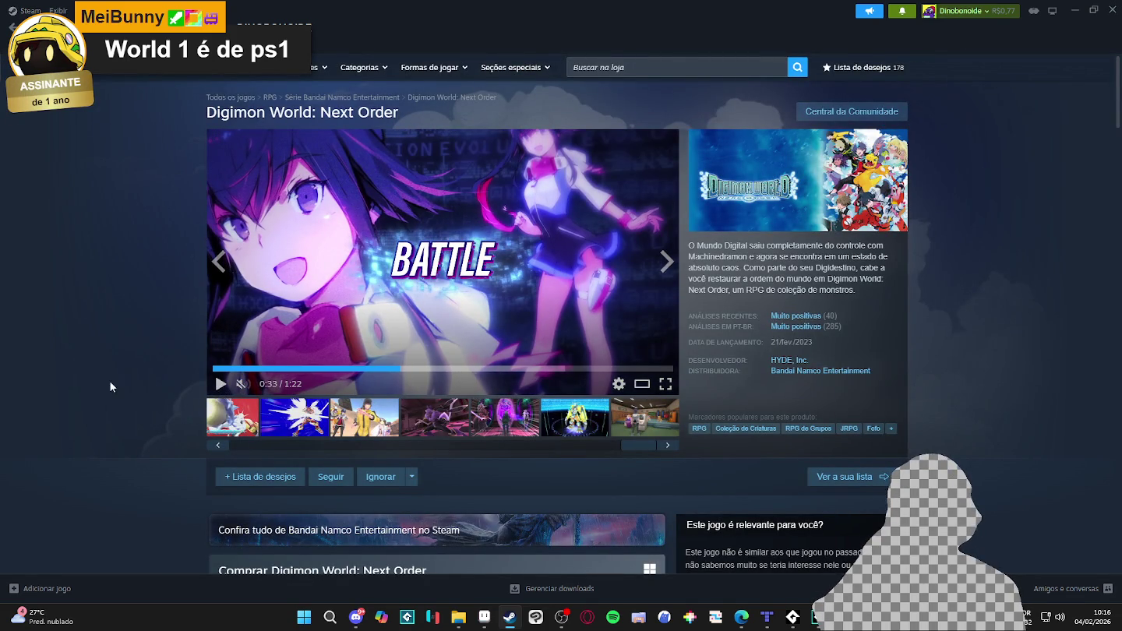
left_click(415, 421)
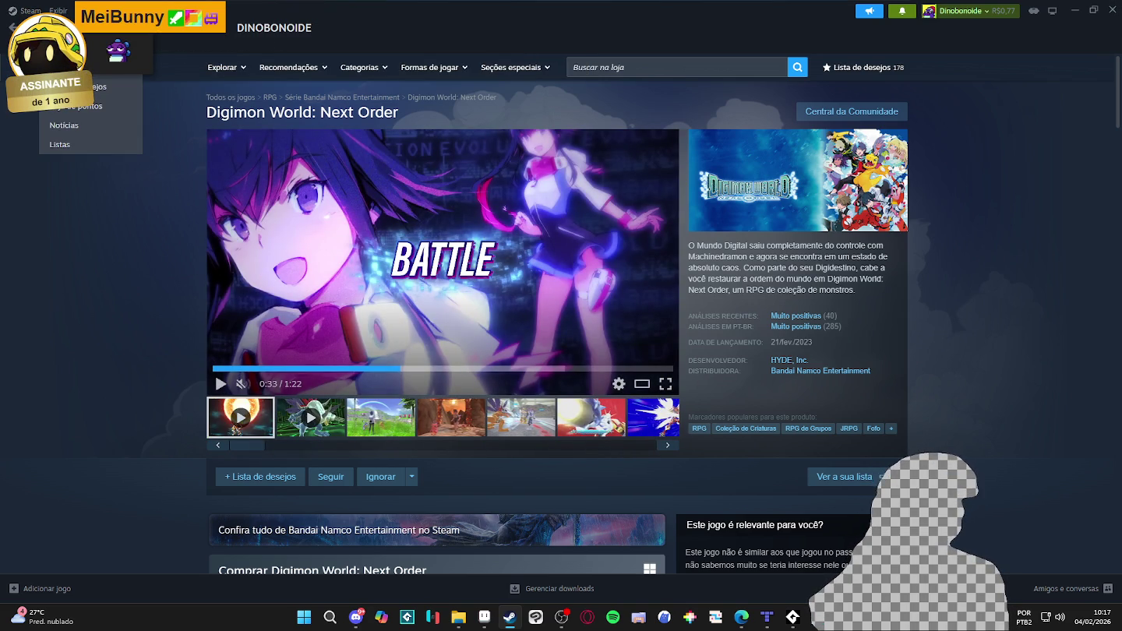
left_click(62, 68)
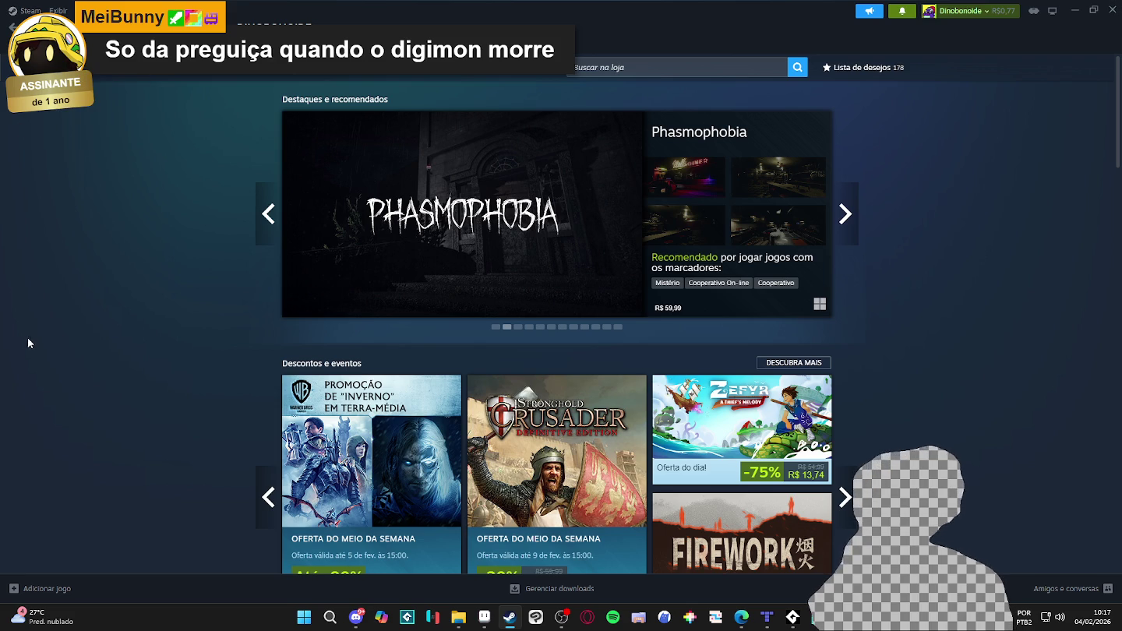
Scroll down to Novidades populares and open the YAPYAP store page.
scroll(26, 339, "down", 1)
scroll(40, 339, "down", 3)
scroll(43, 339, "down", 6)
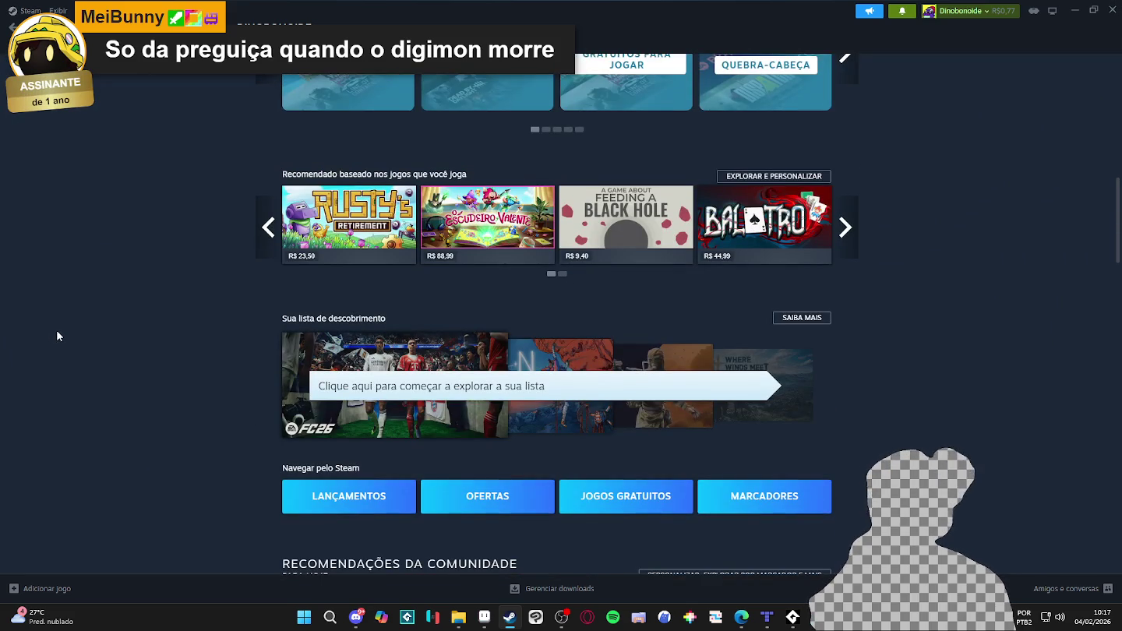
scroll(66, 332, "down", 5)
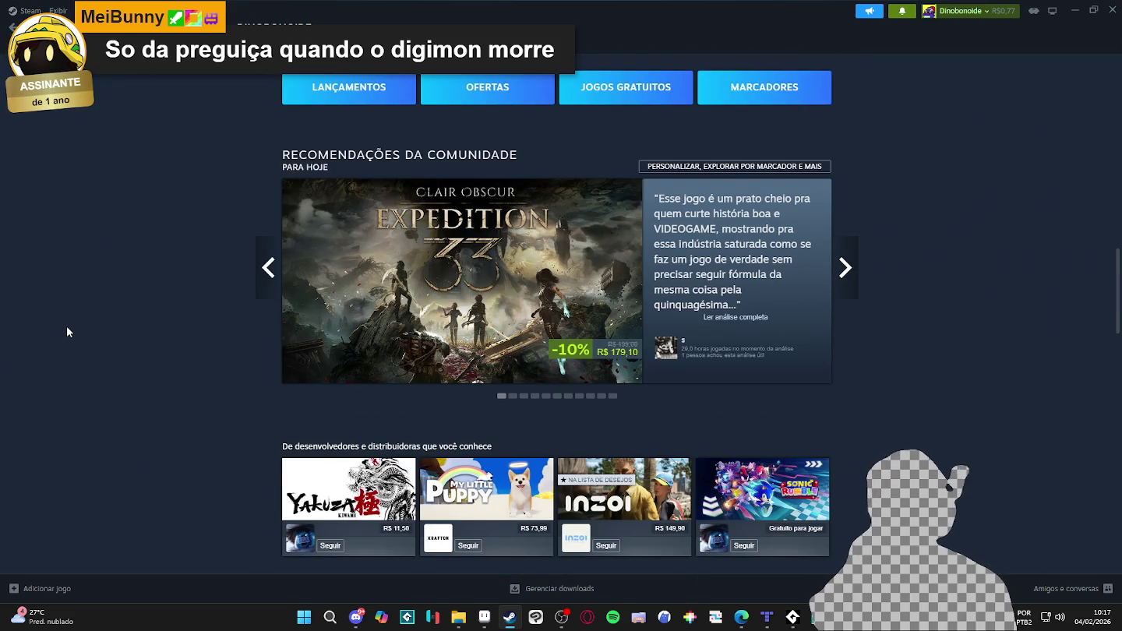
scroll(67, 332, "down", 4)
scroll(67, 326, "down", 2)
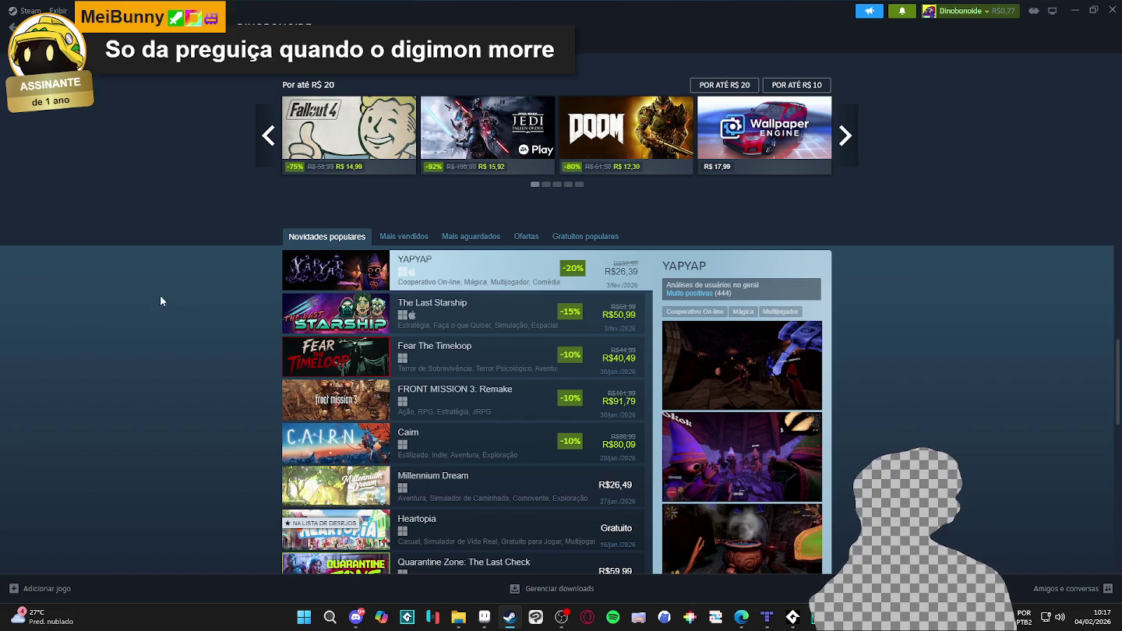
mouse_move(336, 269)
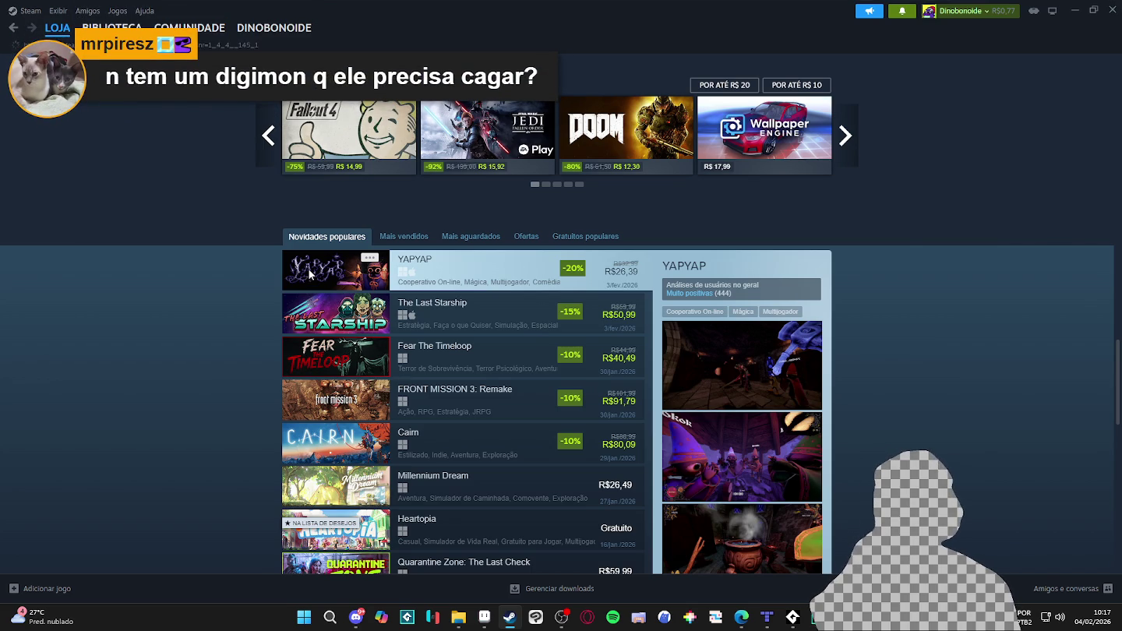
left_click(310, 274)
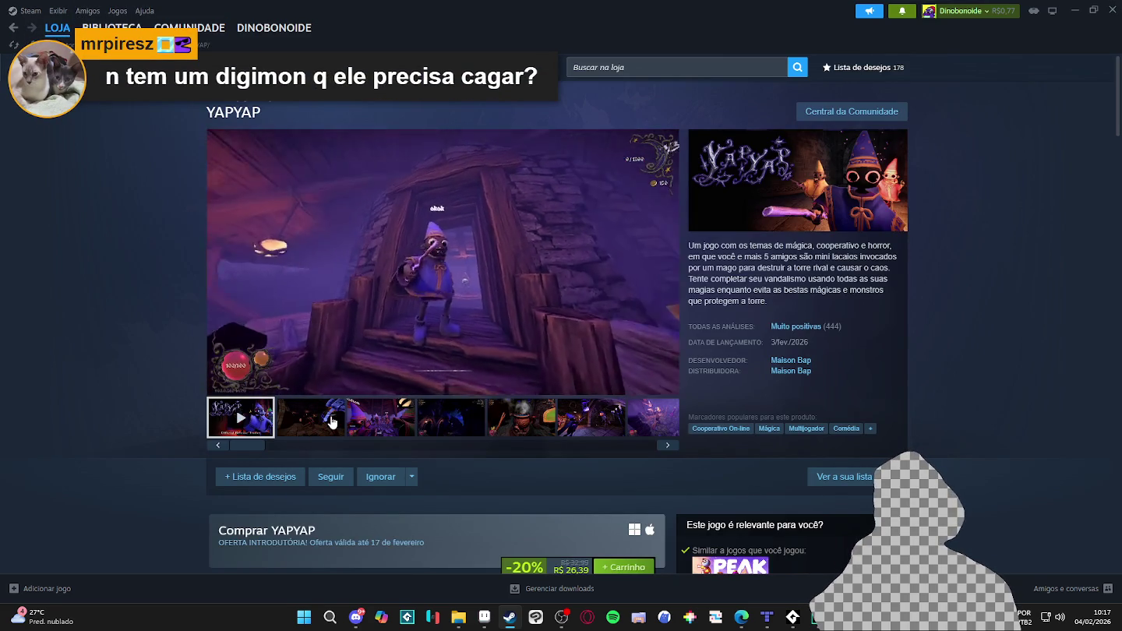
Page through YAPYAP's screenshots to the purple forest scene, then return to the store front.
left_click(332, 421)
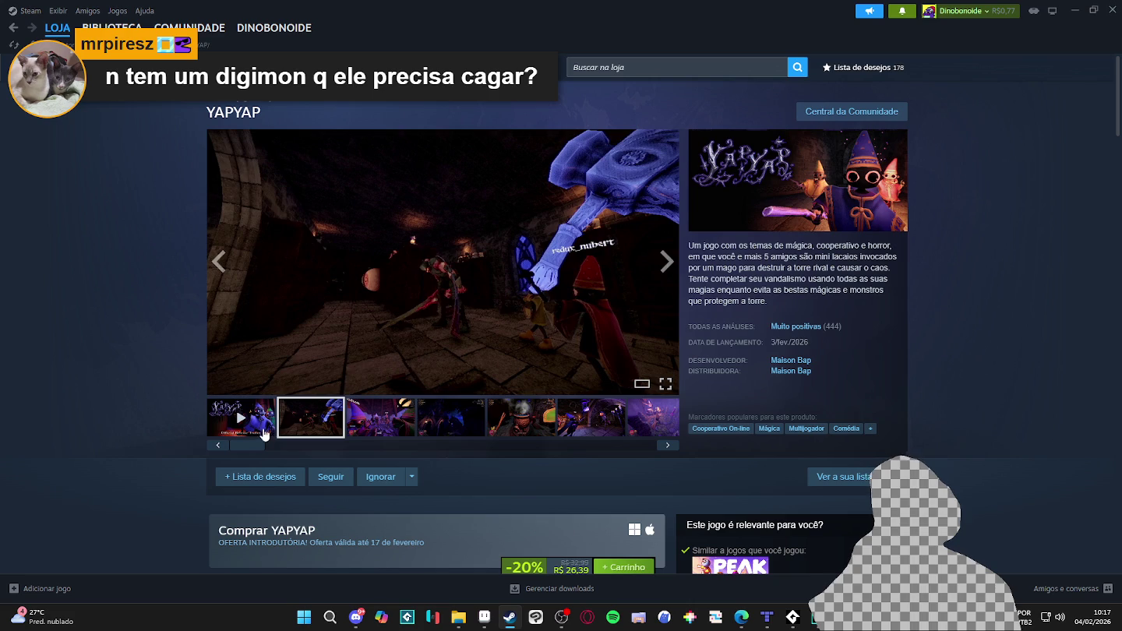
left_click(269, 431)
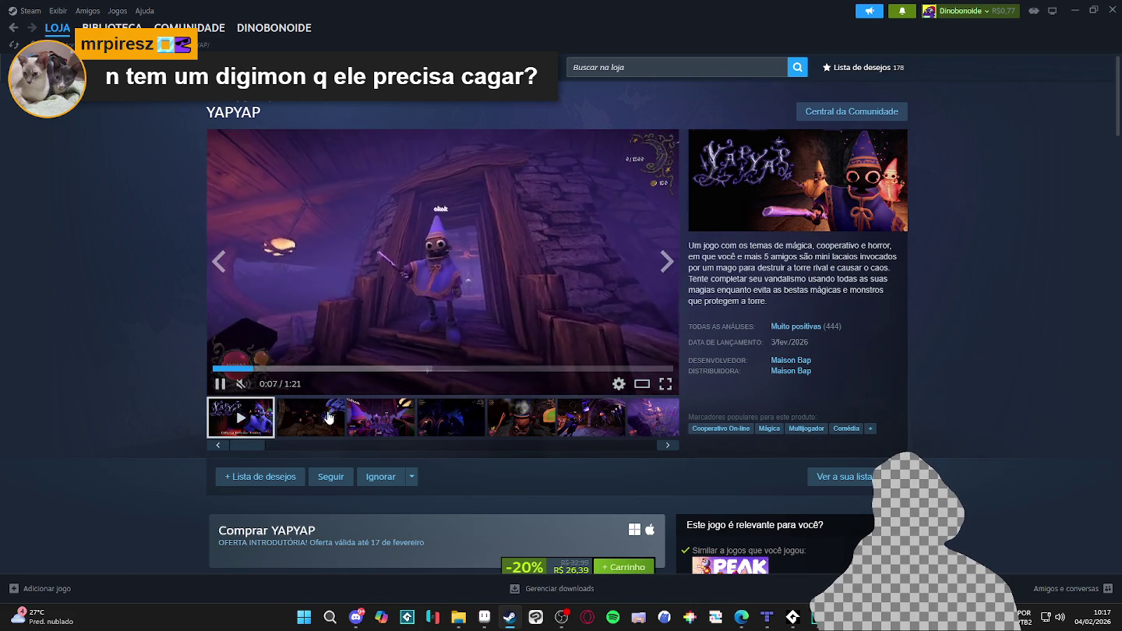
left_click(378, 417)
left_click(452, 417)
left_click(499, 411)
left_click(573, 421)
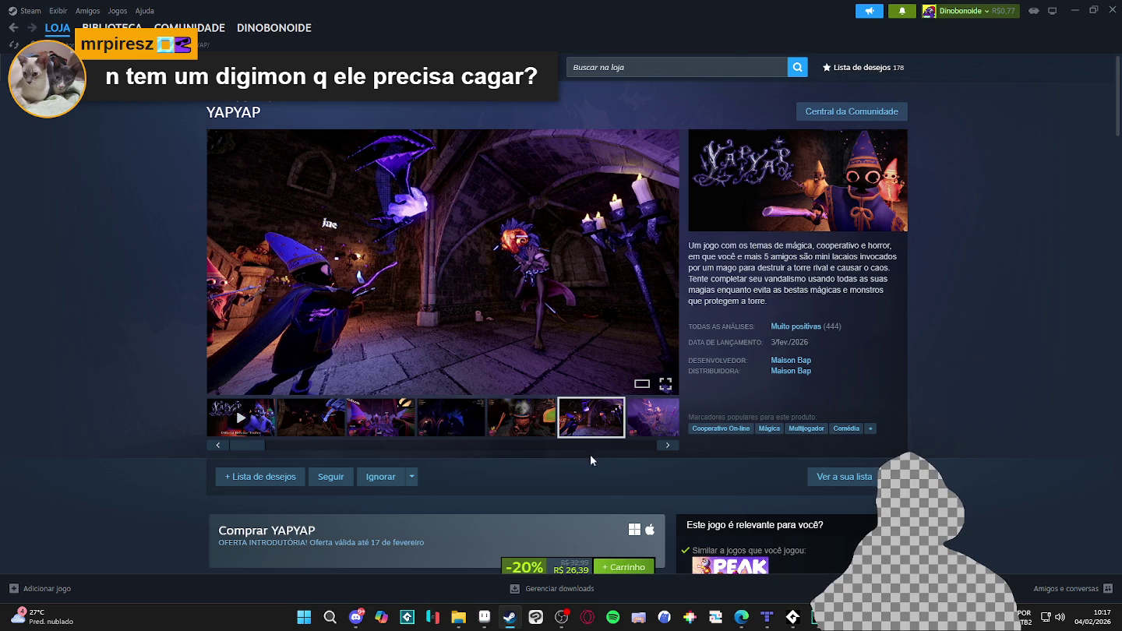
left_click(642, 431)
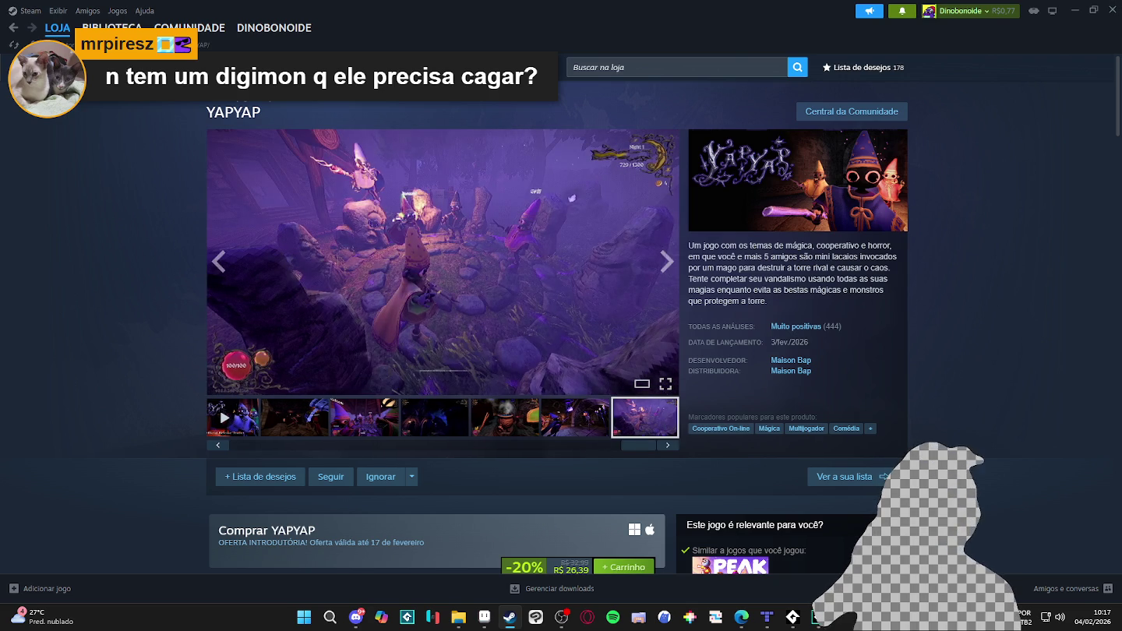
left_click(57, 32)
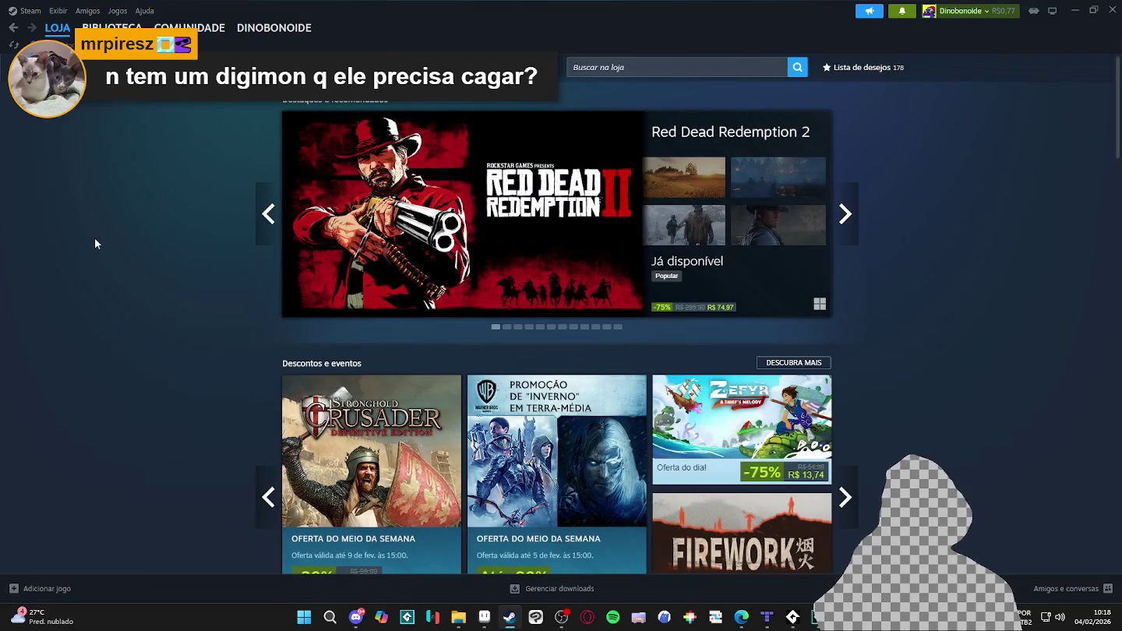
Scroll the store front down to Novidades populares and open The Last Starship.
scroll(95, 238, "down", 2)
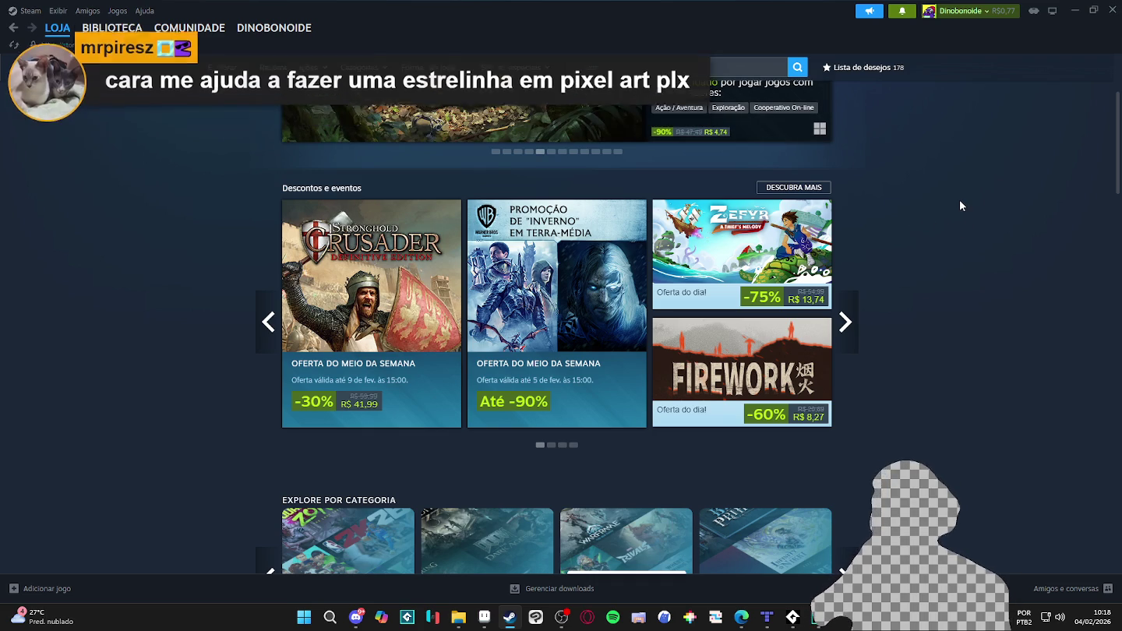
scroll(1009, 234, "down", 3)
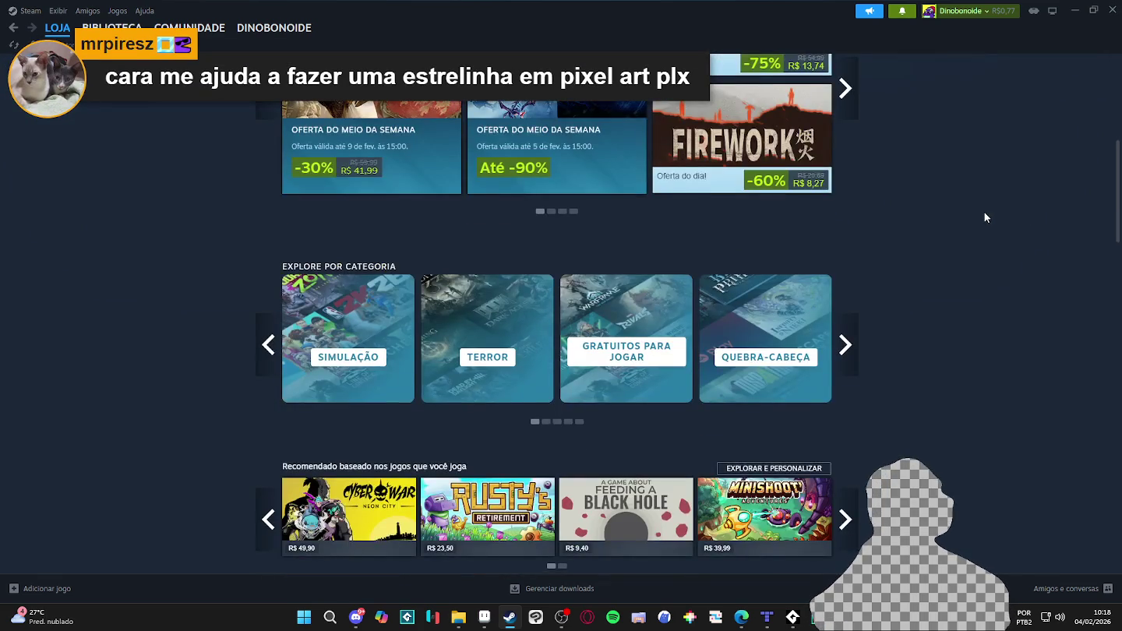
scroll(967, 210, "down", 2)
scroll(947, 203, "up", 5)
scroll(935, 191, "up", 2)
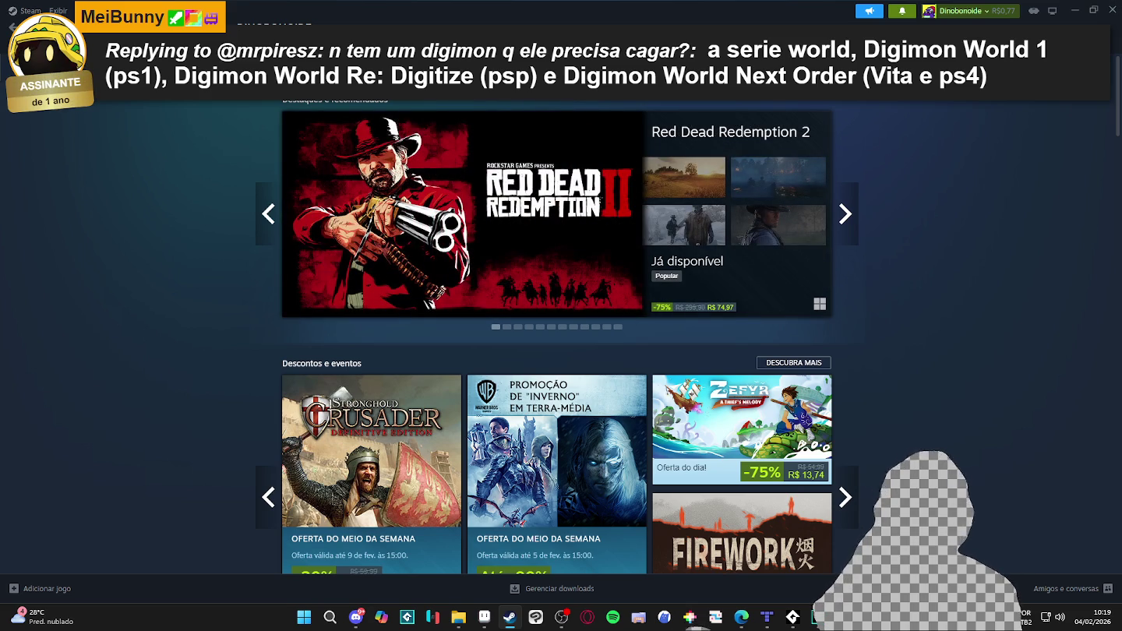
scroll(157, 248, "down", 2)
scroll(157, 245, "down", 5)
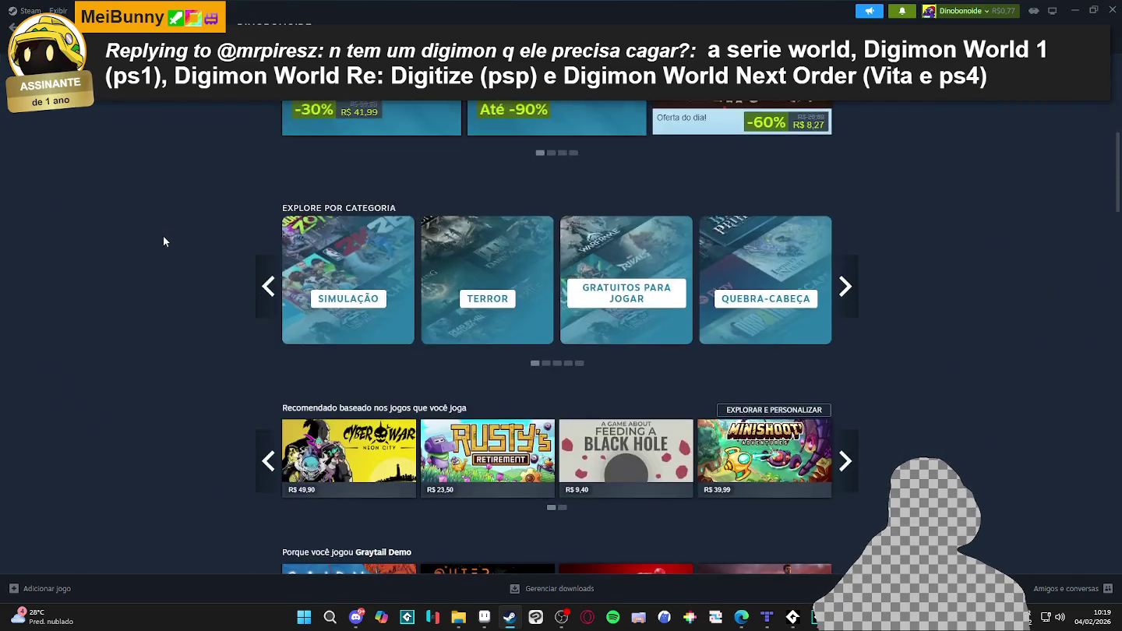
scroll(160, 238, "down", 3)
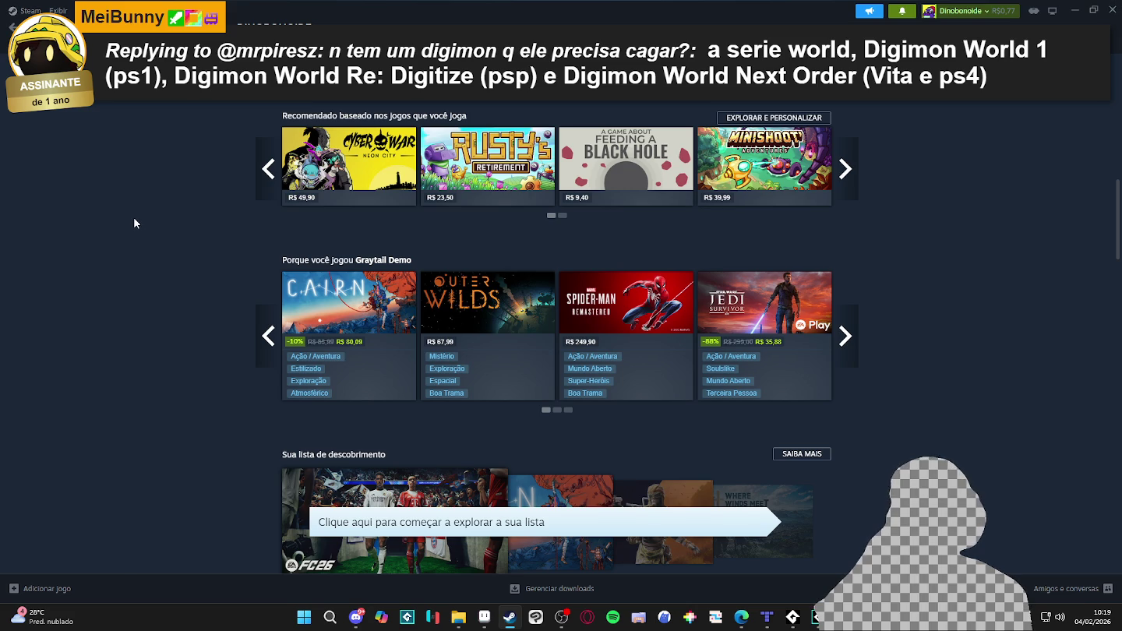
scroll(128, 210, "down", 1)
scroll(129, 208, "down", 4)
scroll(129, 208, "down", 5)
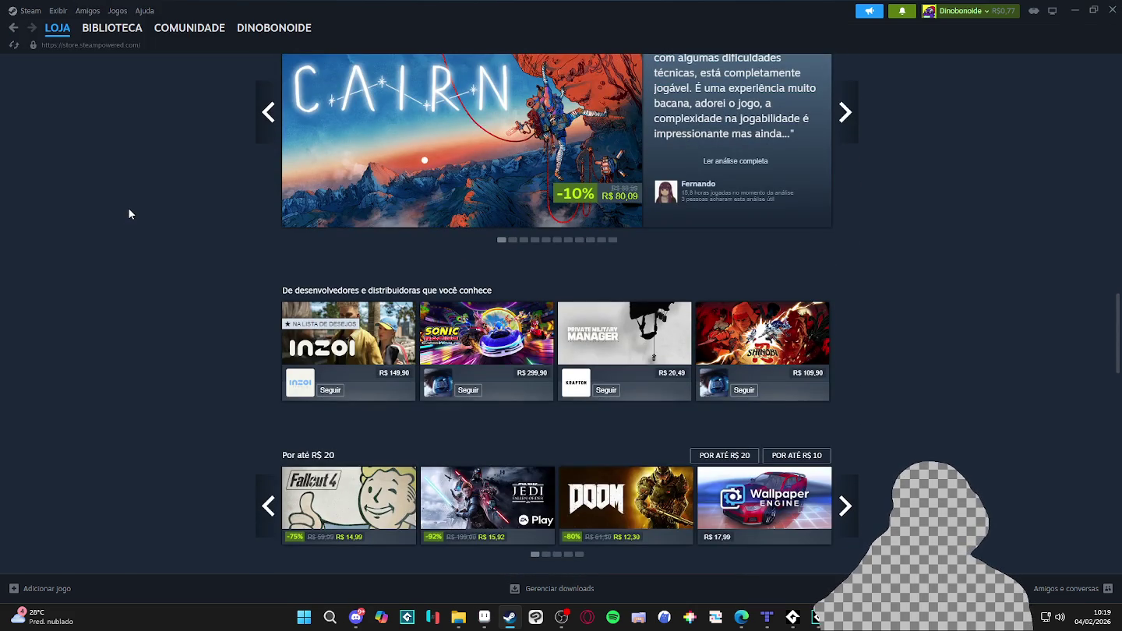
scroll(129, 208, "up", 2)
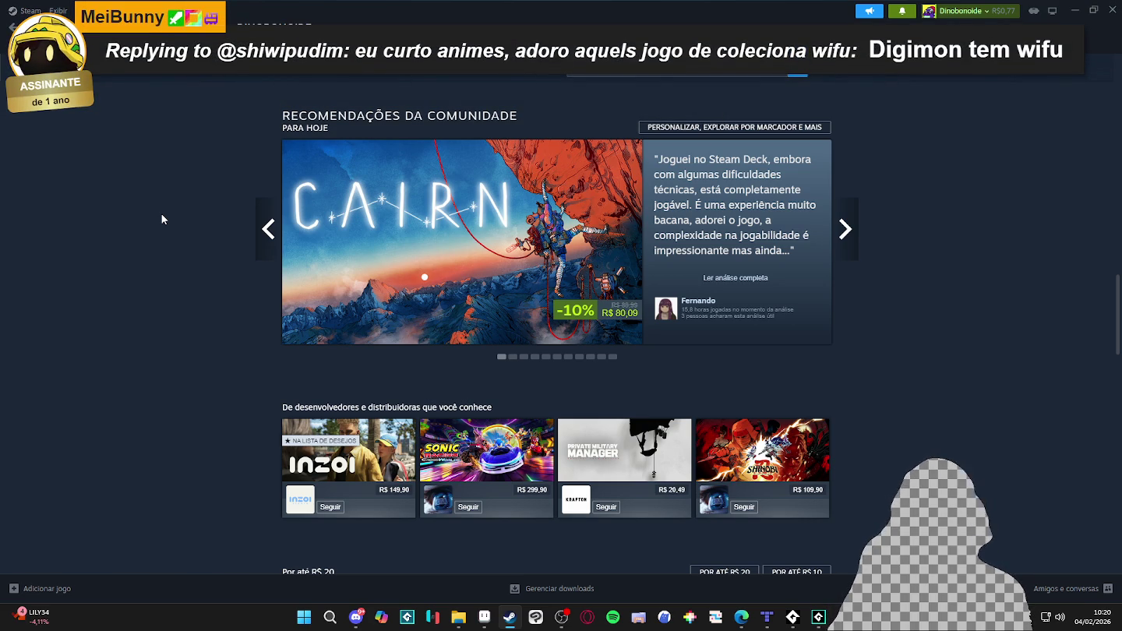
scroll(162, 214, "down", 3)
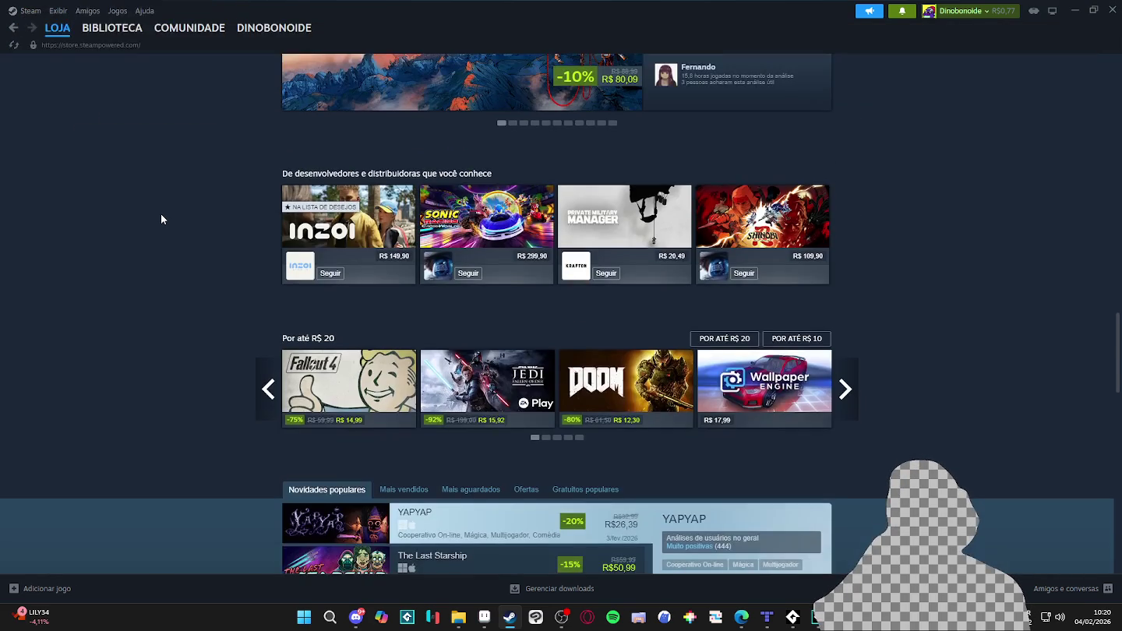
scroll(144, 206, "down", 2)
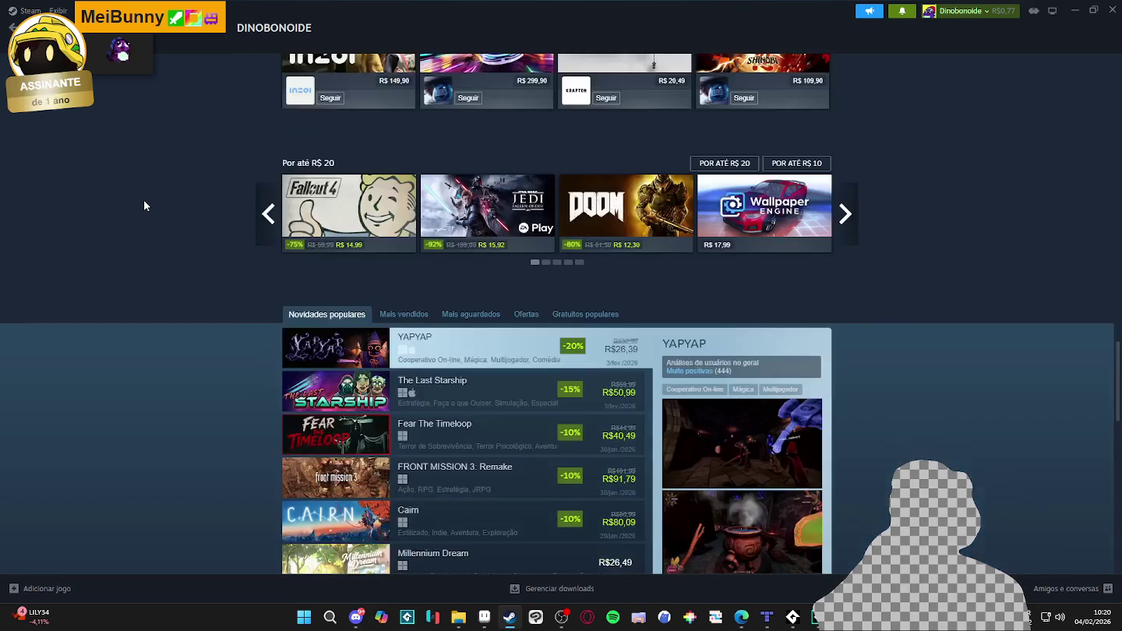
scroll(144, 206, "down", 1)
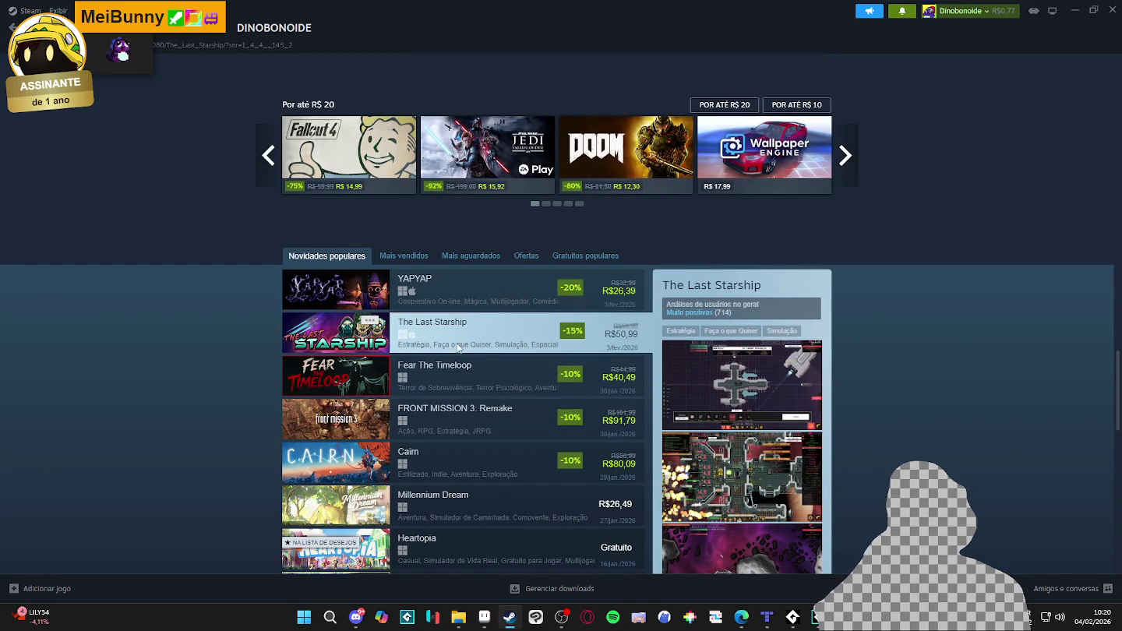
left_click(666, 353)
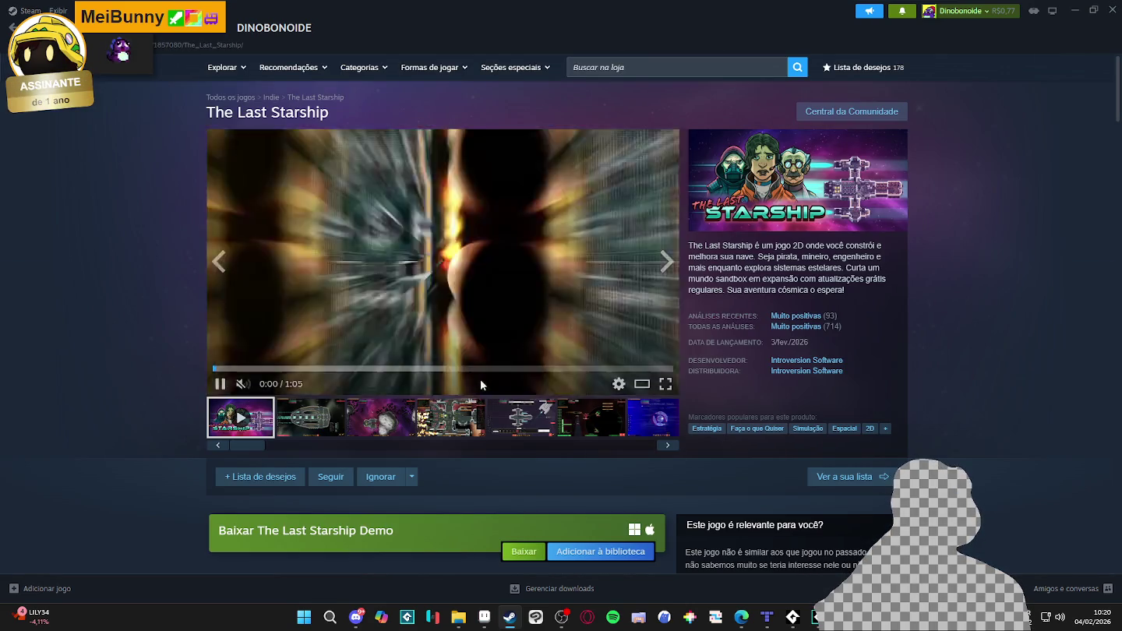
View The Last Starship's ship, asteroid, interior and ship-building screenshots, then return to the store front.
left_click(336, 428)
left_click(386, 421)
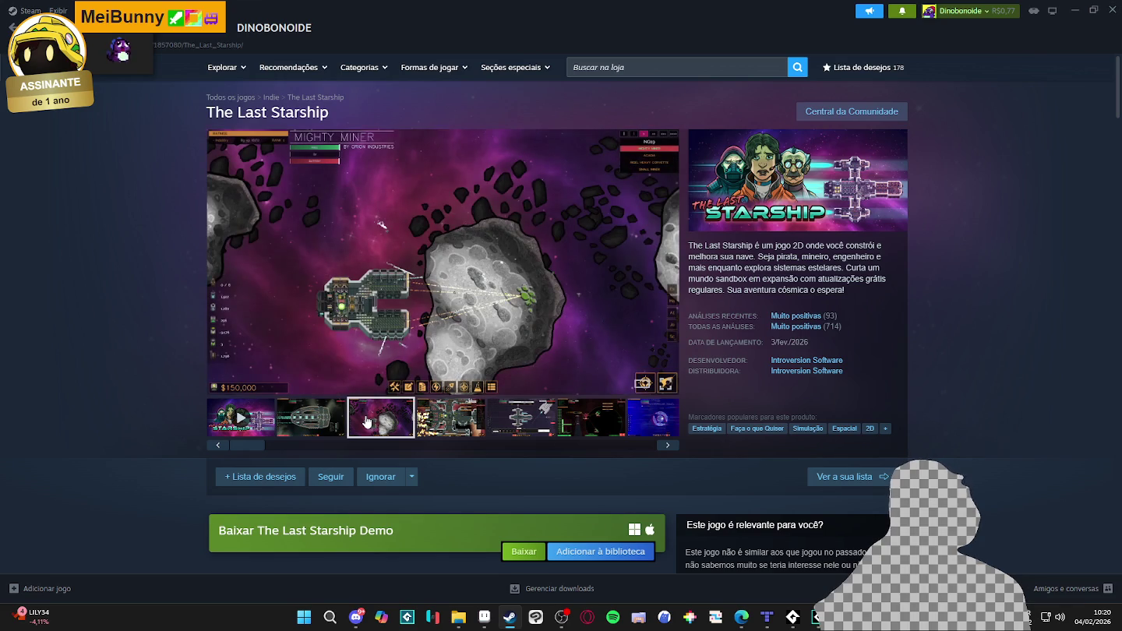
left_click(419, 418)
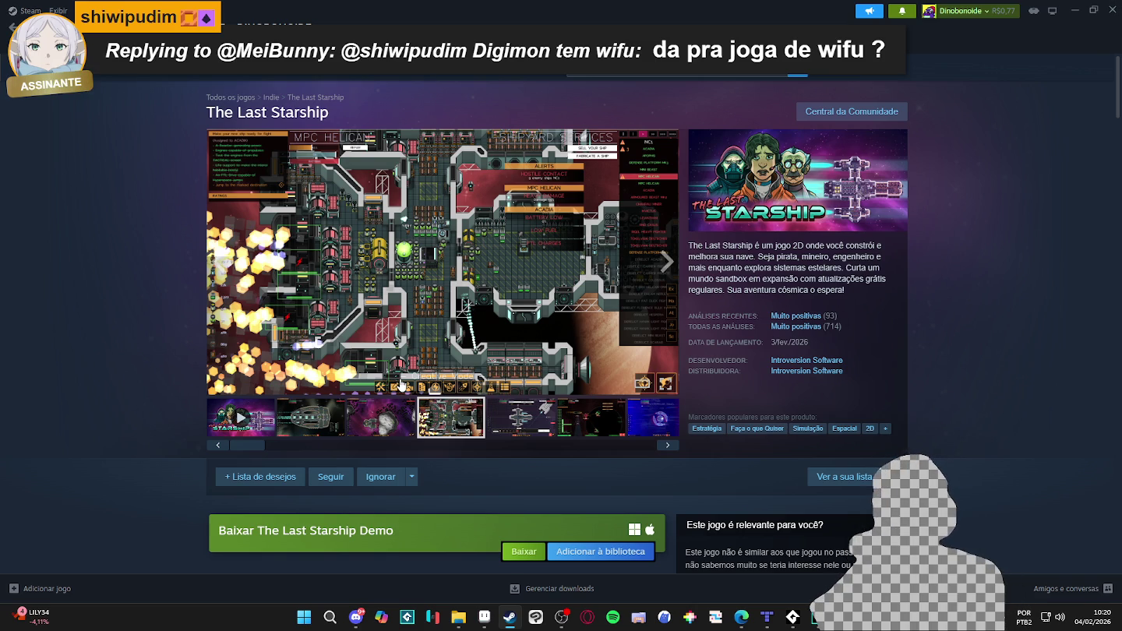
left_click(546, 409)
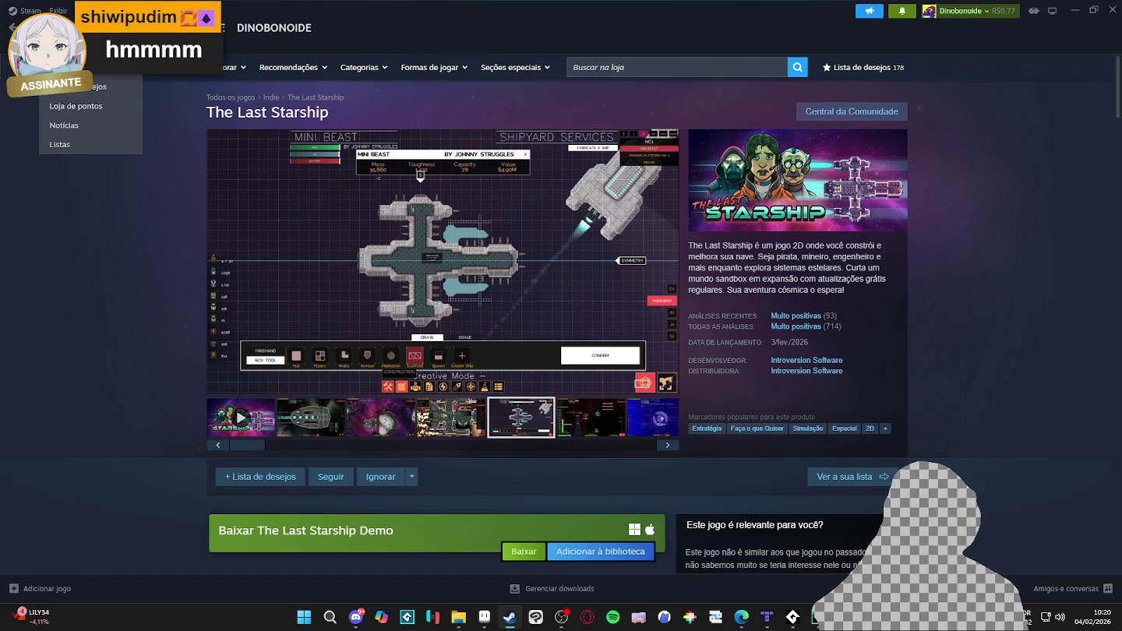
left_click(70, 67)
Open the MIO: Memories in Orbit page and play its trailer full screen.
scroll(96, 212, "down", 4)
scroll(97, 211, "down", 4)
scroll(97, 211, "down", 4)
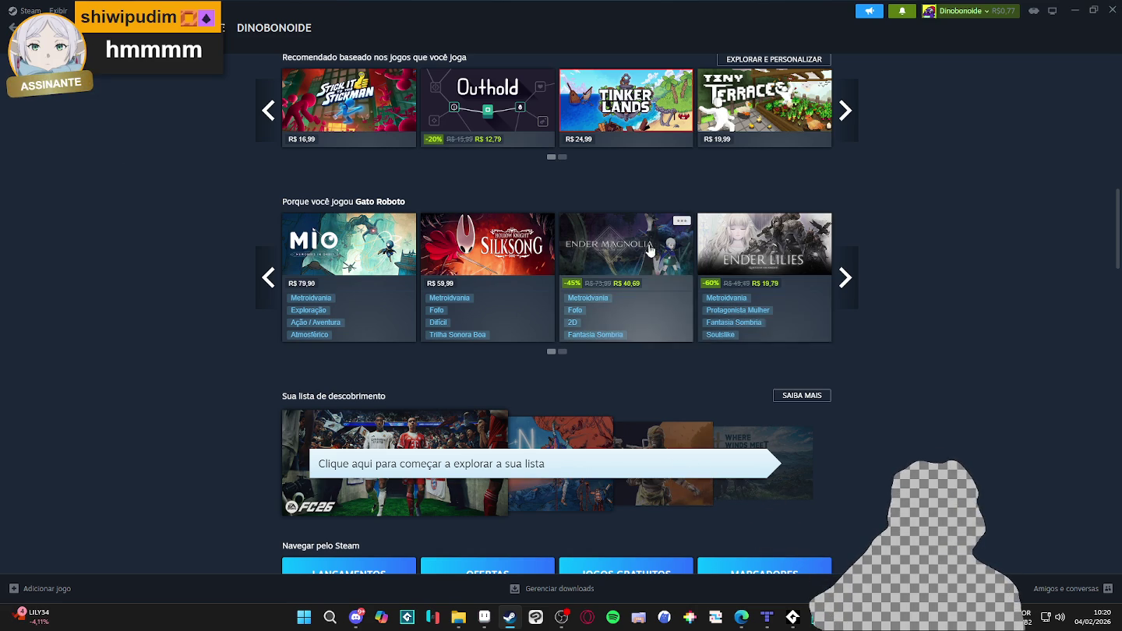
mouse_move(349, 246)
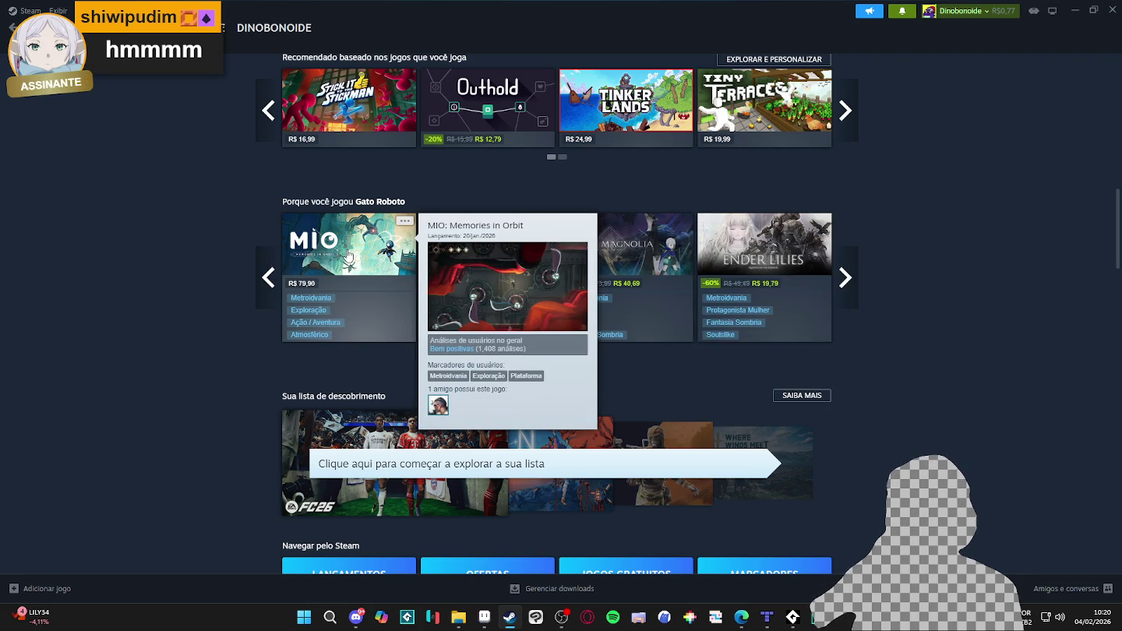
left_click(349, 258)
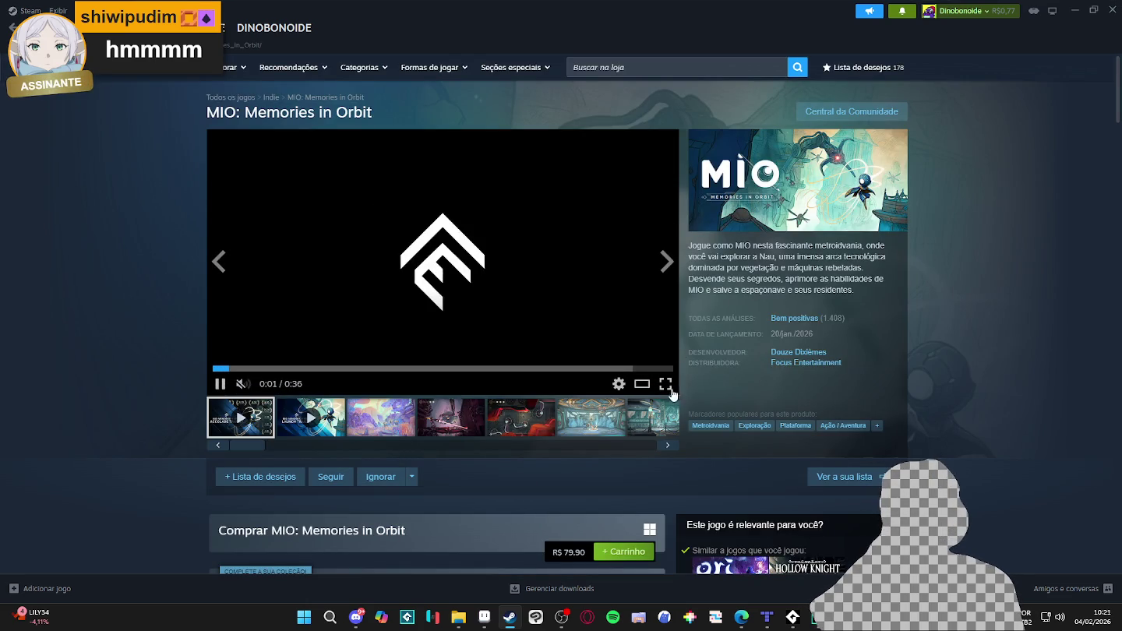
left_click(666, 383)
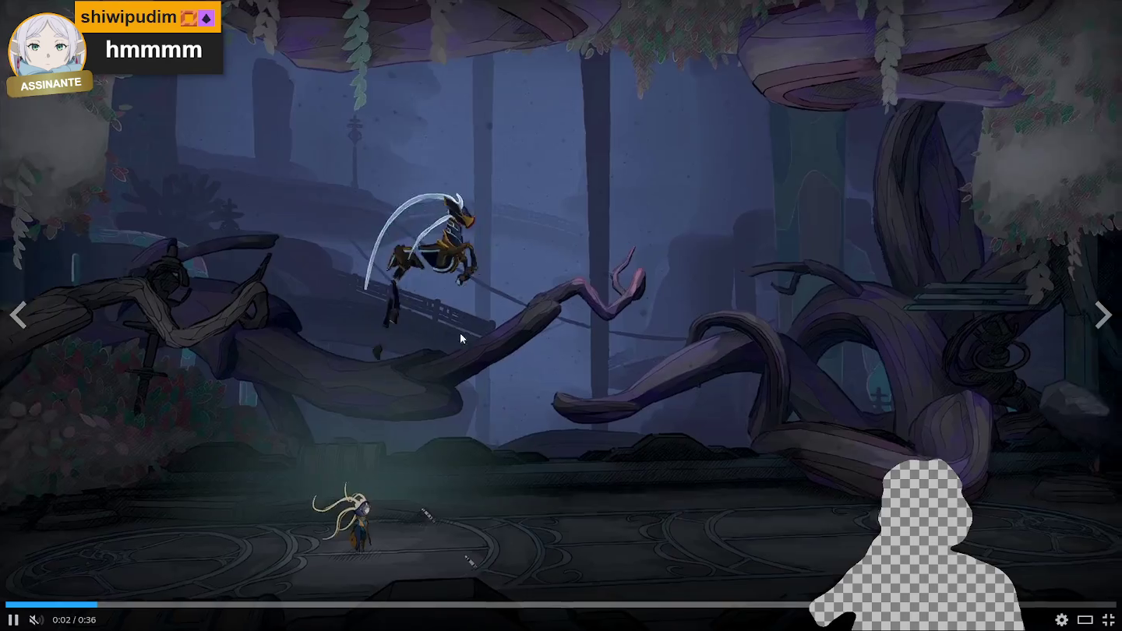